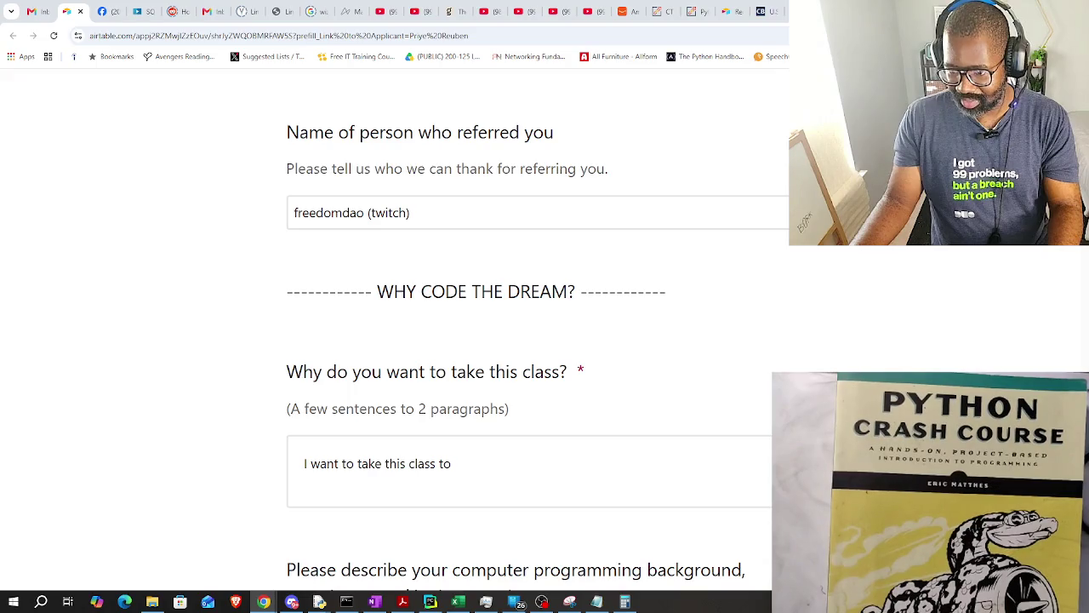
Continue the class-reason answer with 'to get a grasp on python and softare developme'.
scroll(425, 236, up, 2)
scroll(448, 238, down, 3)
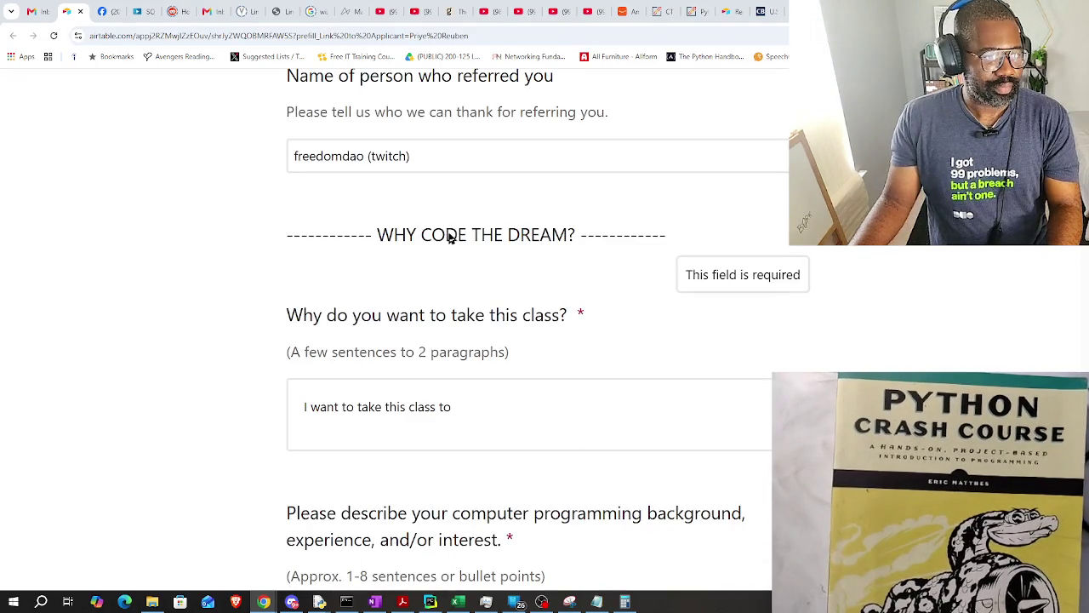
click(586, 413)
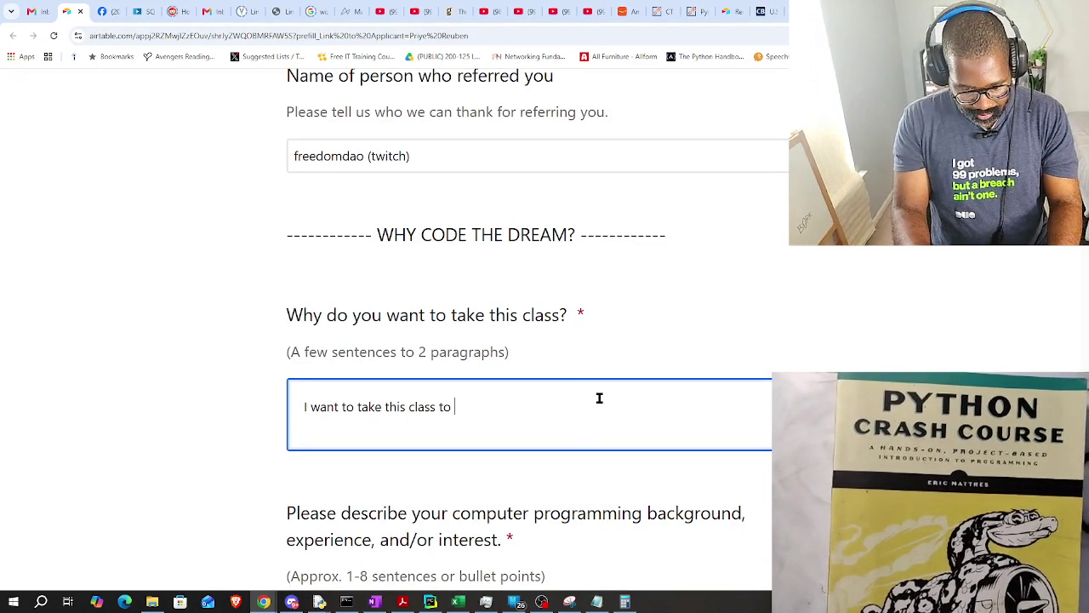
text(to)
key(BackSpace)
key(BackSpace)
text(g)
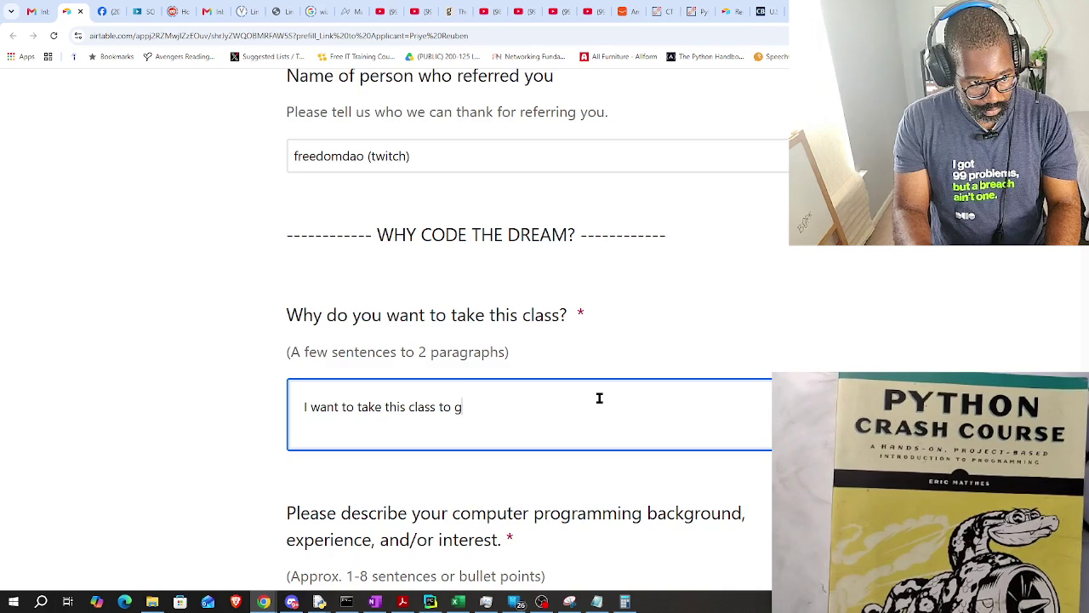
text(et a g)
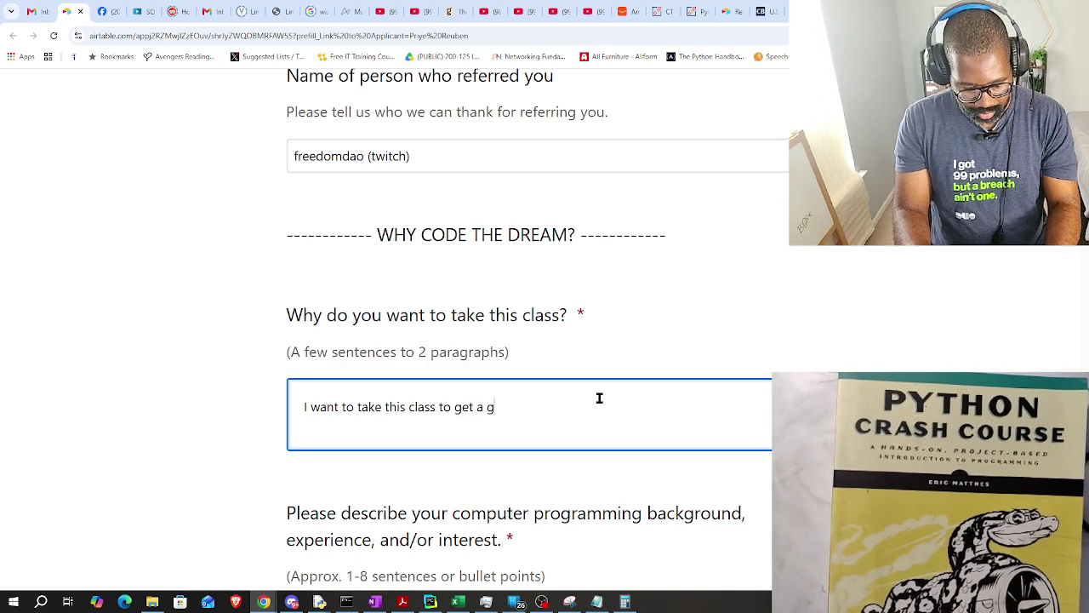
text(rasp on )
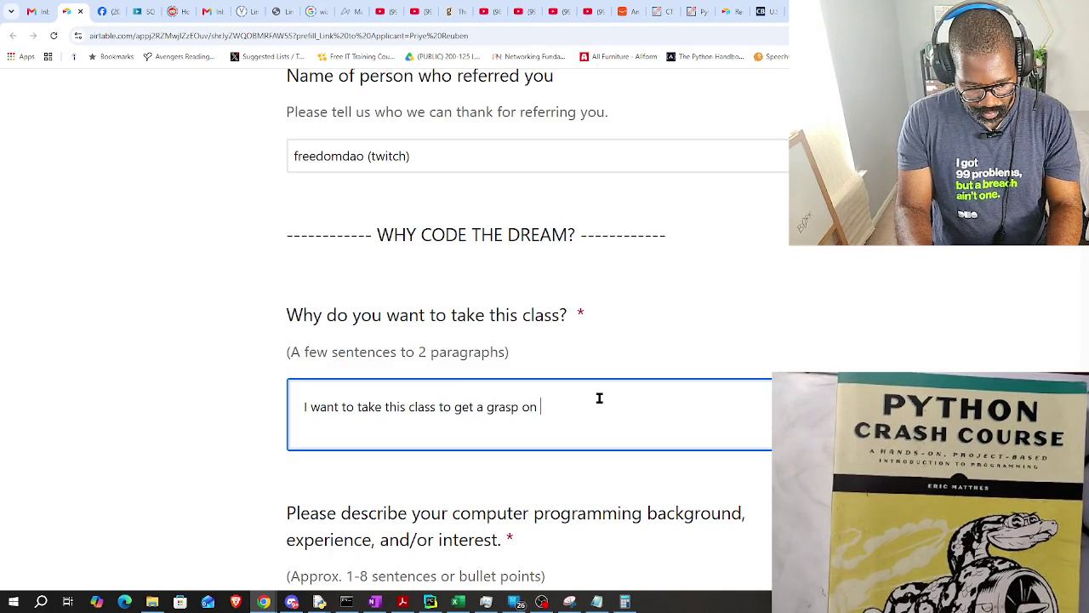
text(python a)
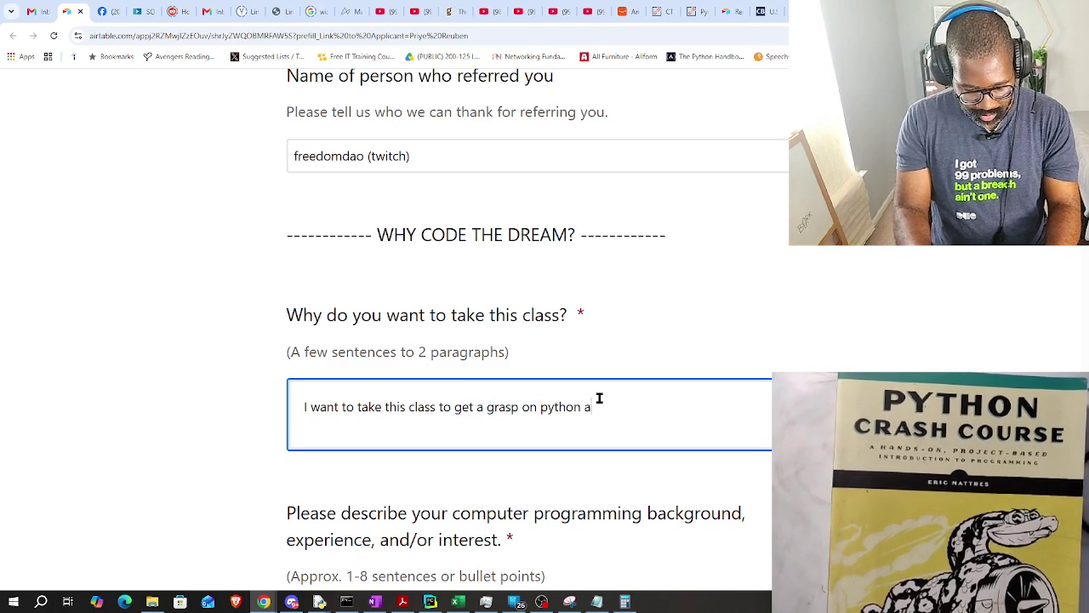
text(nd softare )
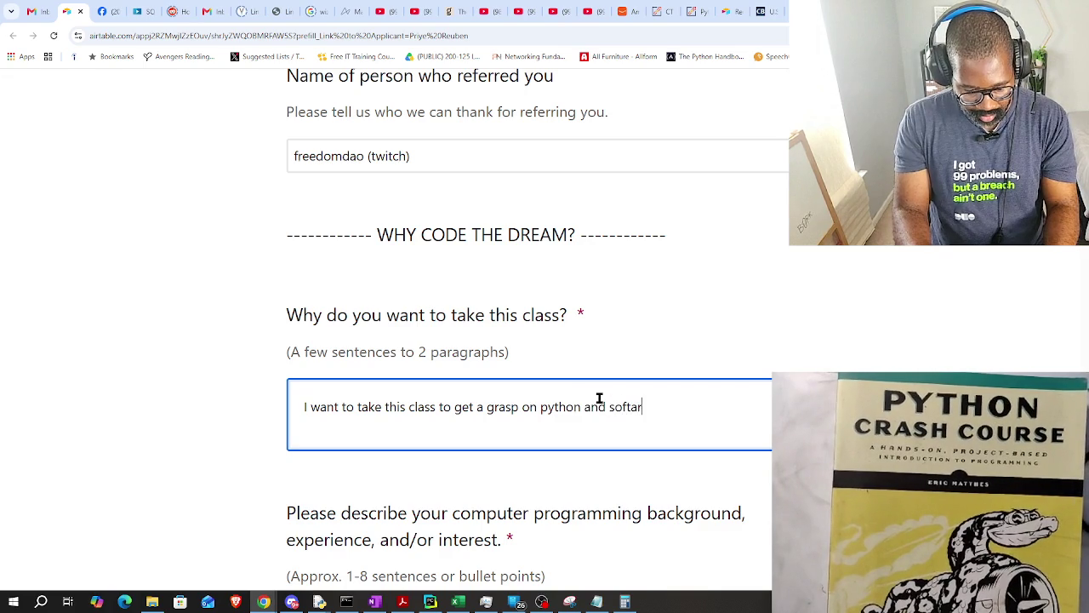
text(developme)
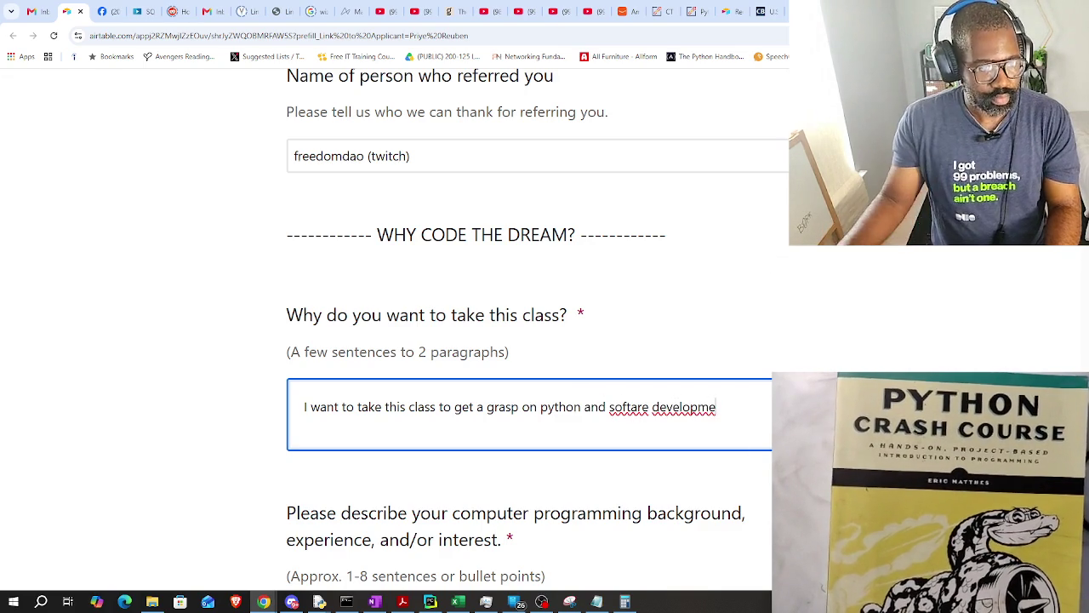
Fix 'softare' to 'software', complete 'development', and replace 'grasp' with 'understanding'.
click(631, 407)
text(w)
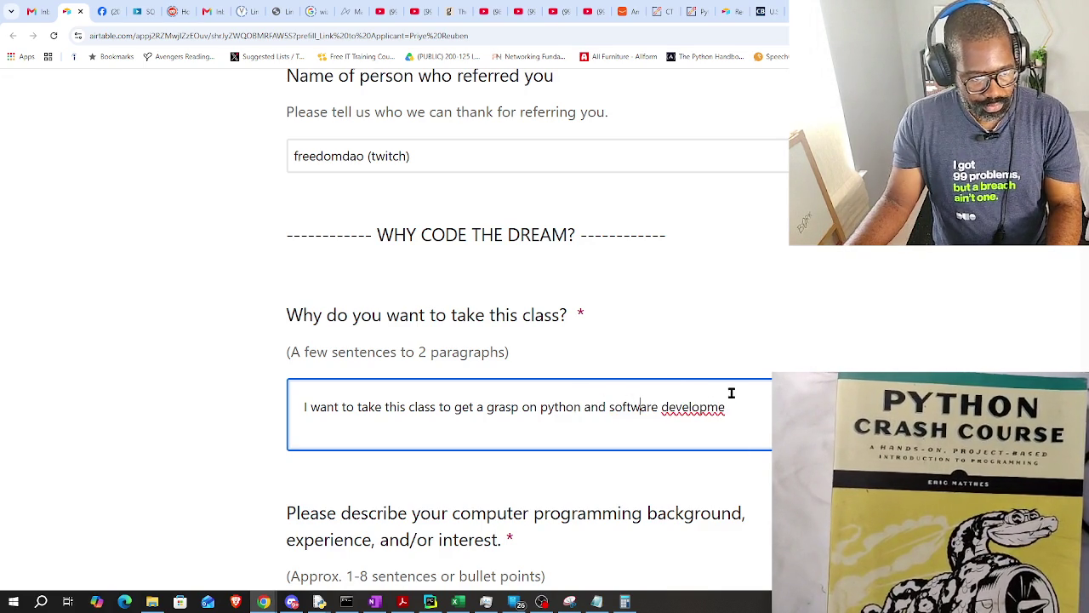
click(757, 407)
text(nt)
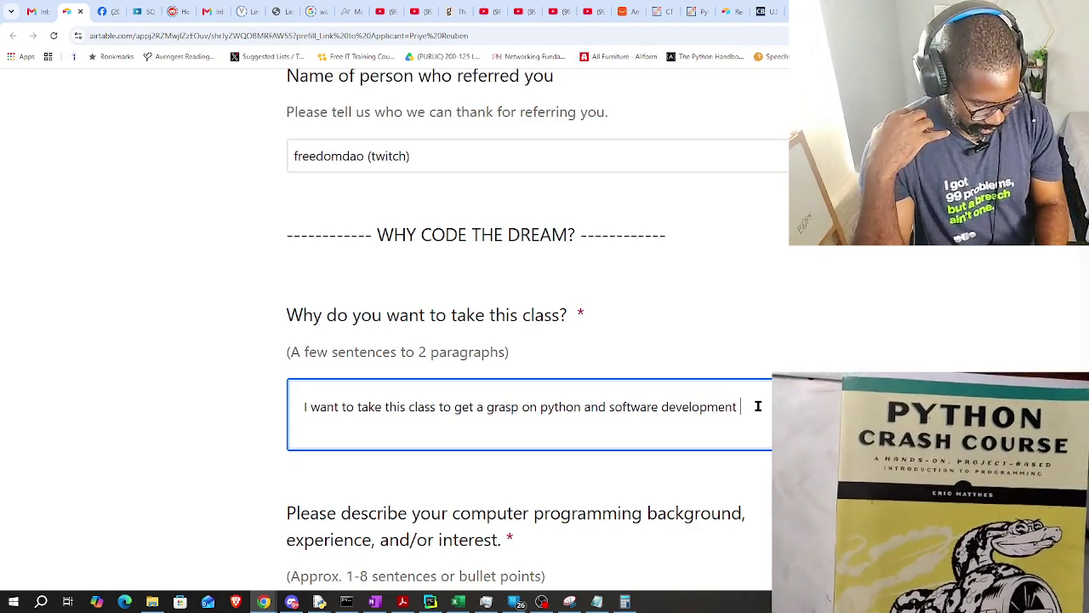
double_click(495, 406)
text(understandin)
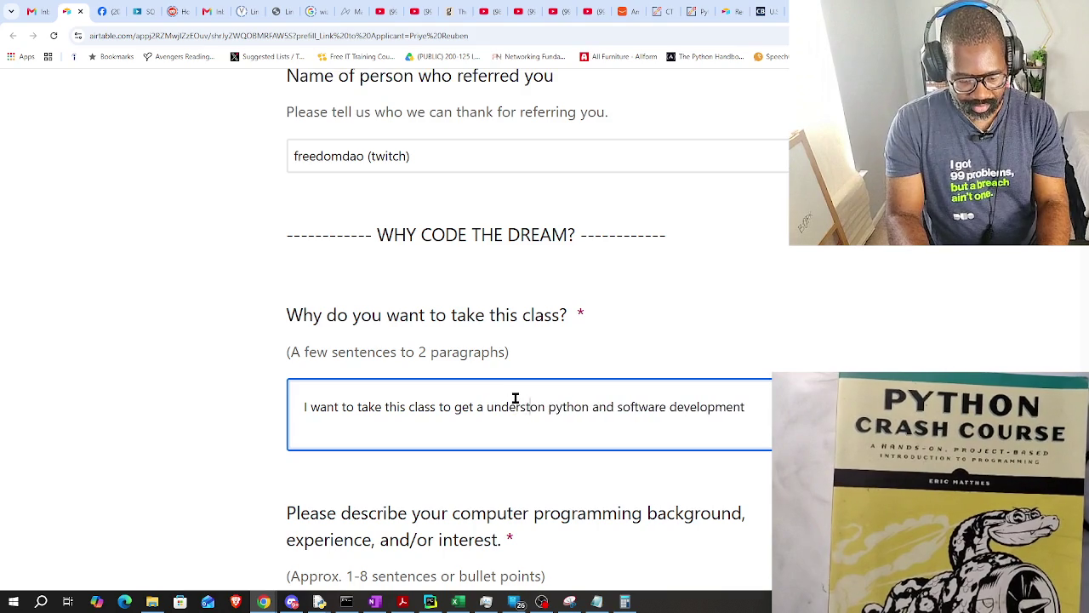
text(g)
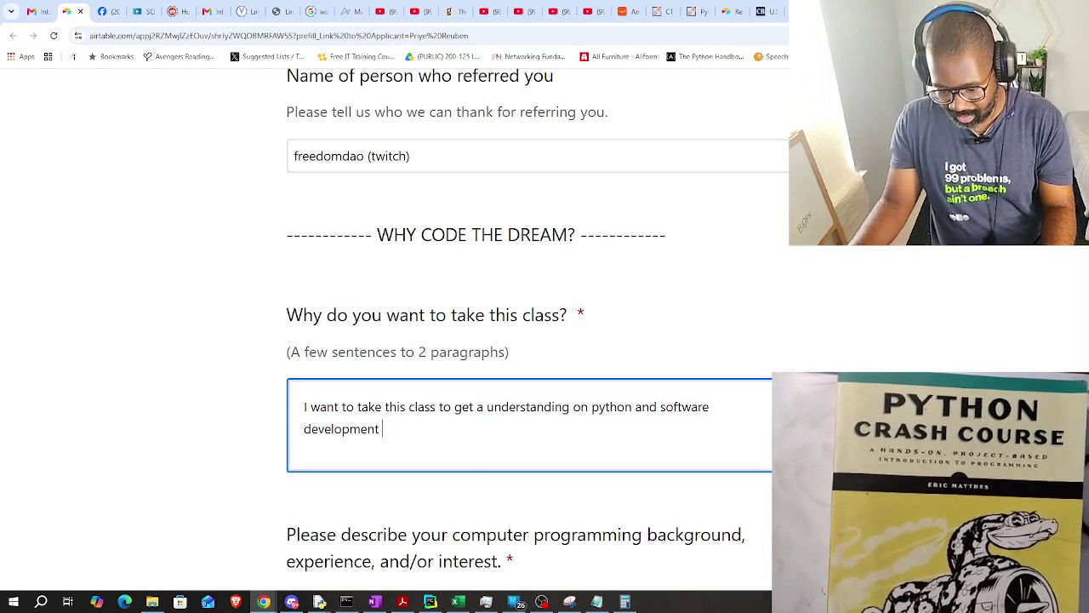
scroll(483, 434, down, 1)
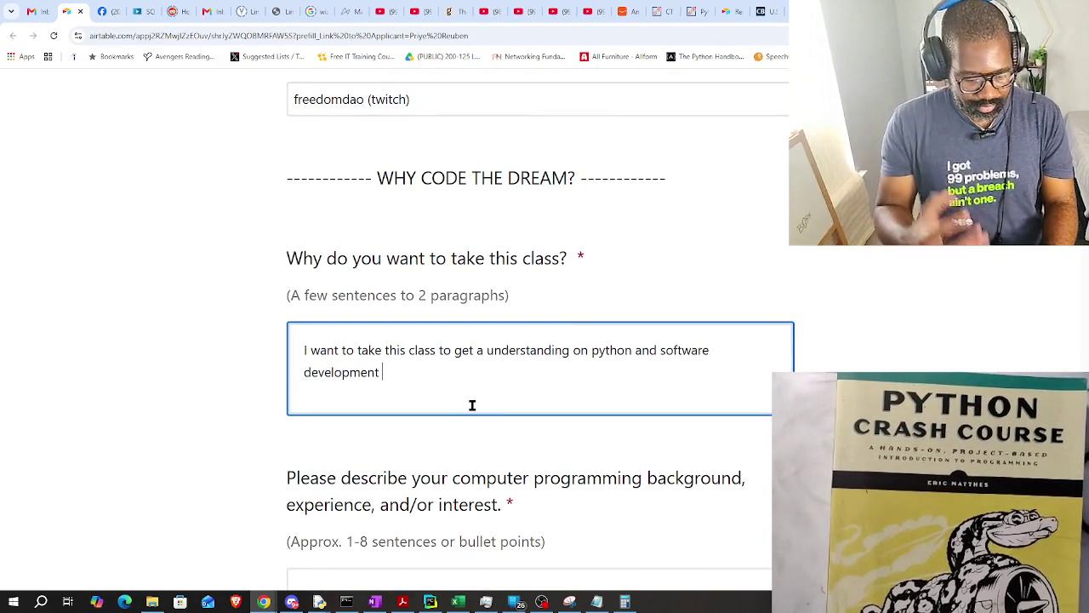
key(F1)
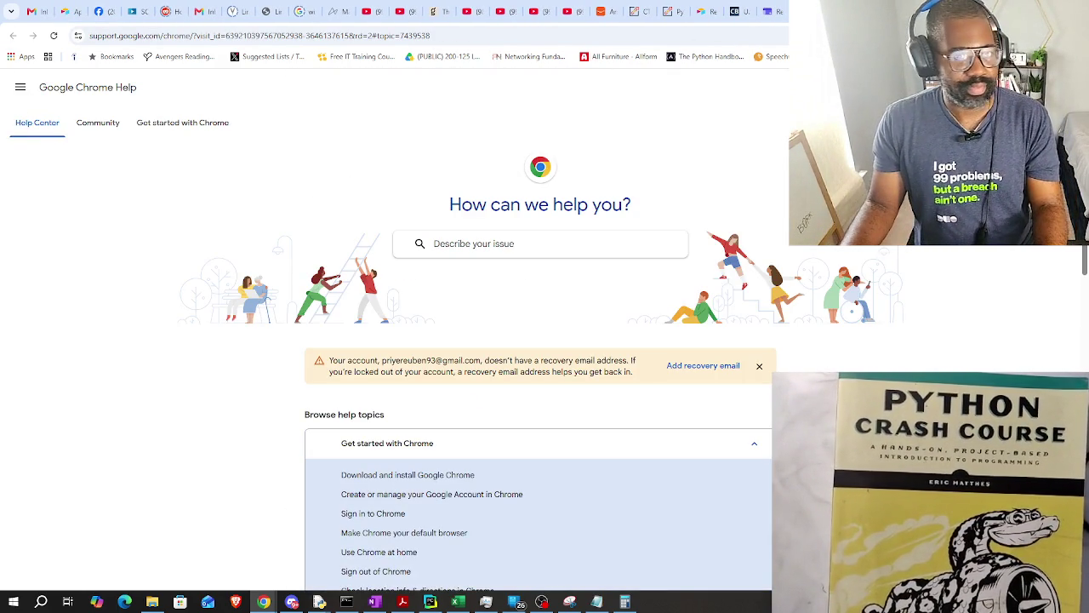
Return to the Airtable form and add a full stop after 'software development'.
key(ctrl+2)
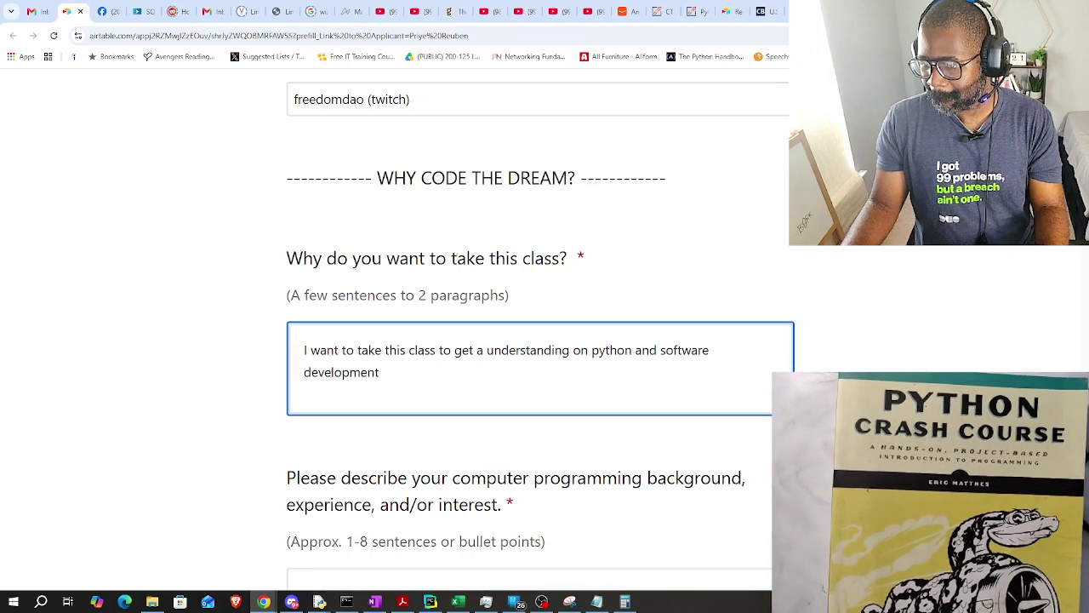
key(alt+Tab)
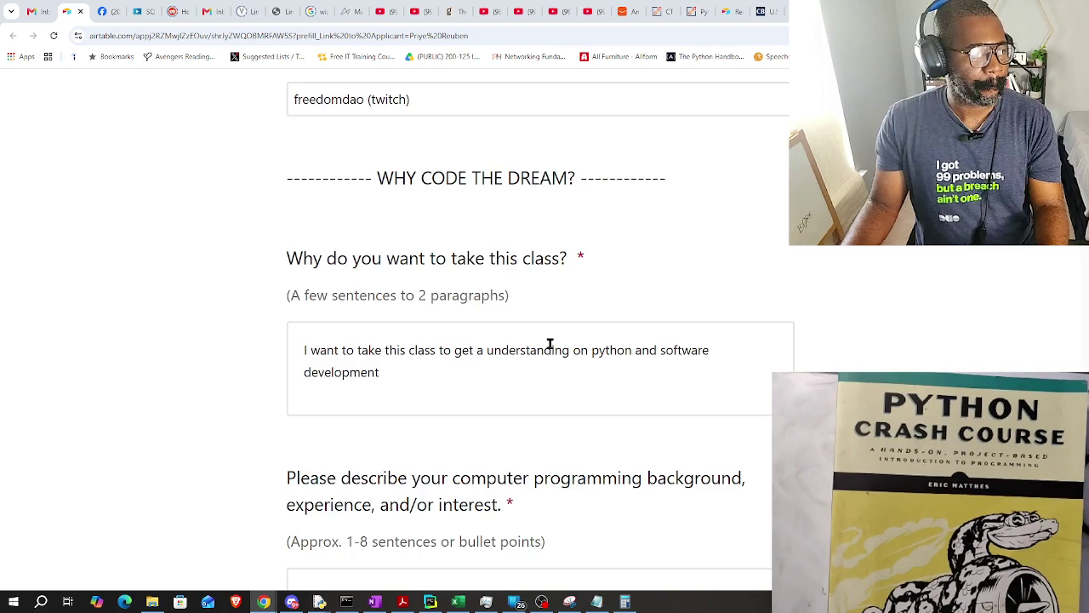
scroll(509, 323, down, 2)
click(474, 272)
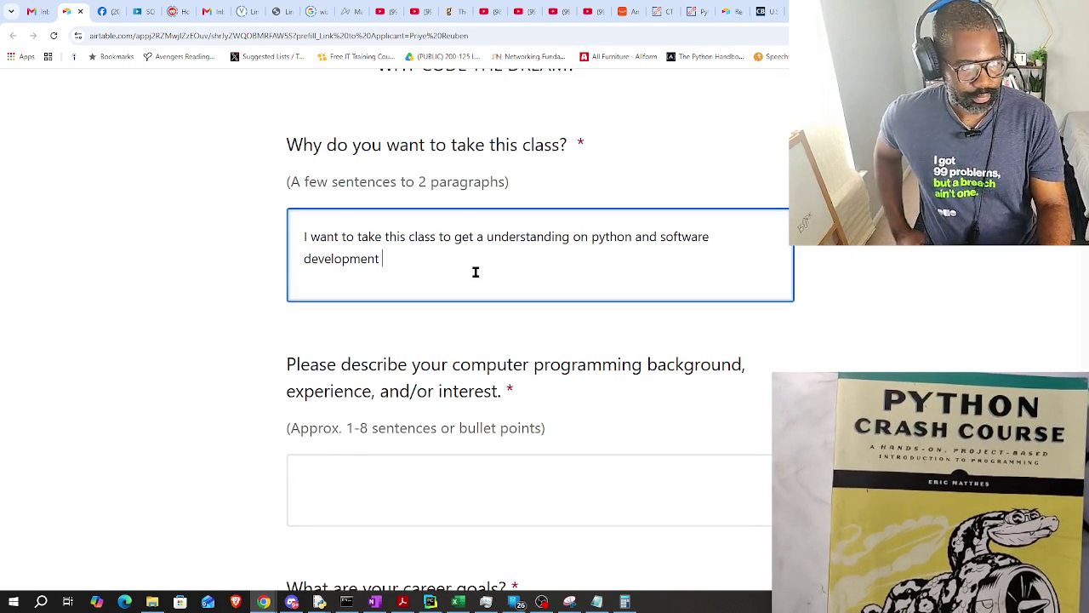
text(.)
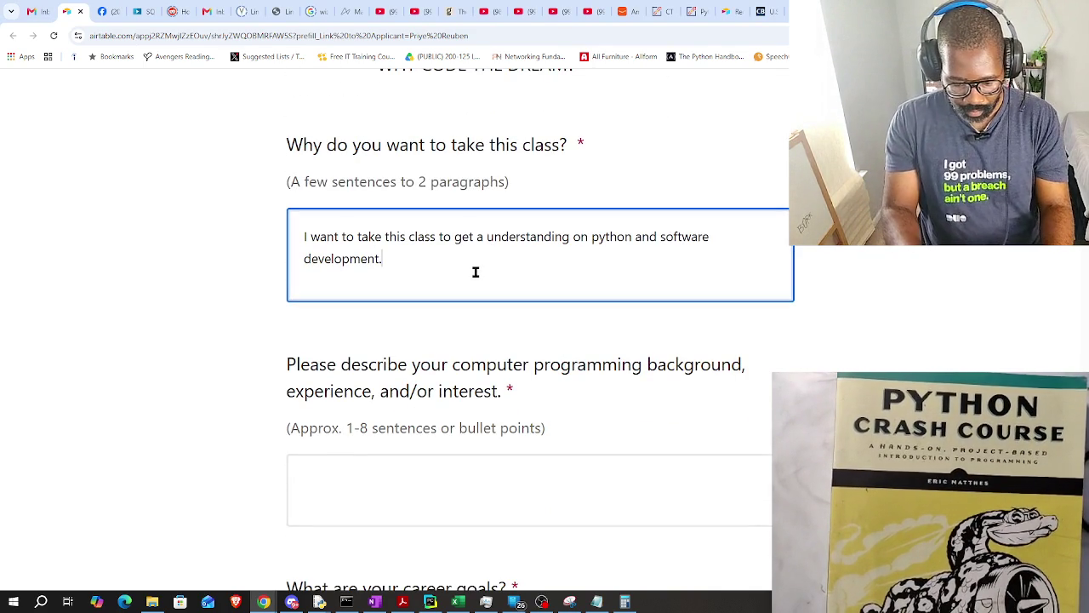
scroll(474, 271, down, 2)
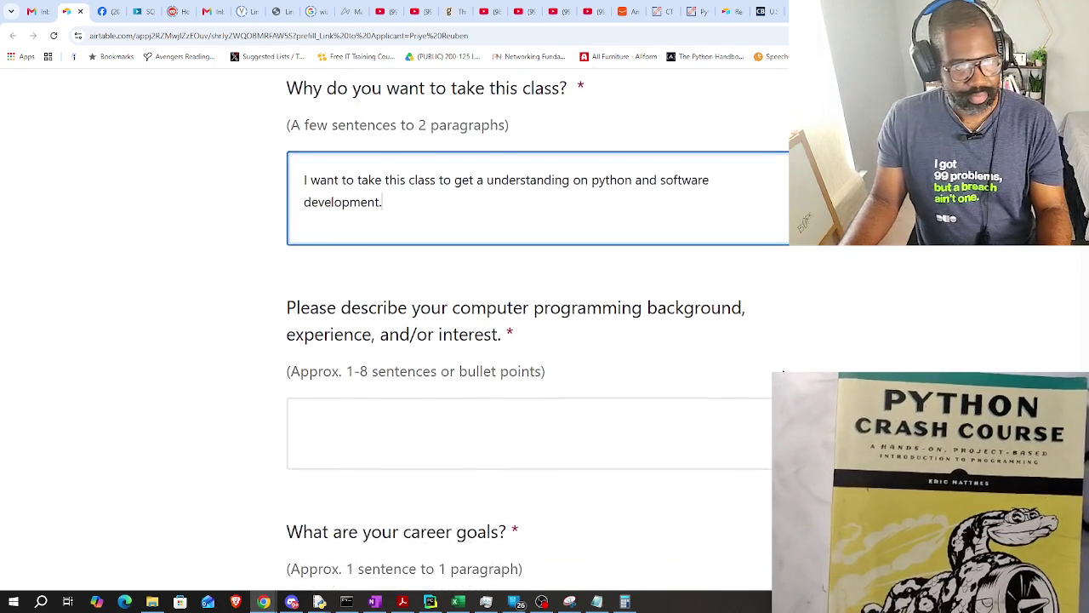
click(440, 286)
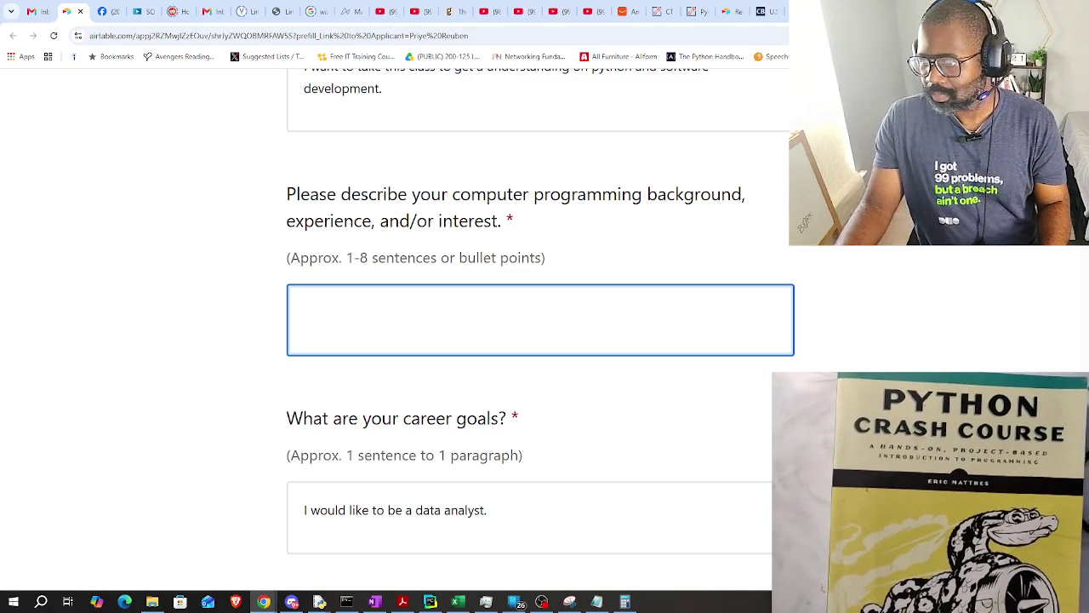
key(alt+Tab)
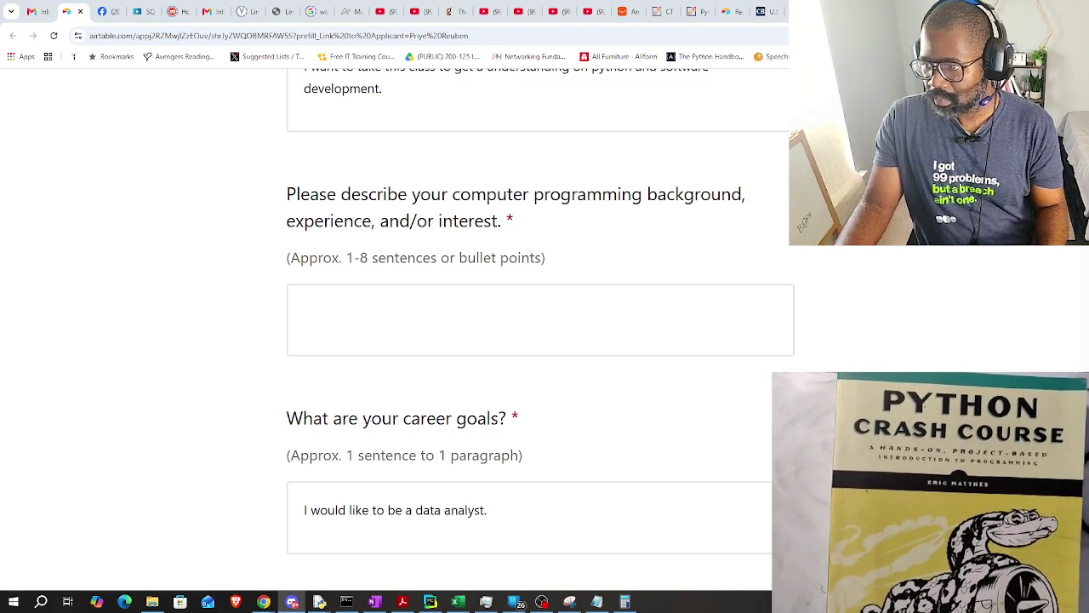
Back on the form, draft 'I have' in the programming-background answer, then trim it.
key(alt+Tab)
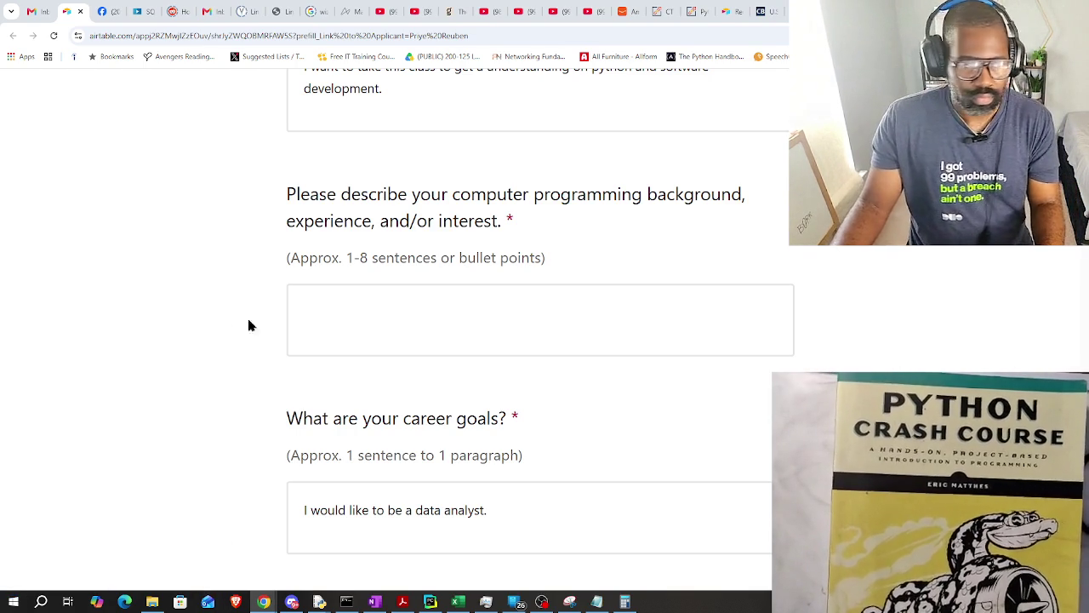
click(492, 309)
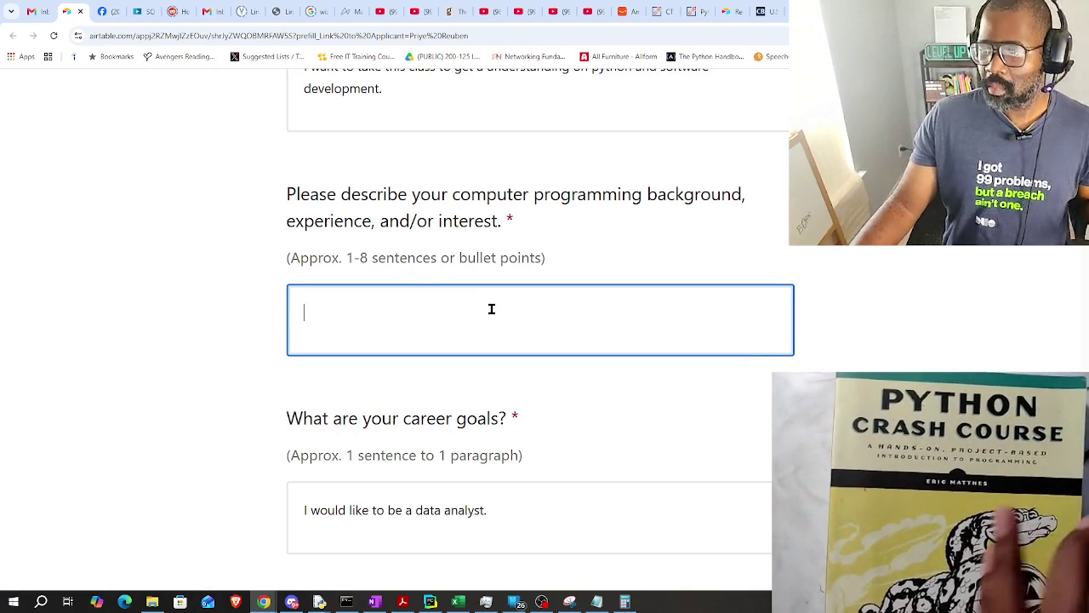
scroll(418, 290, down, 1)
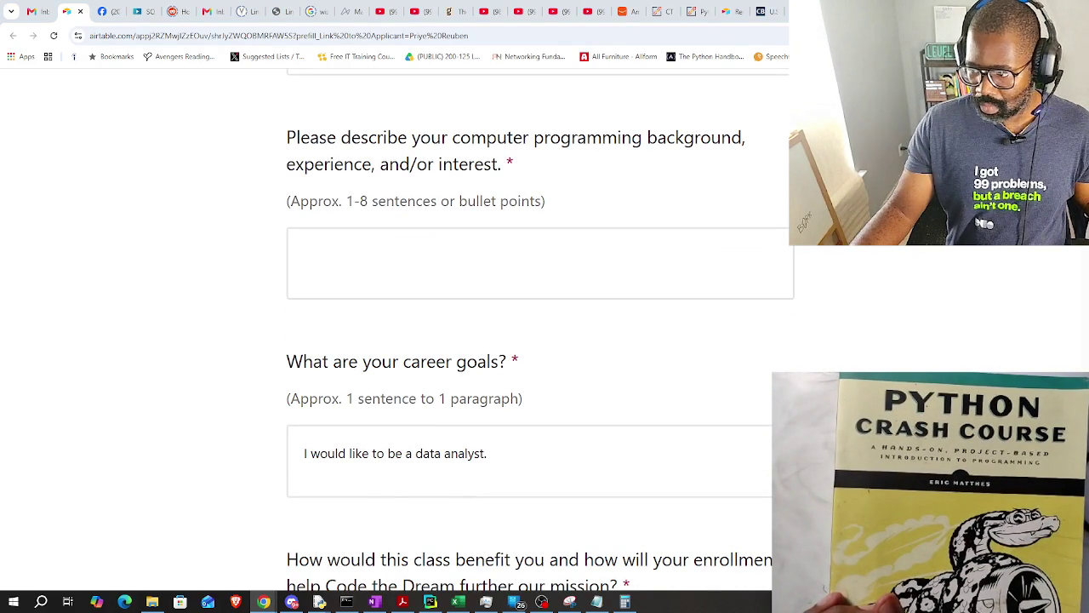
click(488, 291)
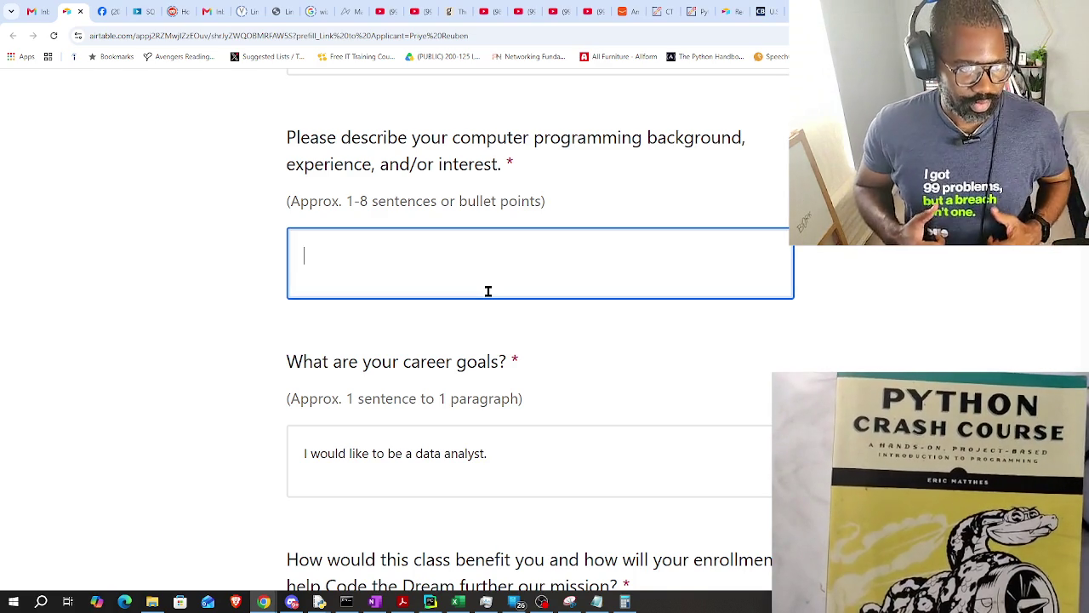
text(I have)
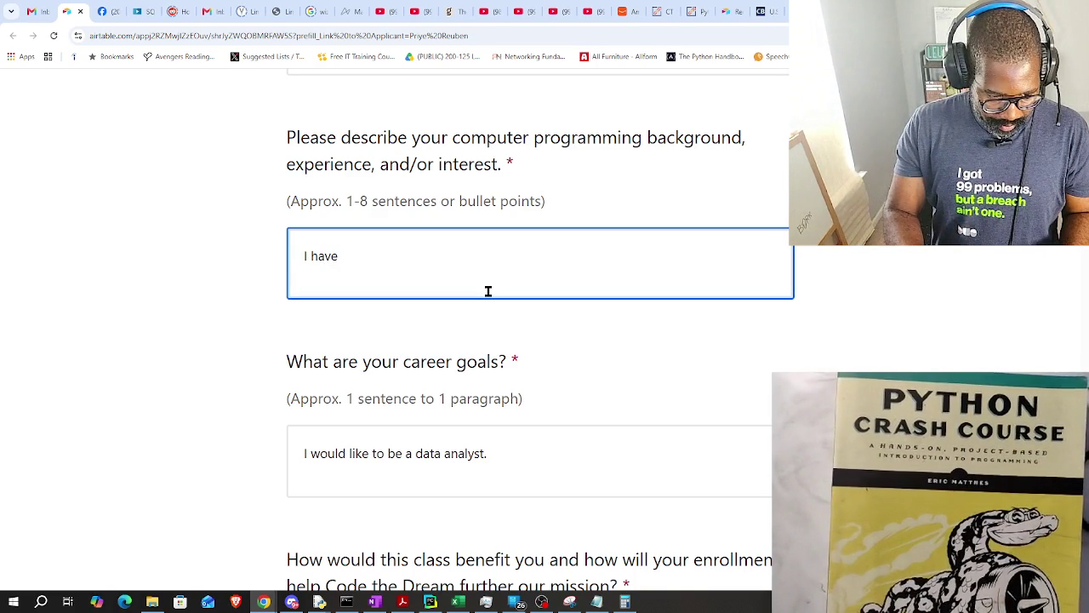
key(BackSpace)
key(BackSpace)
key(BackSpace)
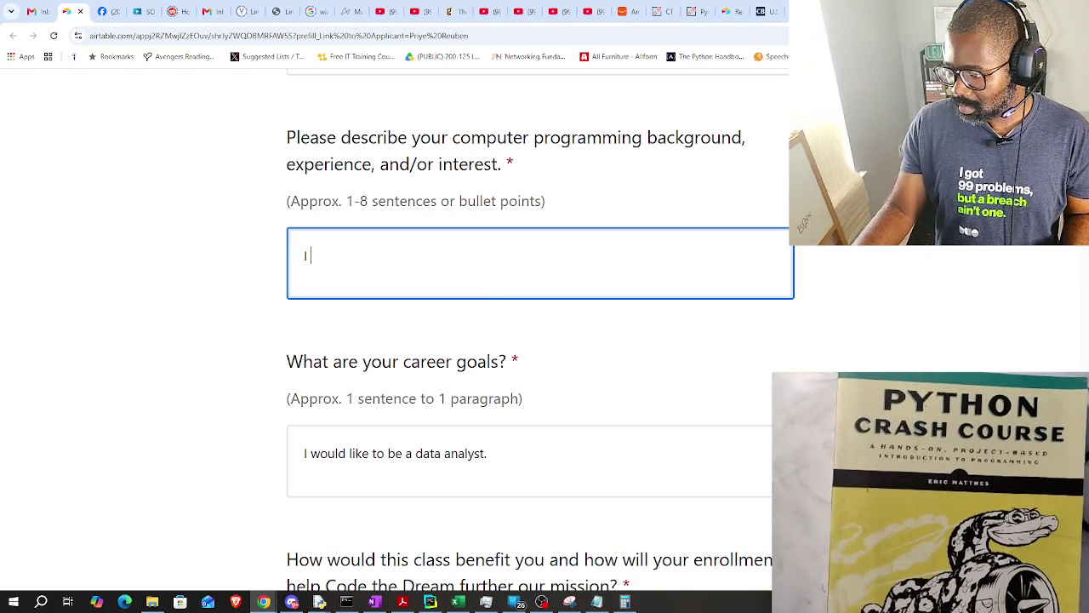
click(542, 602)
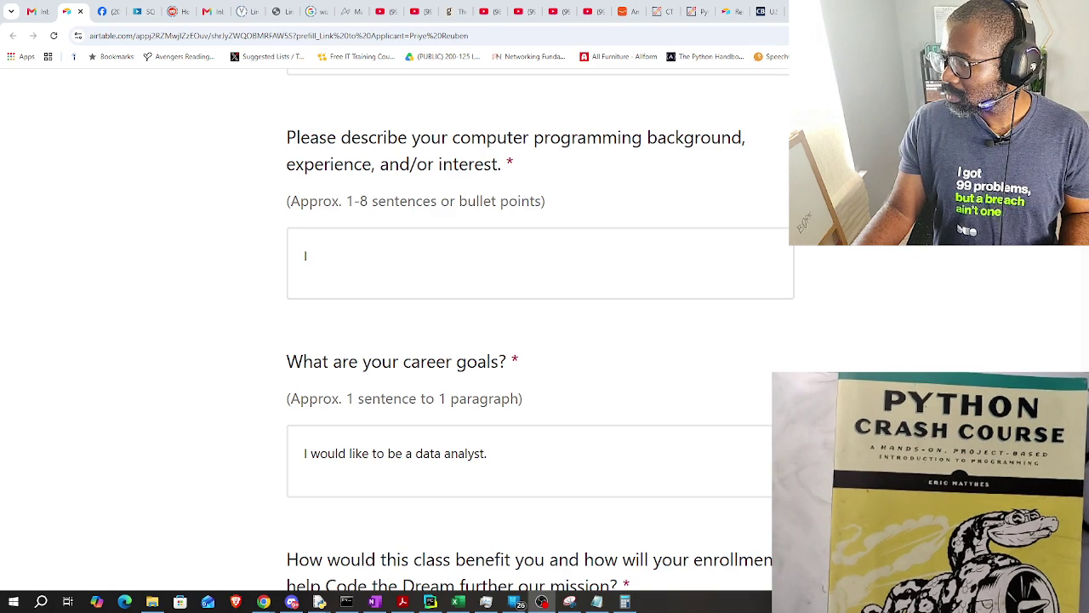
Retype the programming-background answer so it reads 'I have taken'.
click(367, 265)
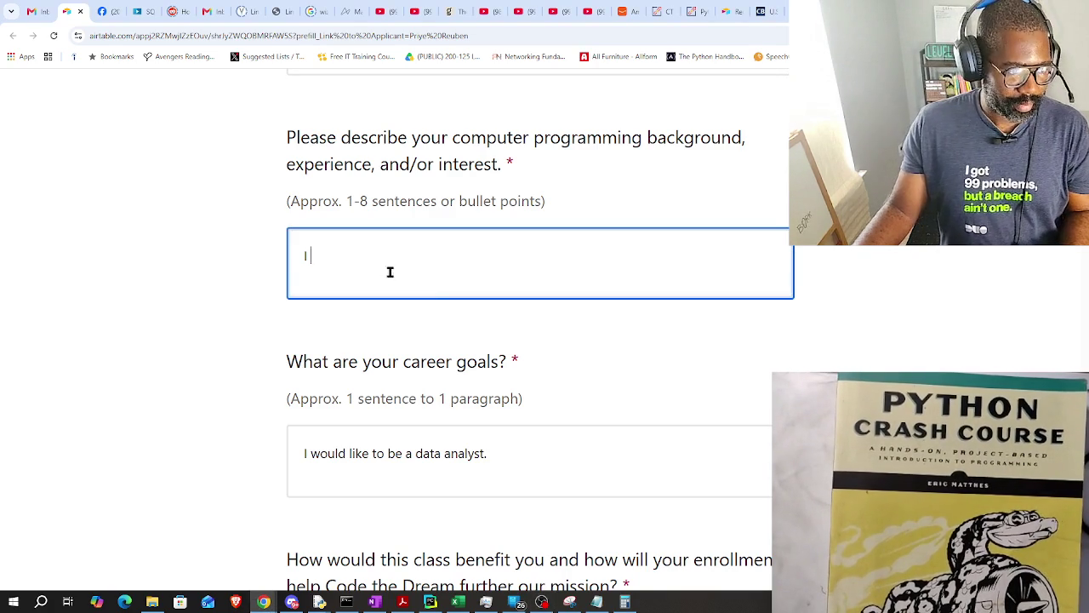
click(603, 469)
scroll(388, 251, down, 1)
scroll(396, 265, down, 2)
scroll(417, 267, up, 3)
scroll(421, 223, up, 1)
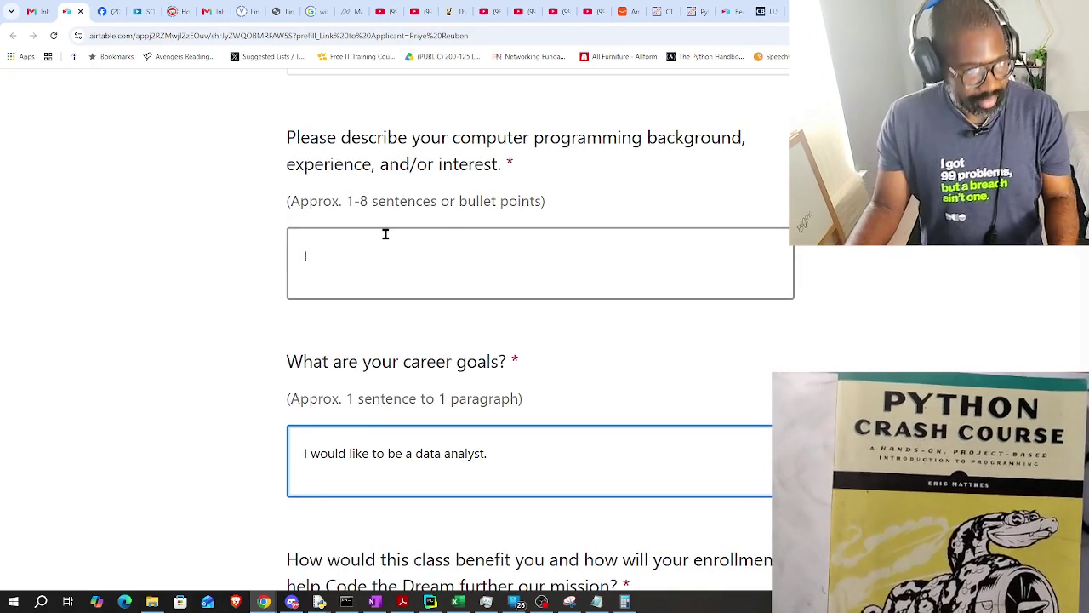
click(396, 263)
text(I h)
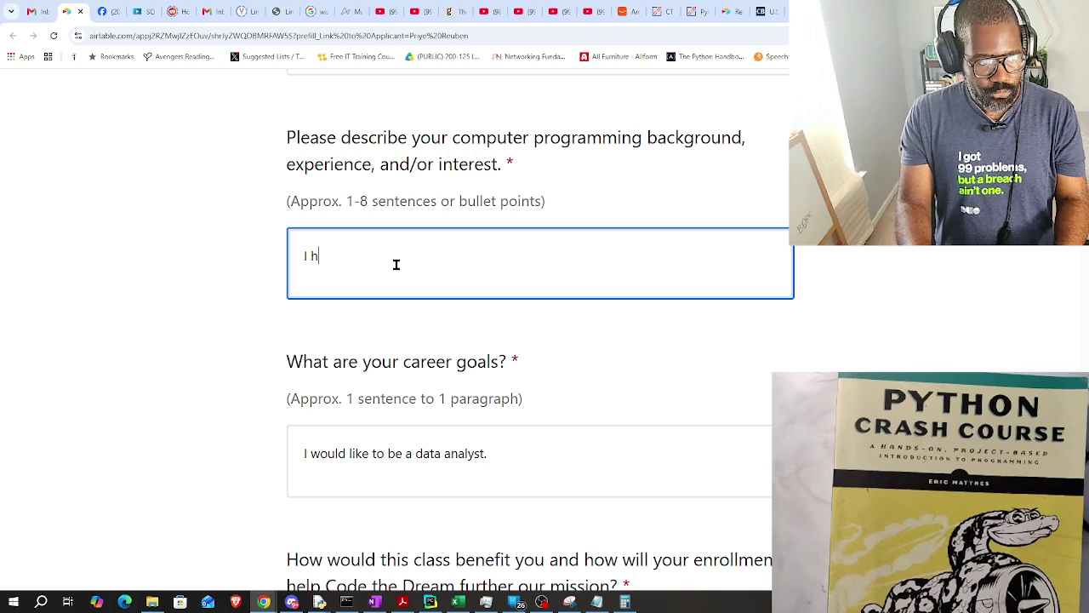
text(ave)
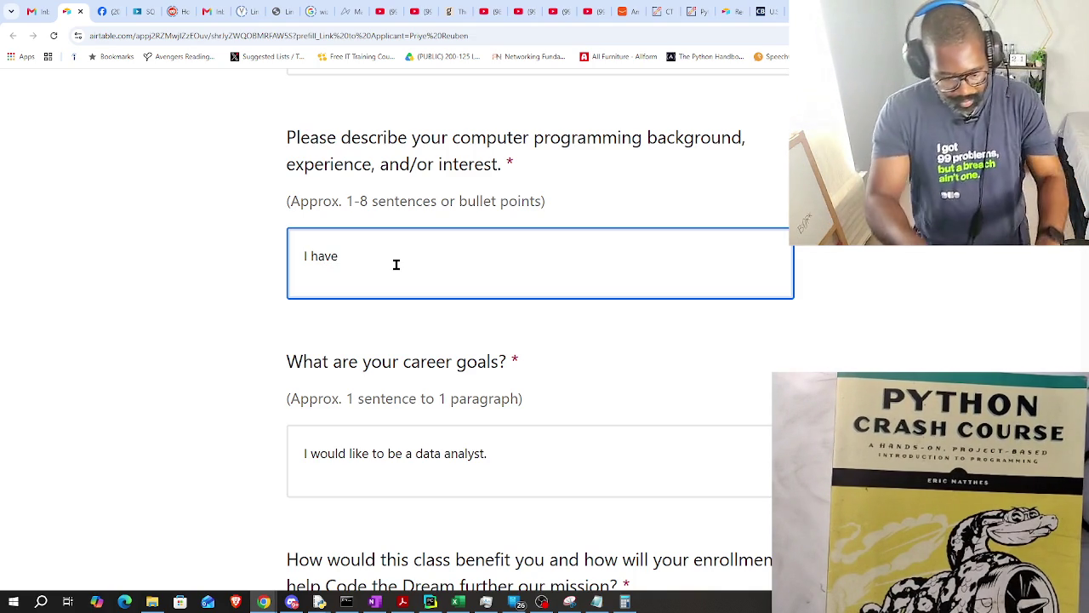
text(take)
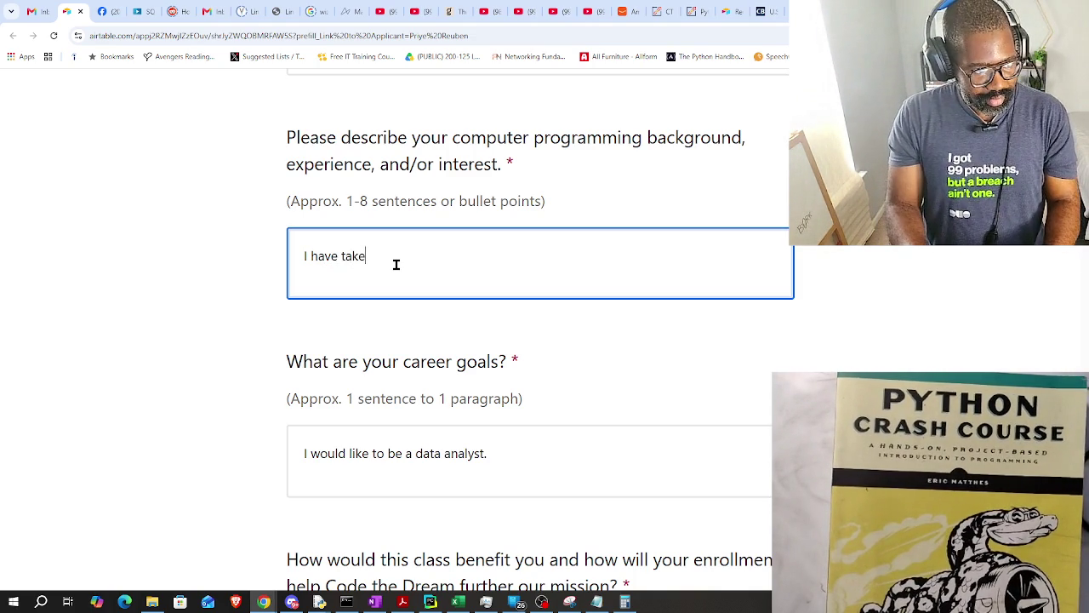
text(n)
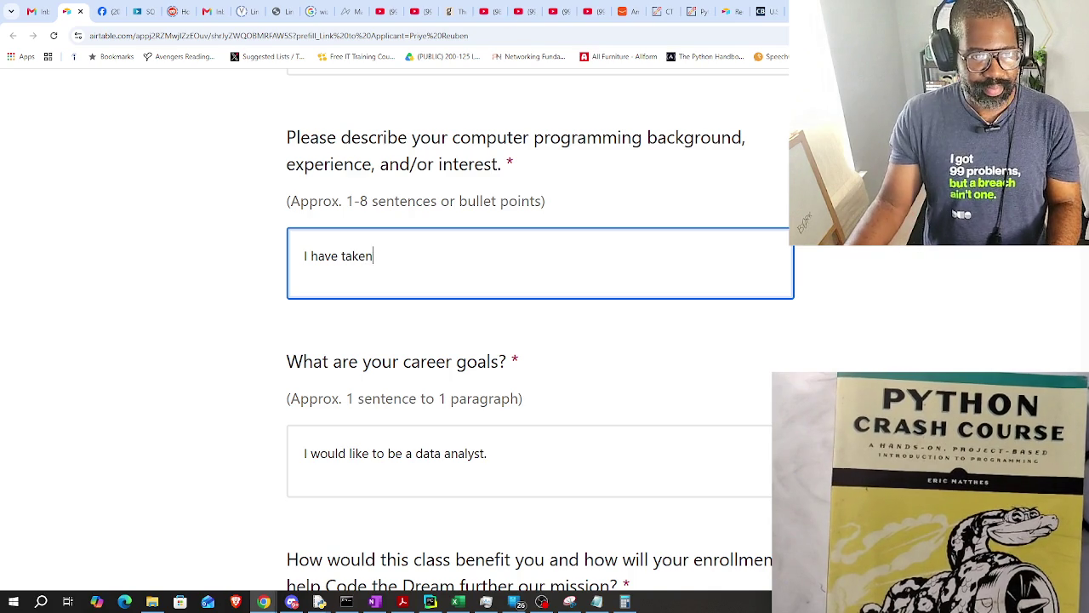
key(ctrl+t)
Search Google for 'coursera' in a new tab and open the Coursera homepage result.
text(co)
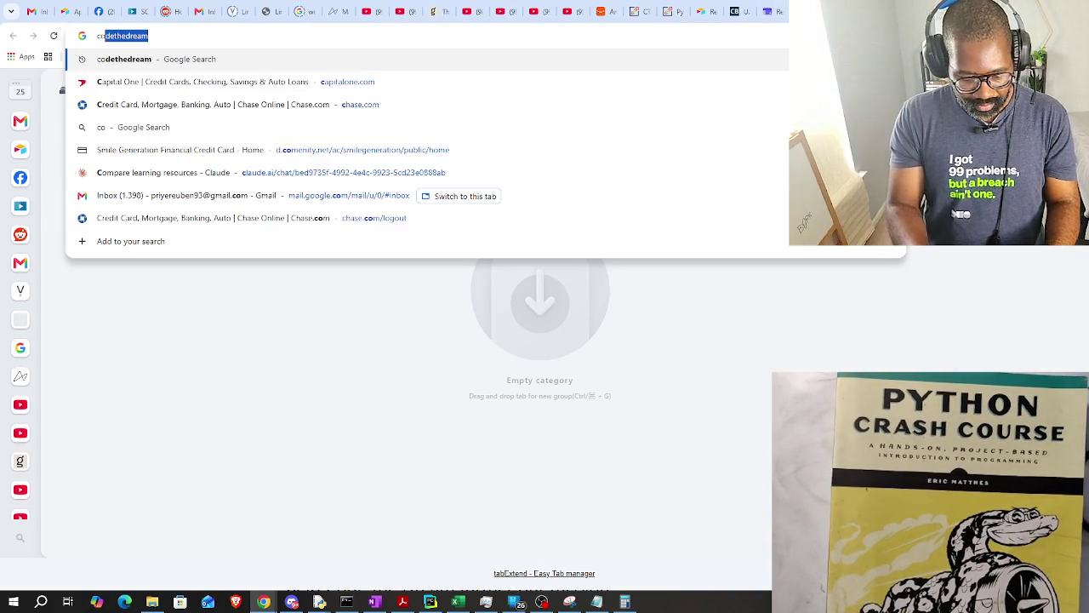
text(urser)
key(Return)
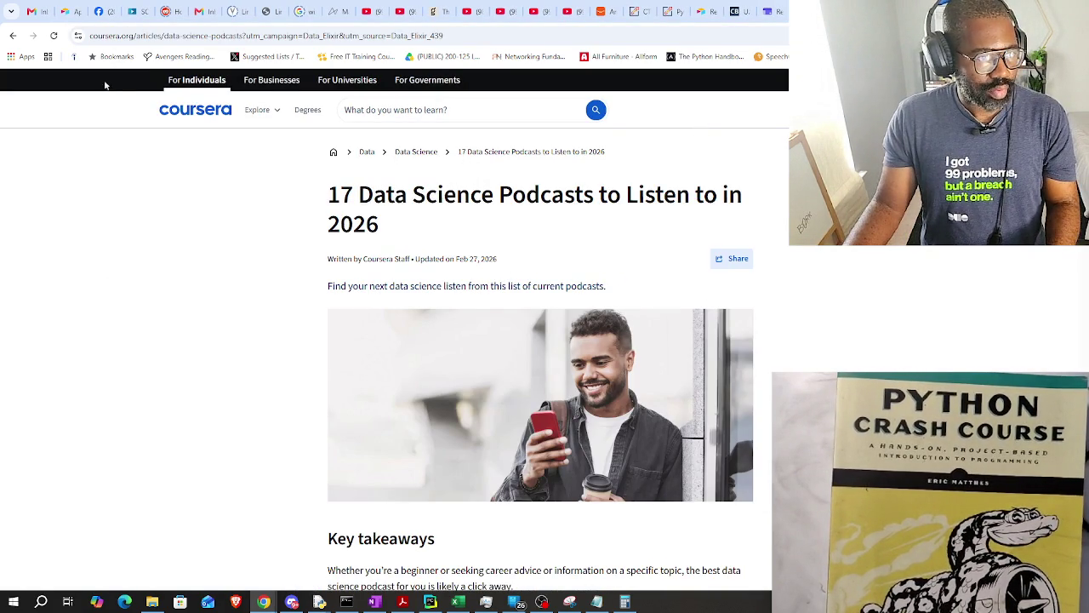
click(13, 36)
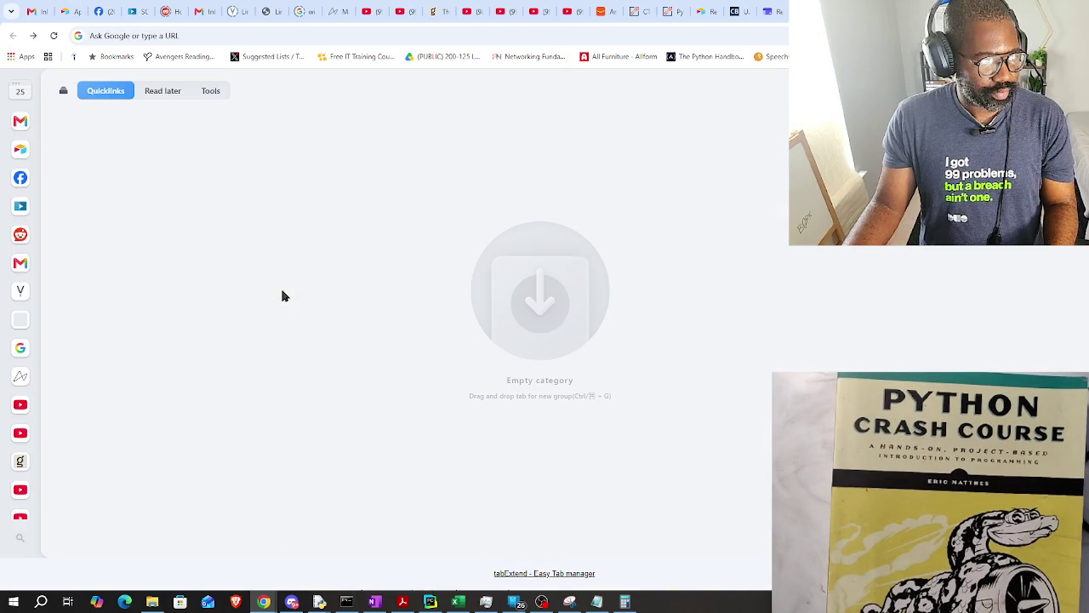
click(234, 35)
text(cours)
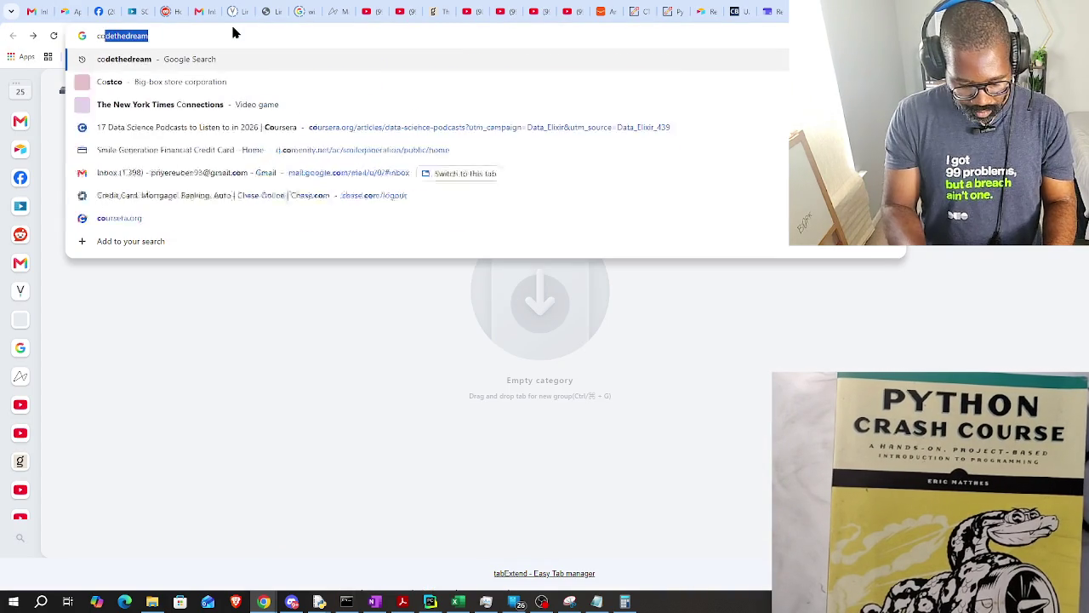
text(era)
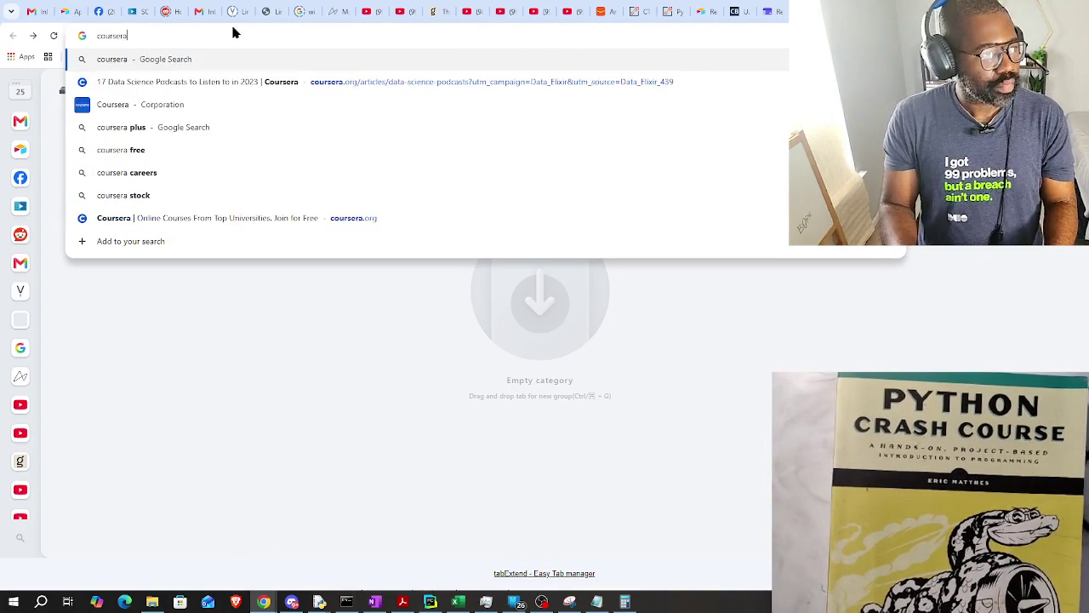
key(Return)
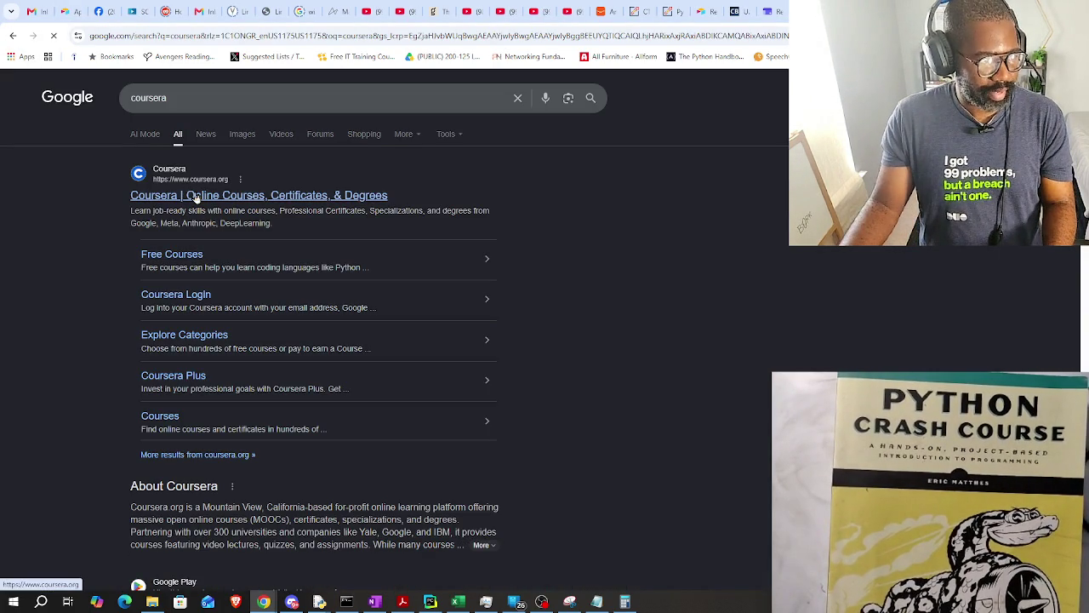
click(195, 198)
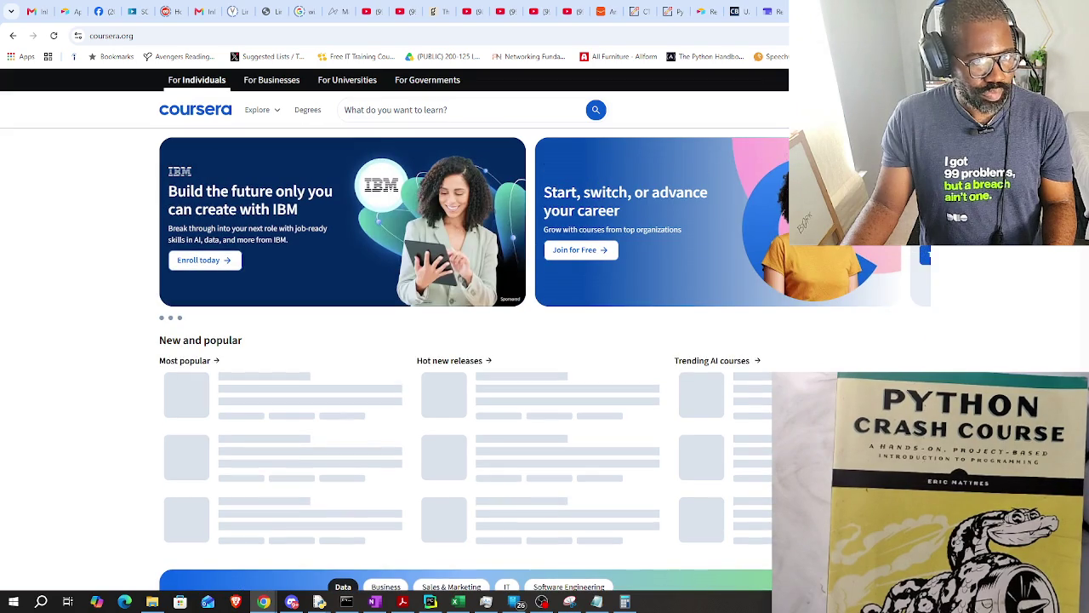
Start the Coursera login using the saved account e-mail suggestion.
click(987, 109)
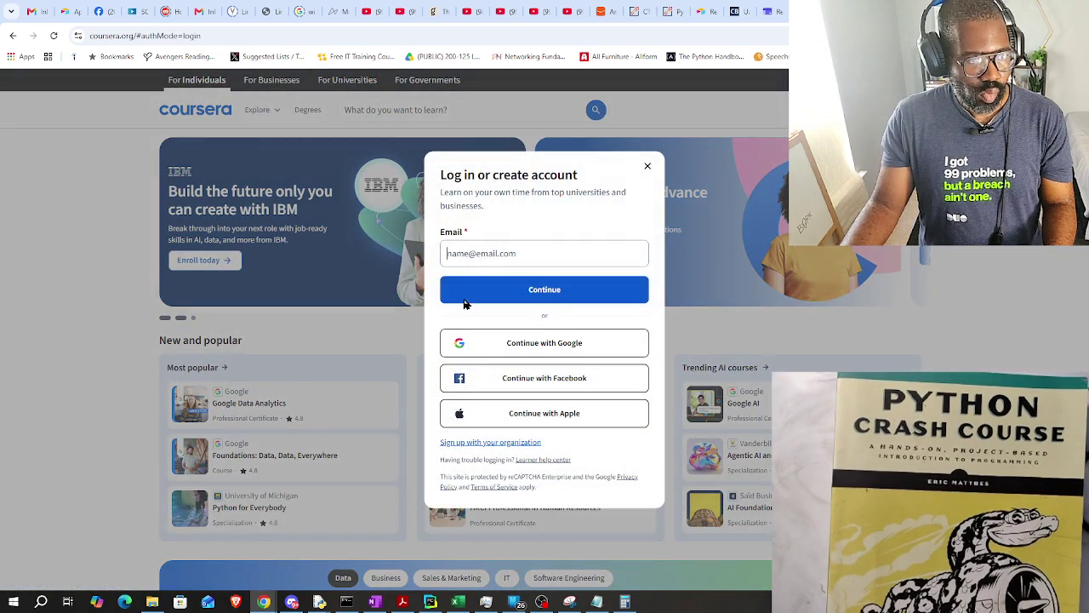
click(479, 253)
click(505, 286)
click(521, 294)
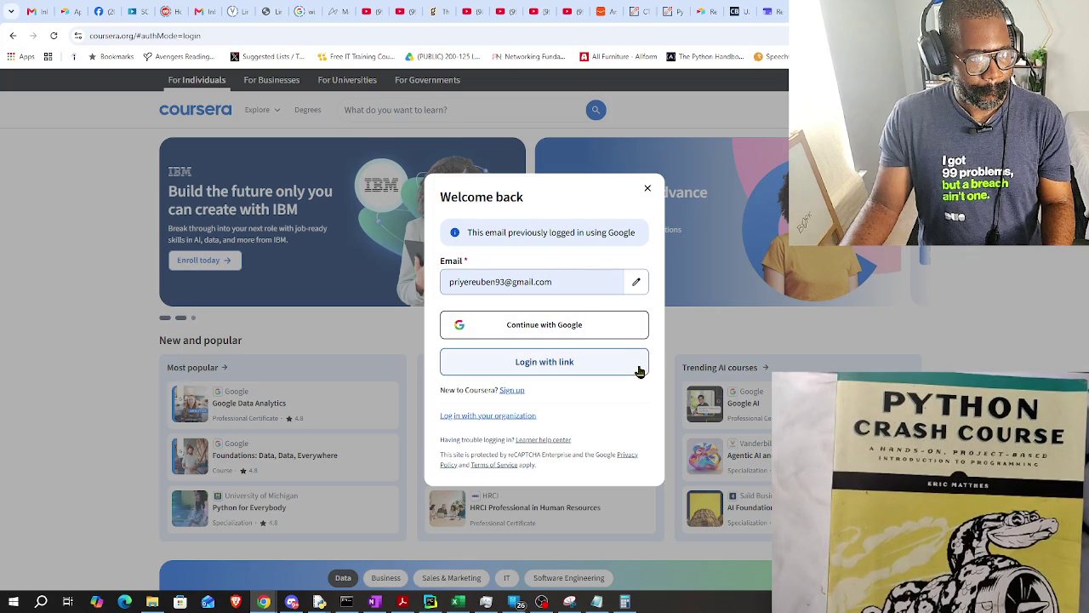
Check the Gmail inbox, then move on to the Day Job Data page.
click(34, 11)
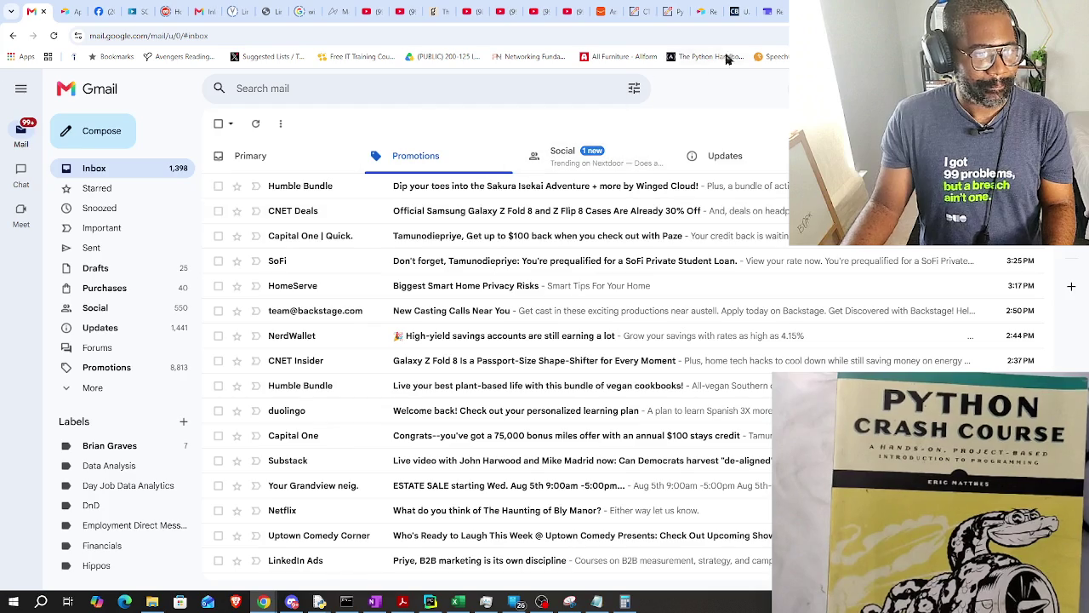
click(774, 11)
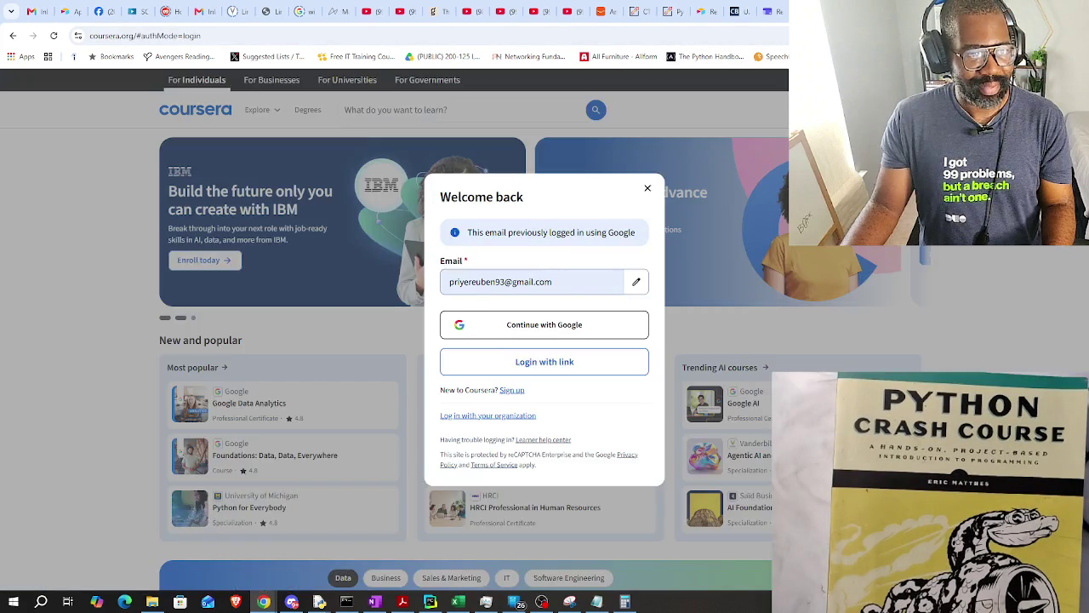
click(746, 11)
click(749, 388)
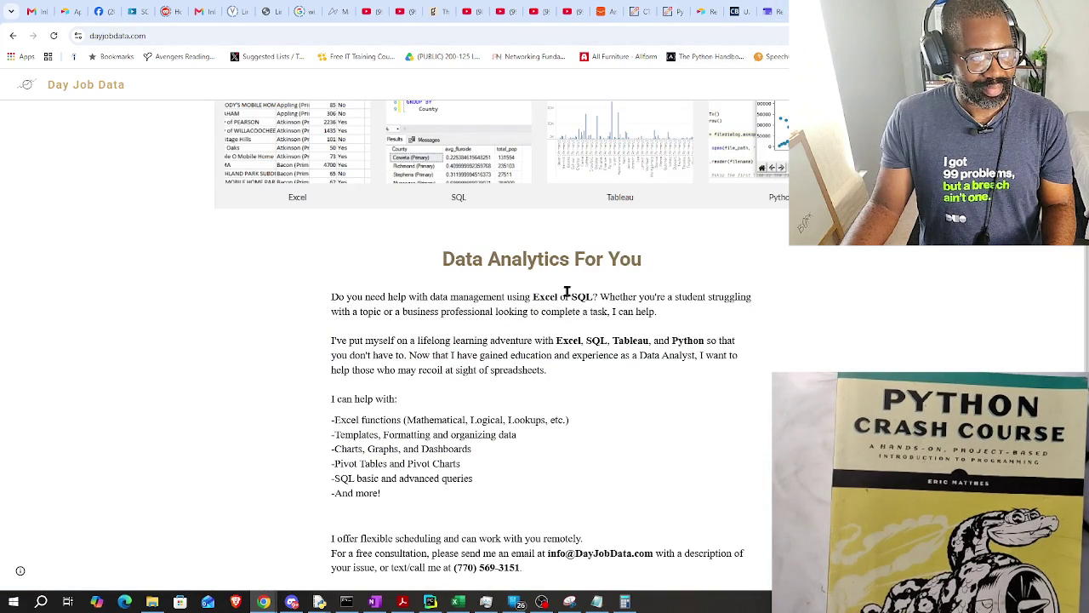
Switch from the Day Job Data tab back to the Airtable application form tab.
click(68, 6)
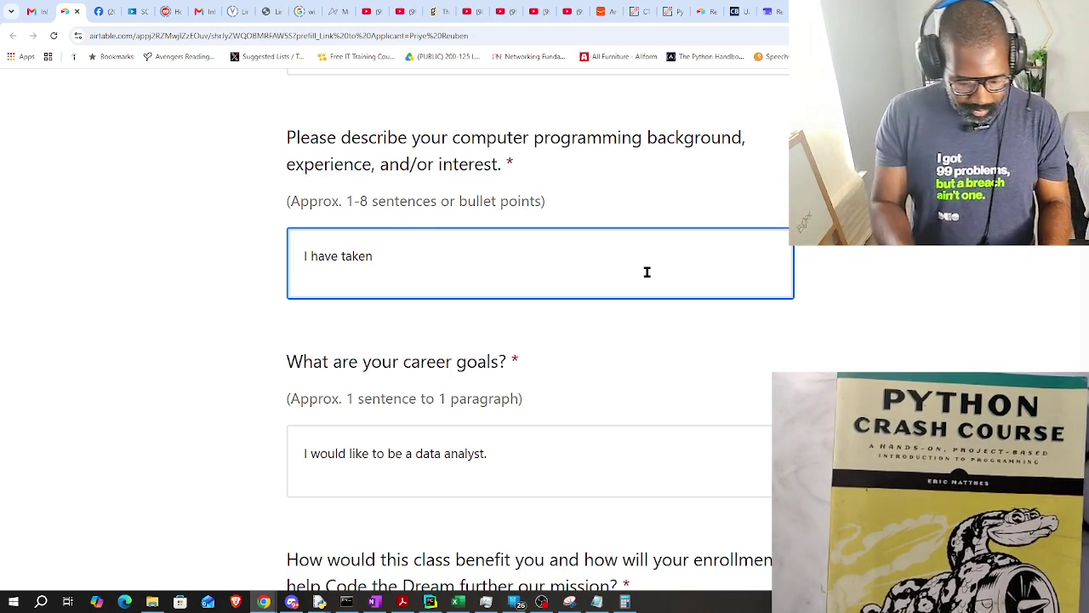
Reword the background answer to 'I have participated in some Python courses'.
key(BackSpace)
key(BackSpace)
key(BackSpace)
key(BackSpace)
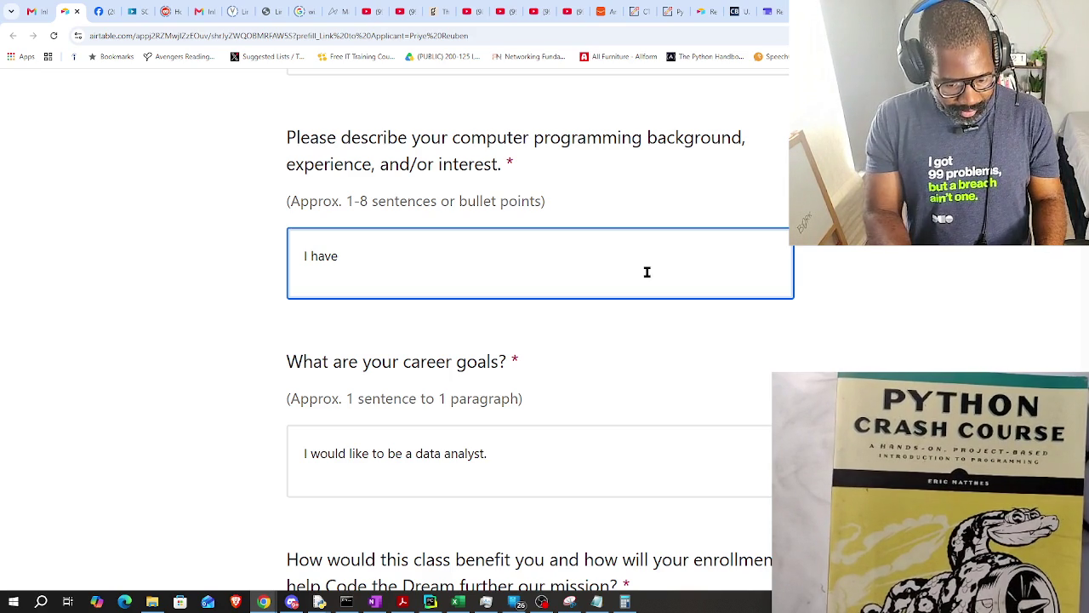
text(taken)
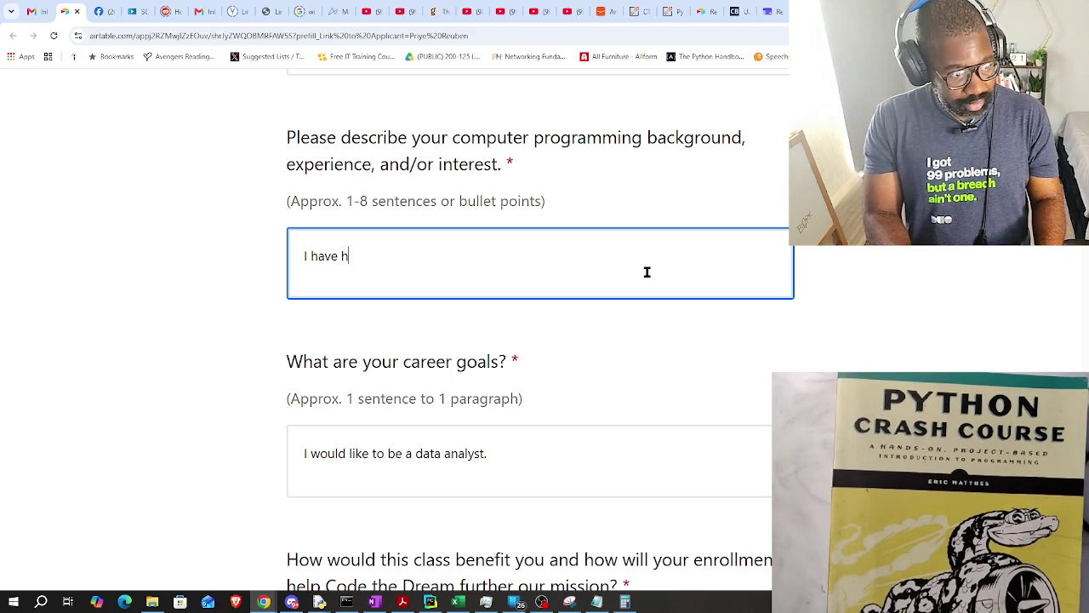
text( some)
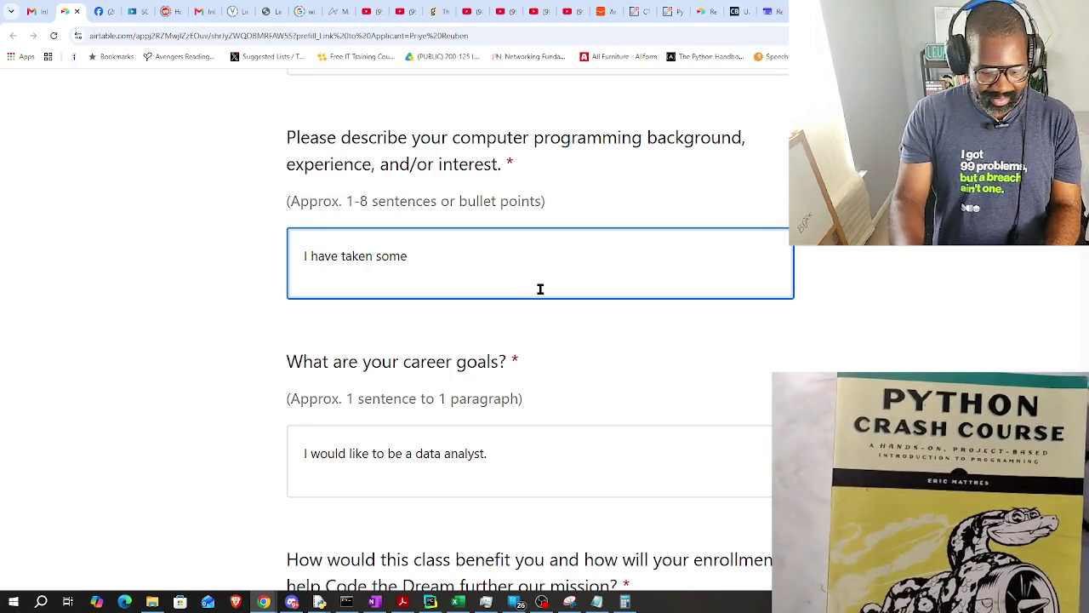
text(Python courses)
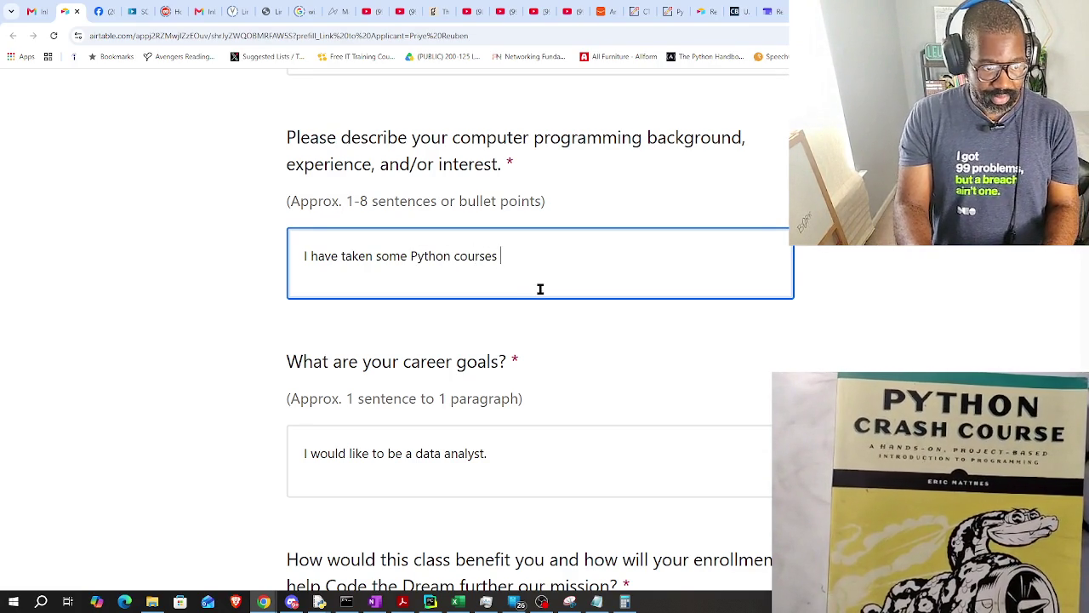
click(367, 251)
key(Delete)
key(BackSpace)
key(BackSpace)
key(BackSpace)
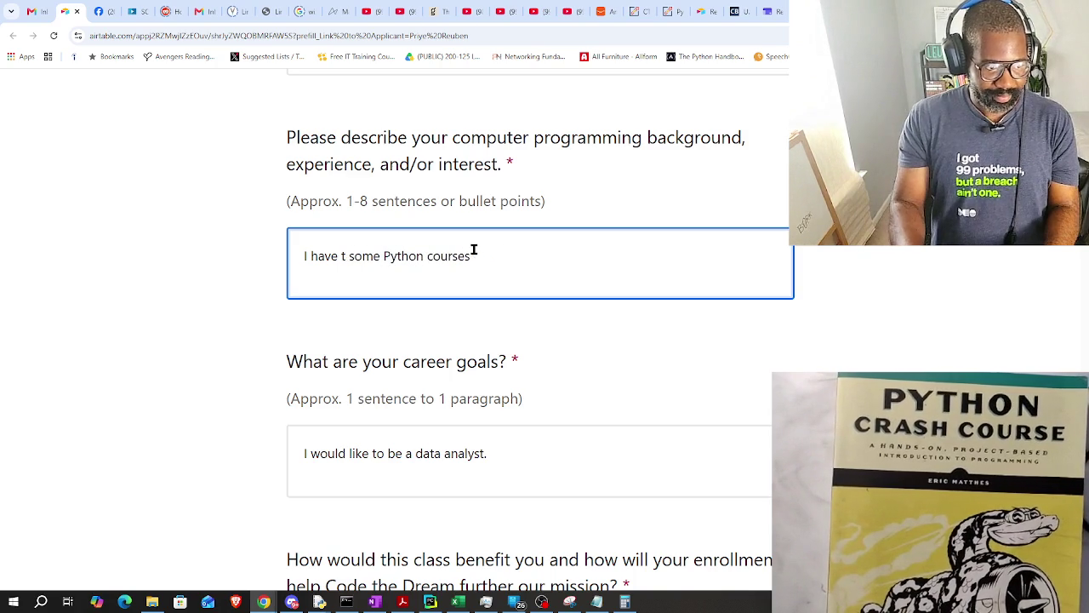
text(participate)
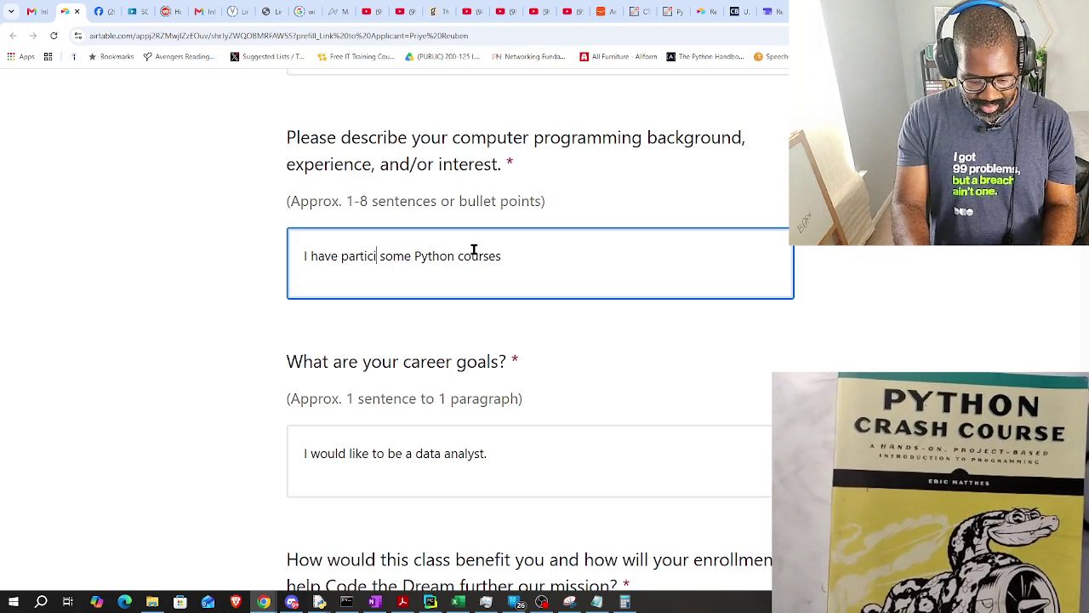
text(d in)
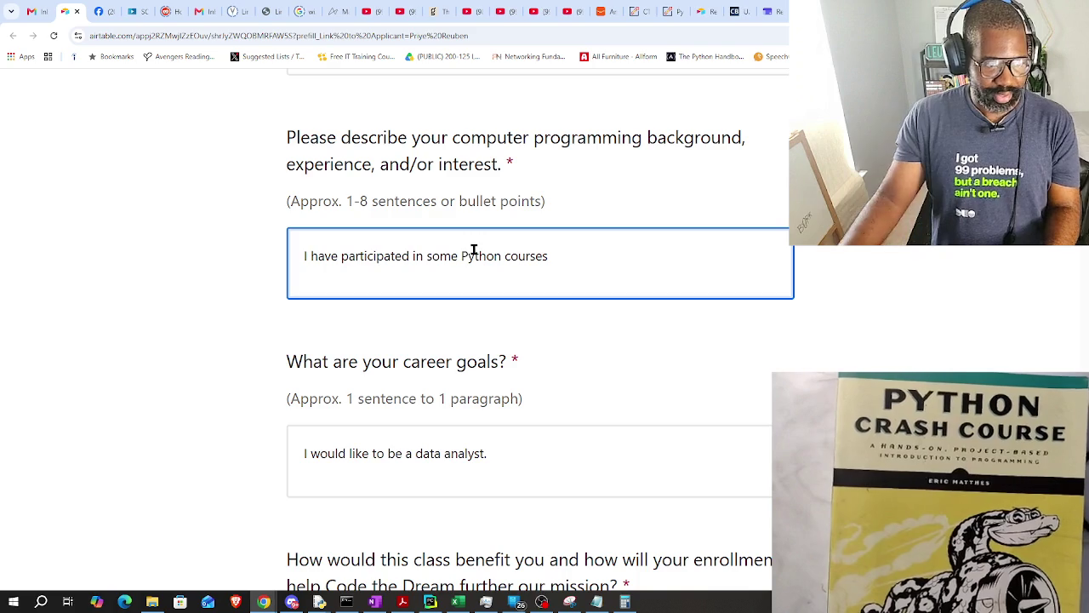
Insert 'basic' before Python, trim a drafted 'most of my experience' tail, and begin 'self-pa'.
click(674, 265)
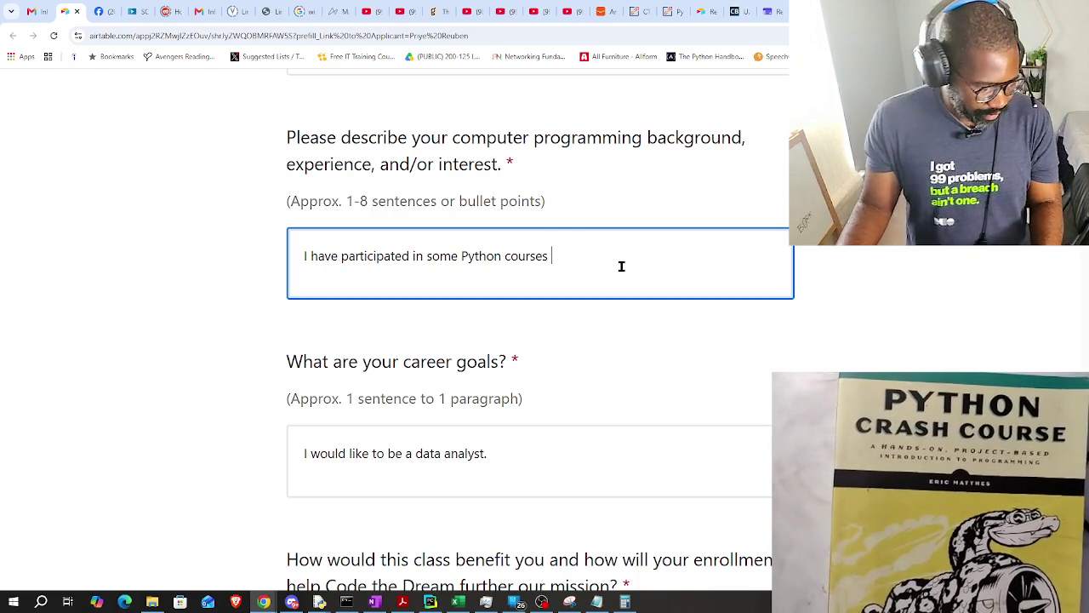
text(most of my)
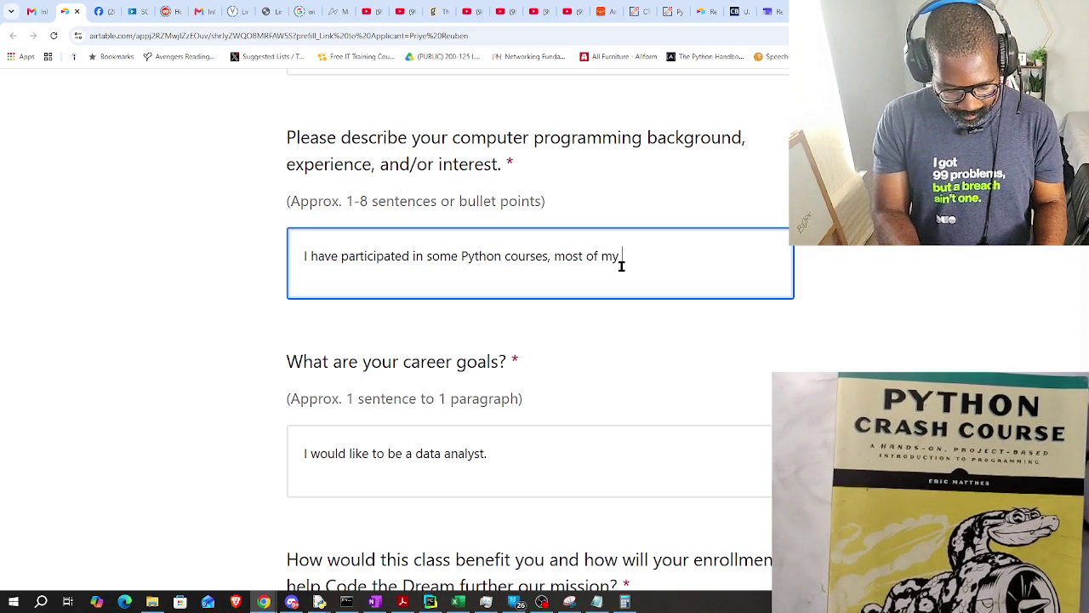
click(460, 257)
text(basic)
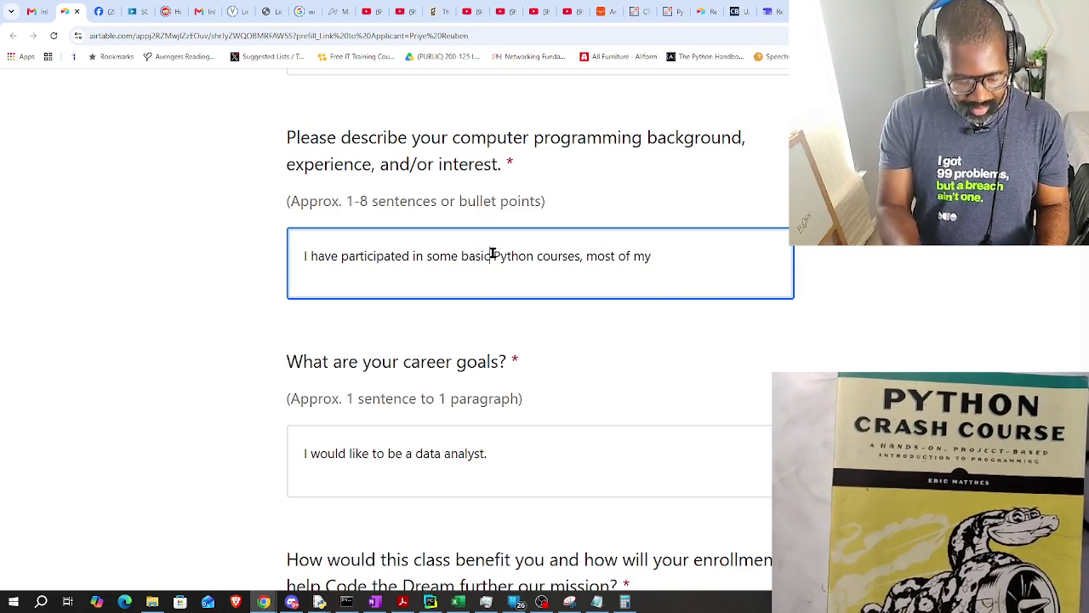
click(692, 270)
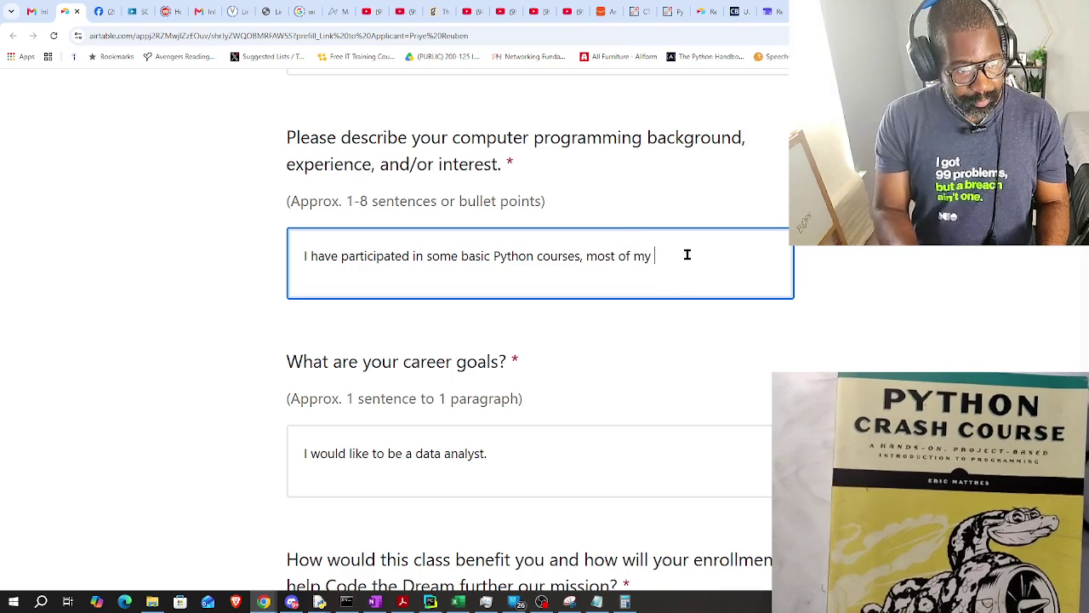
text(experiences)
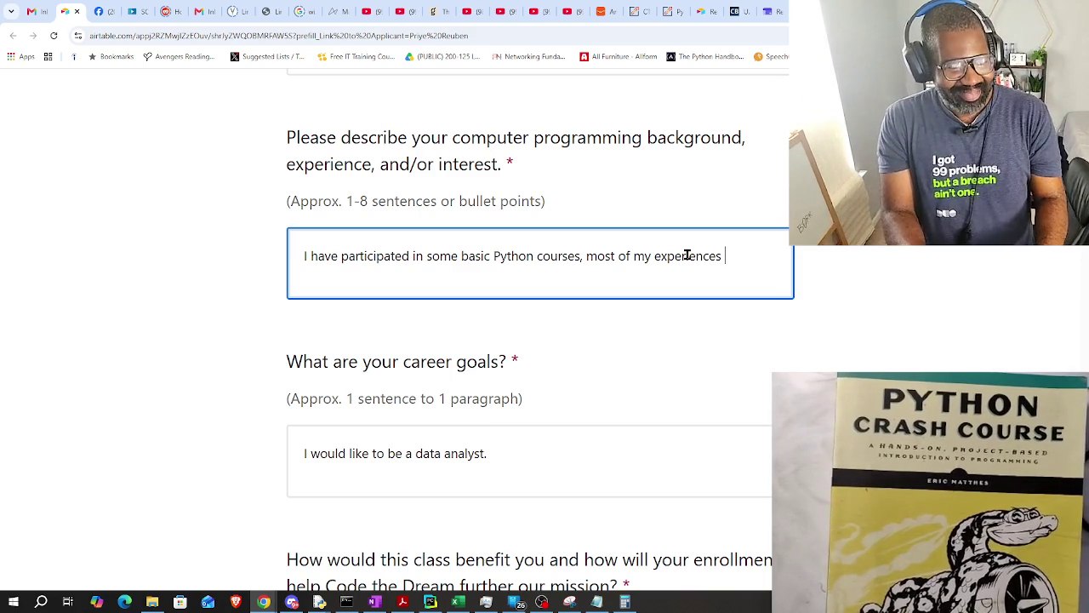
key(BackSpace)
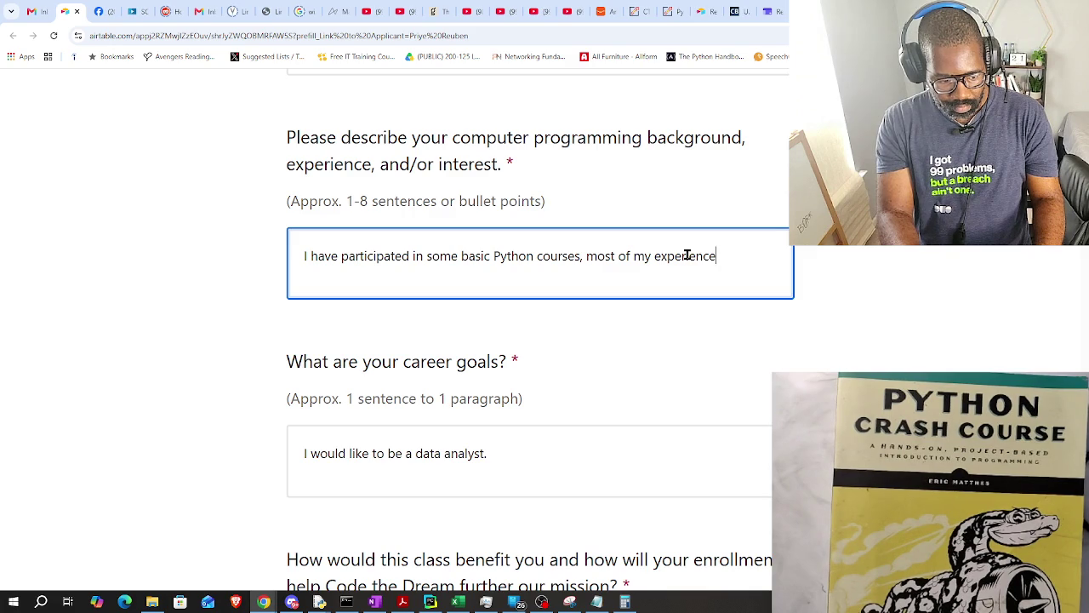
key(BackSpace)
key(BackSpace)
key(BackSpace)
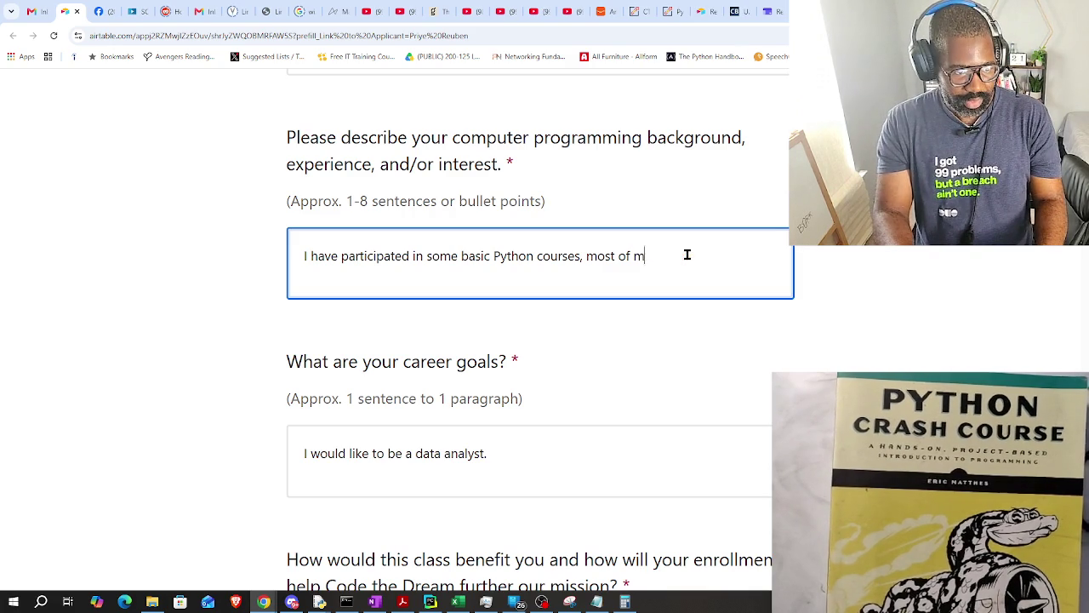
key(BackSpace)
key(BackSpace)
key(BackSpace)
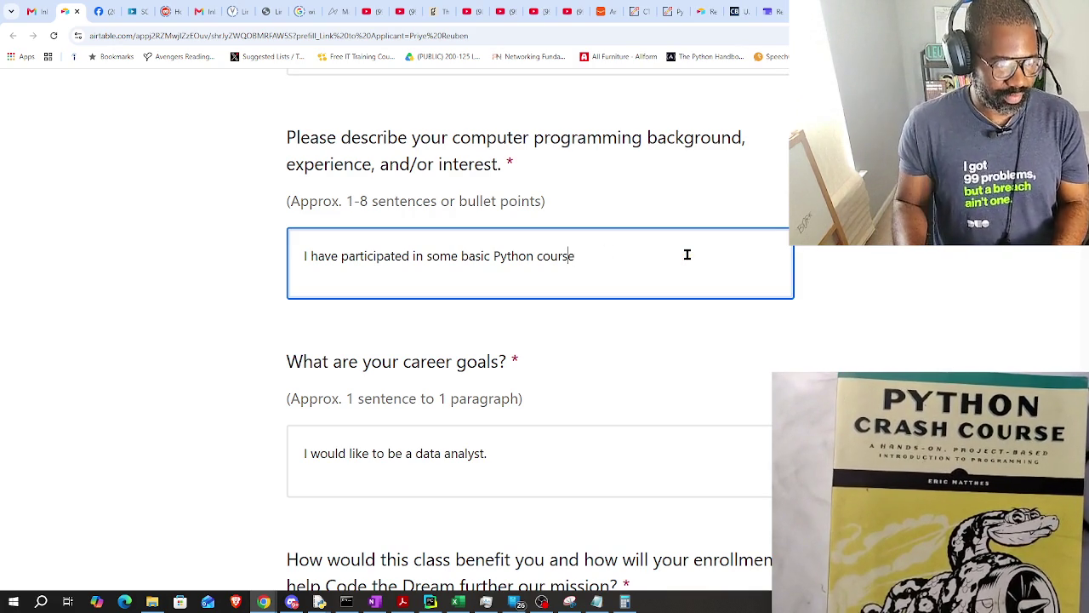
text(sel)
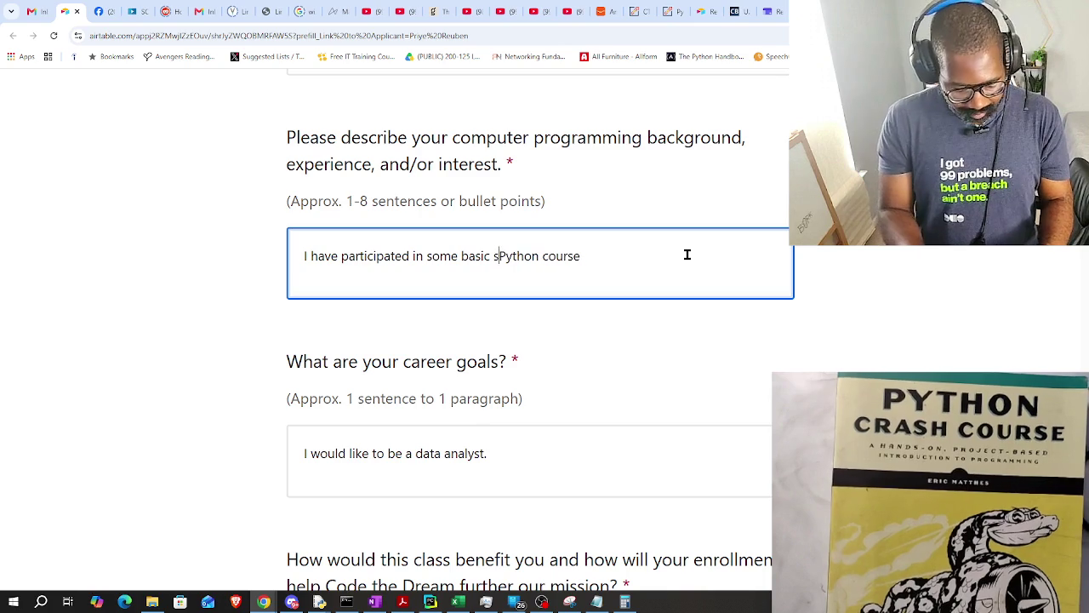
text(f-pa)
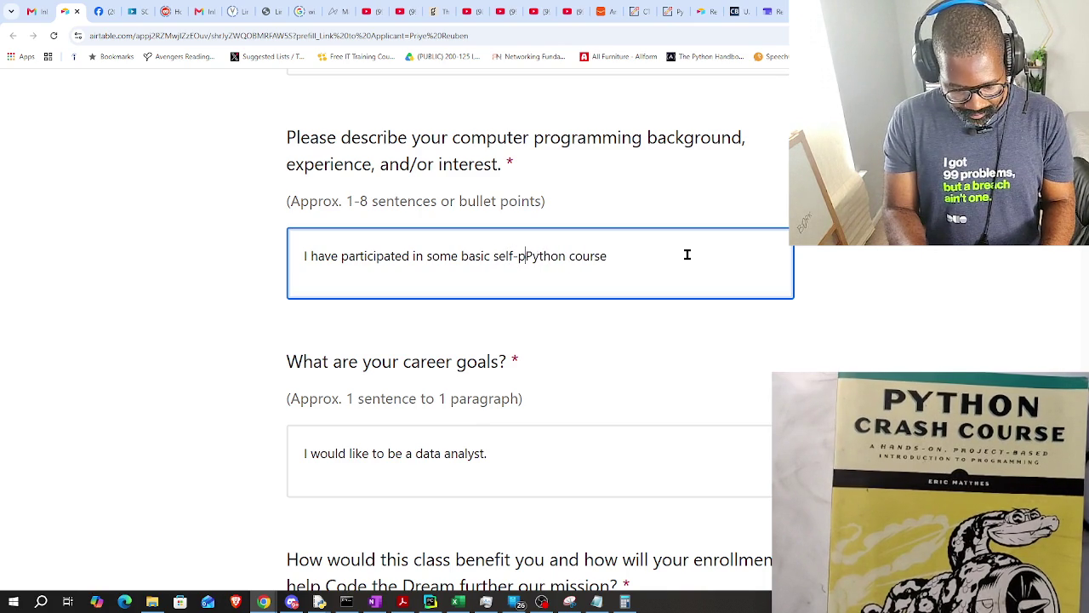
Change the inserted word to 'self-learning' before Python.
key(BackSpace)
key(BackSpace)
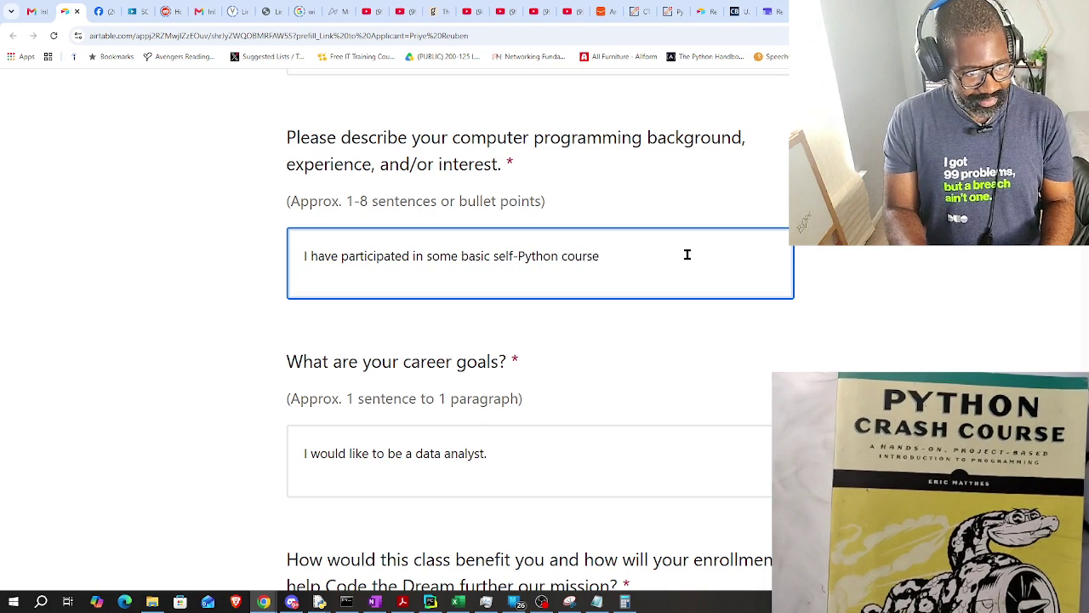
text(learninhg)
key(BackSpace)
key(BackSpace)
text(g)
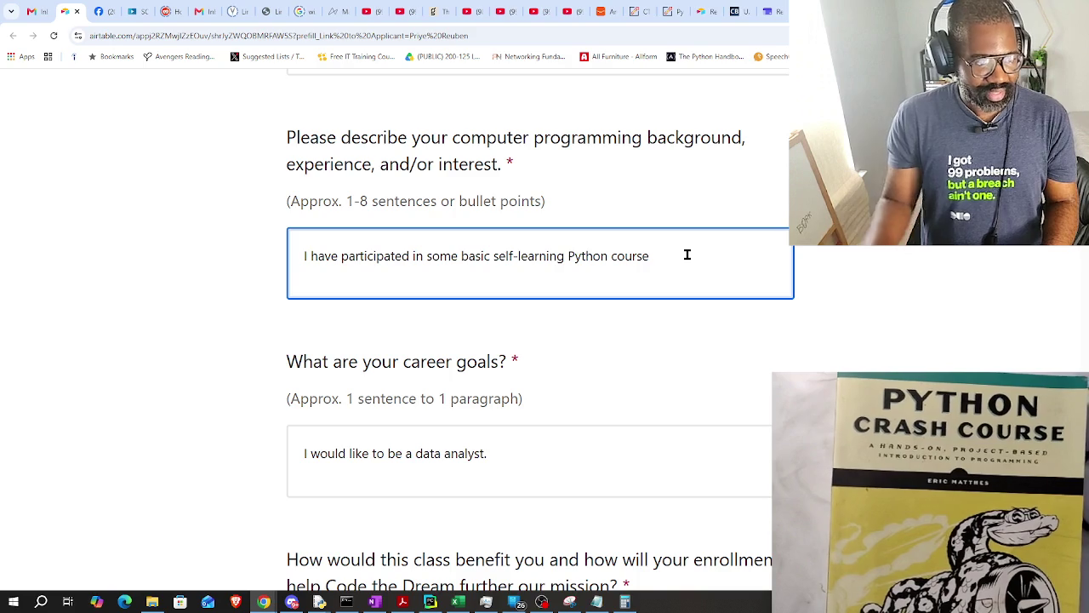
click(682, 247)
Append 's, but most of my experience has been in reading through books for Excel and SQL'.
text(s)
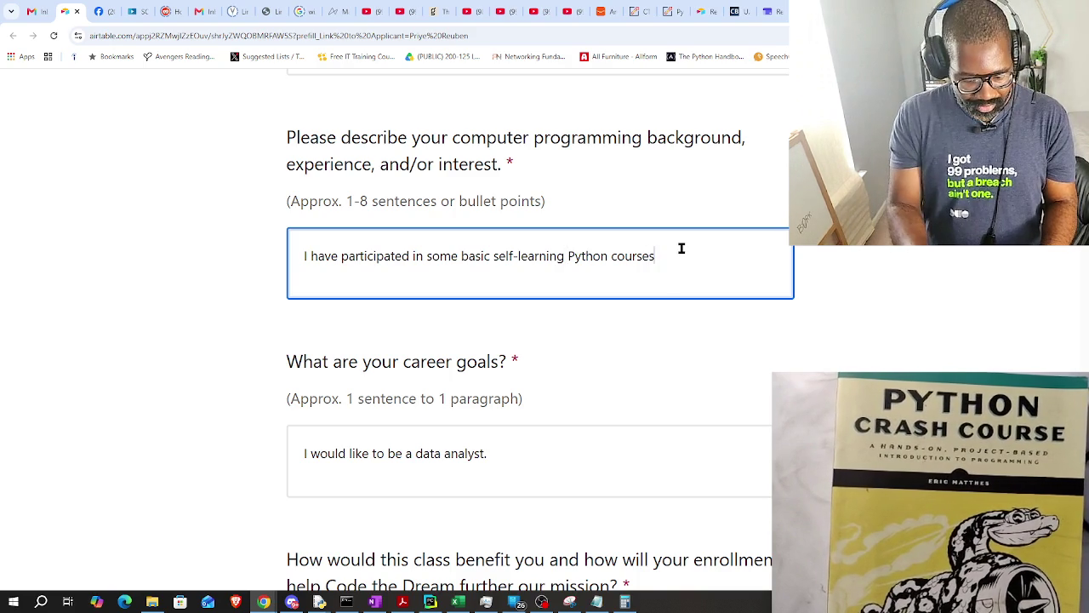
text(, but mo)
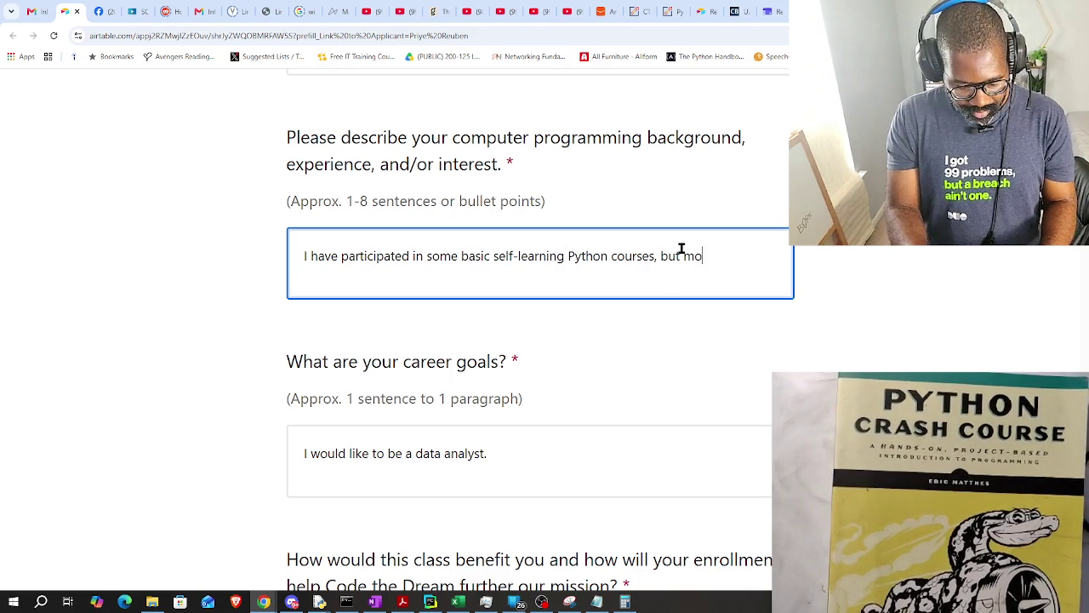
text(st of my e)
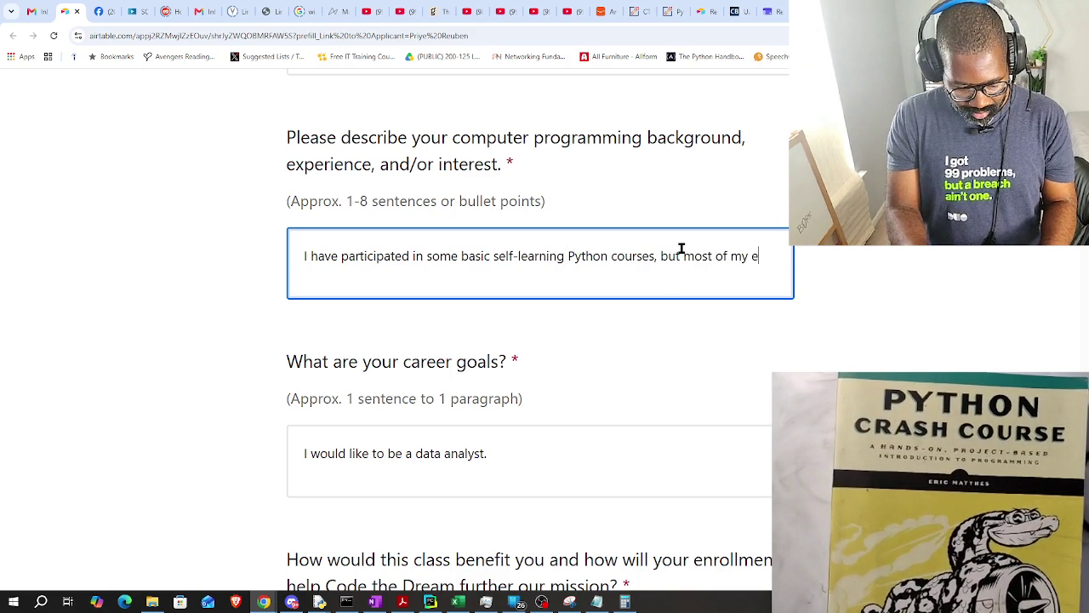
text(xperience)
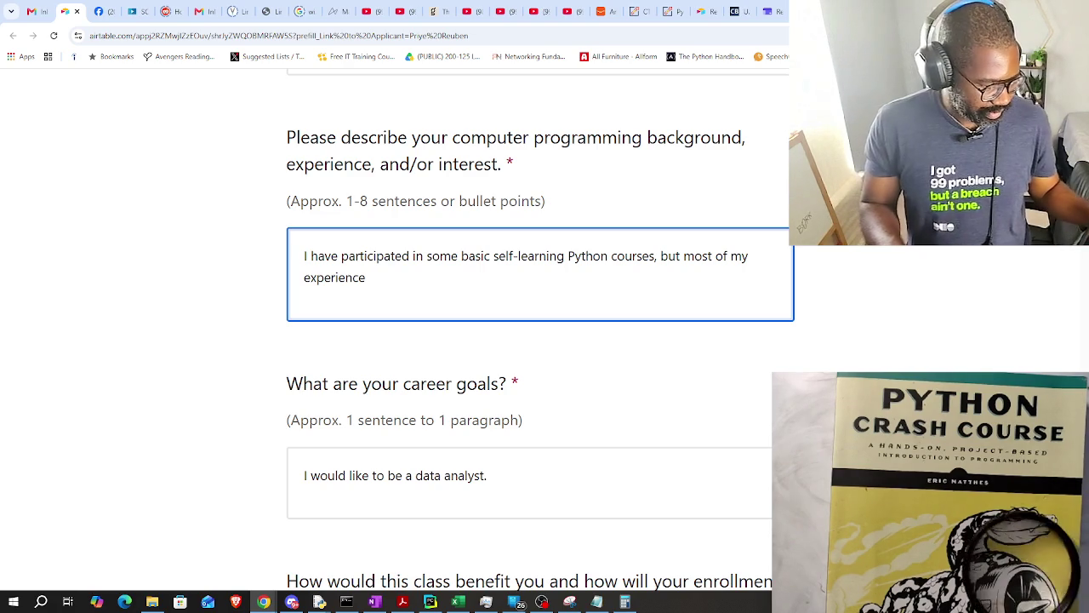
text(has been in )
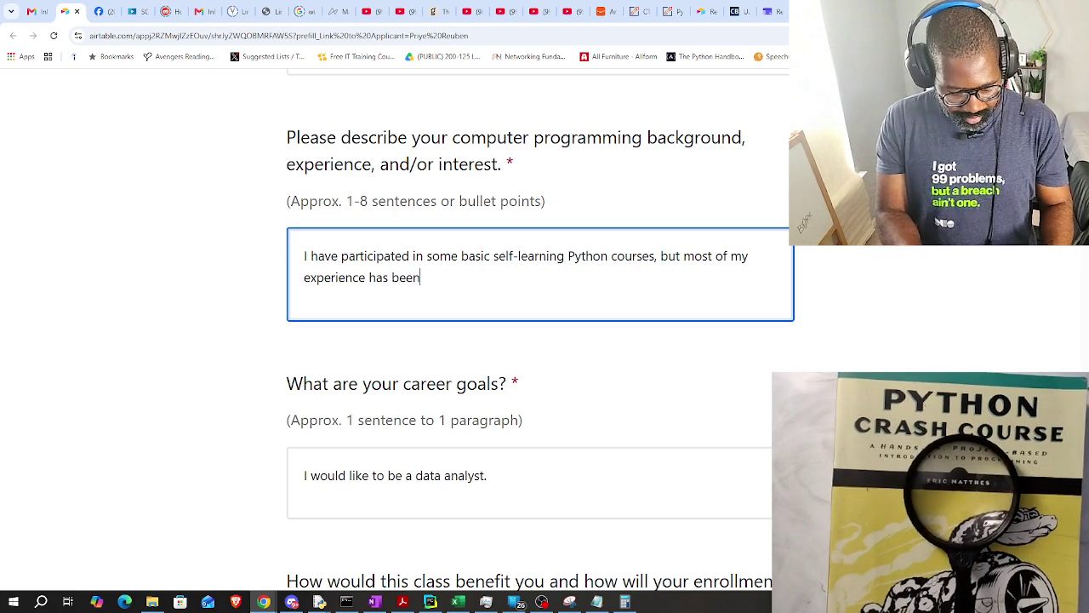
text(reading thero)
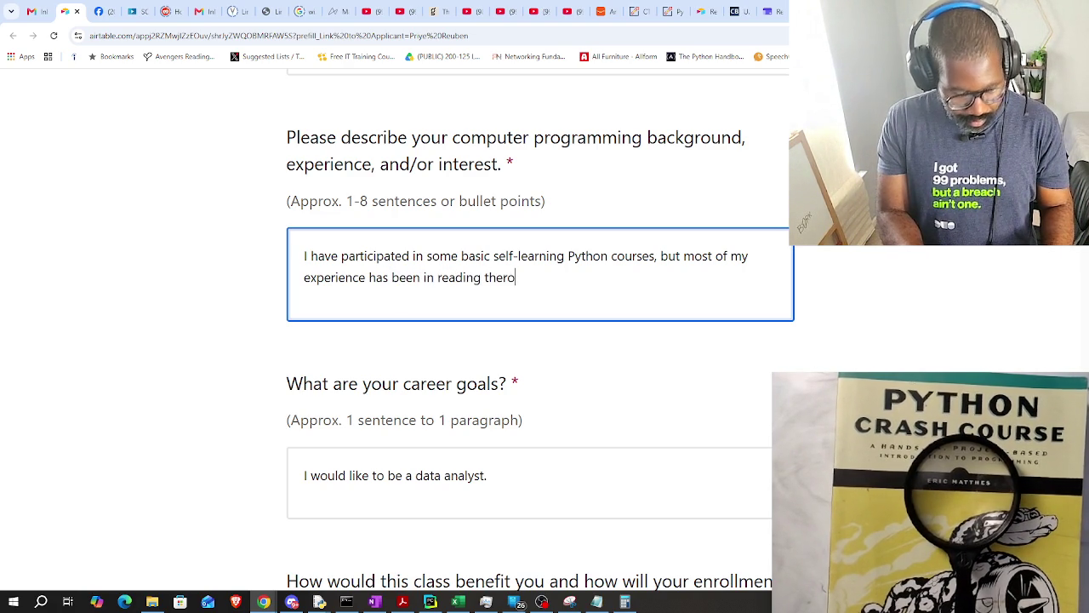
key(BackSpace)
key(BackSpace)
key(BackSpace)
text(rough)
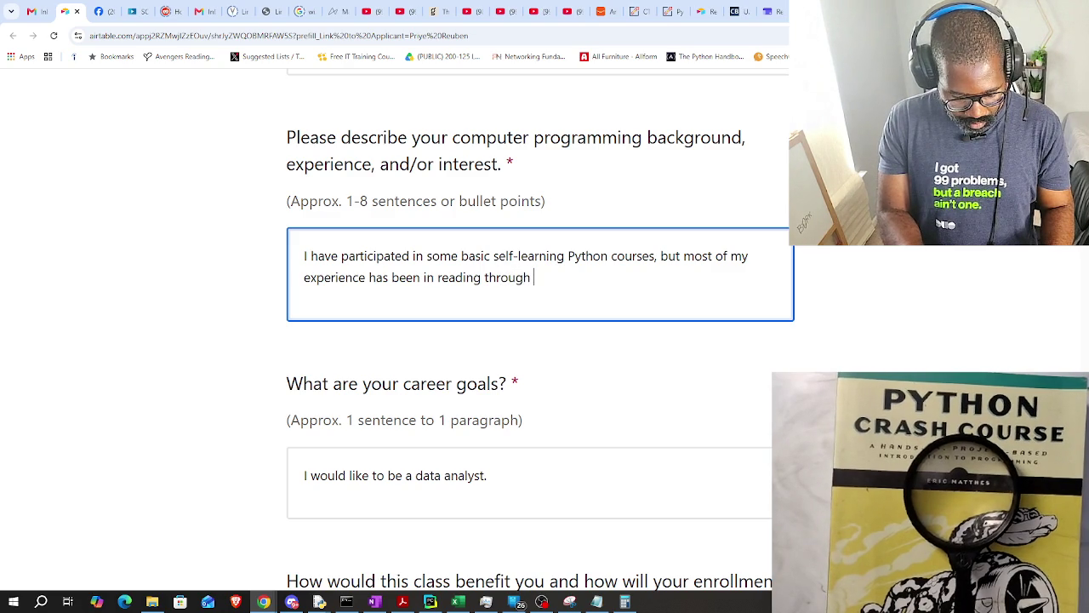
text(Mi)
key(BackSpace)
key(BackSpace)
text(books fr)
key(BackSpace)
key(BackSpace)
text(or)
key(BackSpace)
key(BackSpace)
text(for )
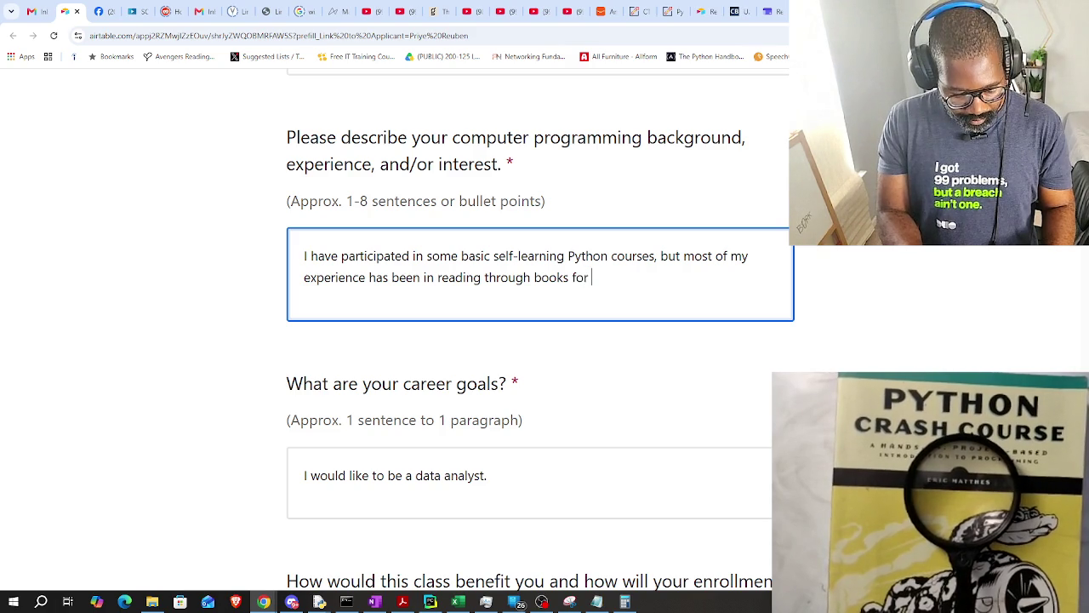
text(Ex)
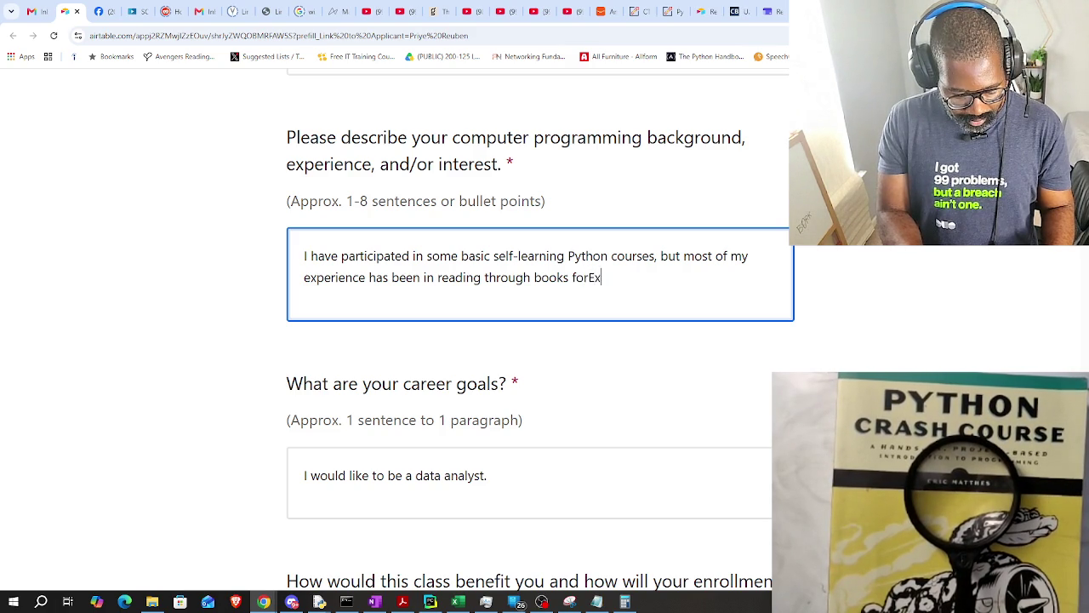
text(cel and SQL)
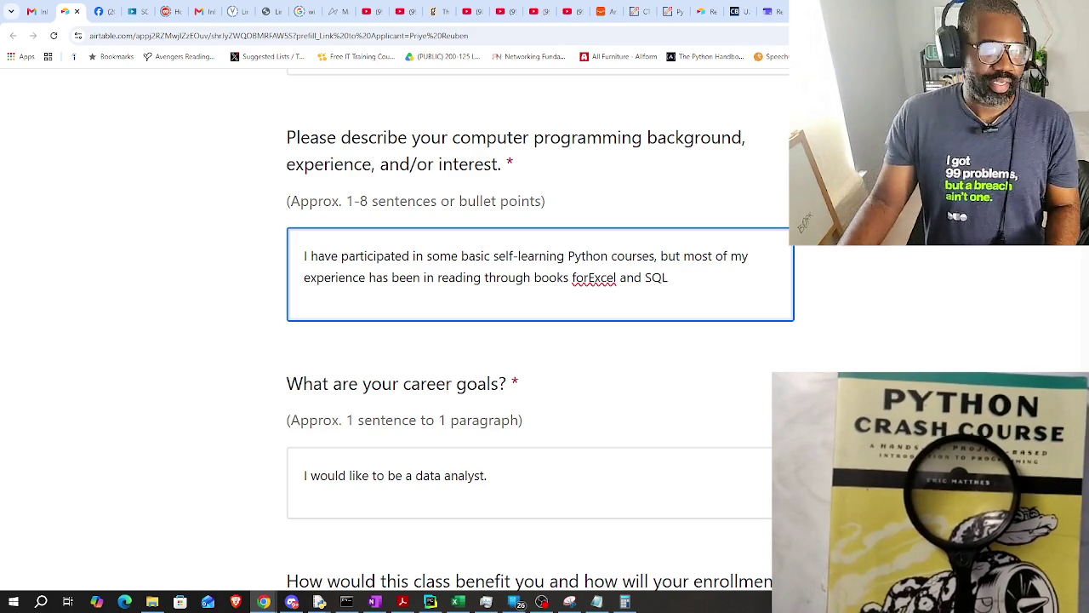
drag(682, 257, 192, 257)
Replace the opening clause with 'I know some basic Python, but most'.
key(Delete)
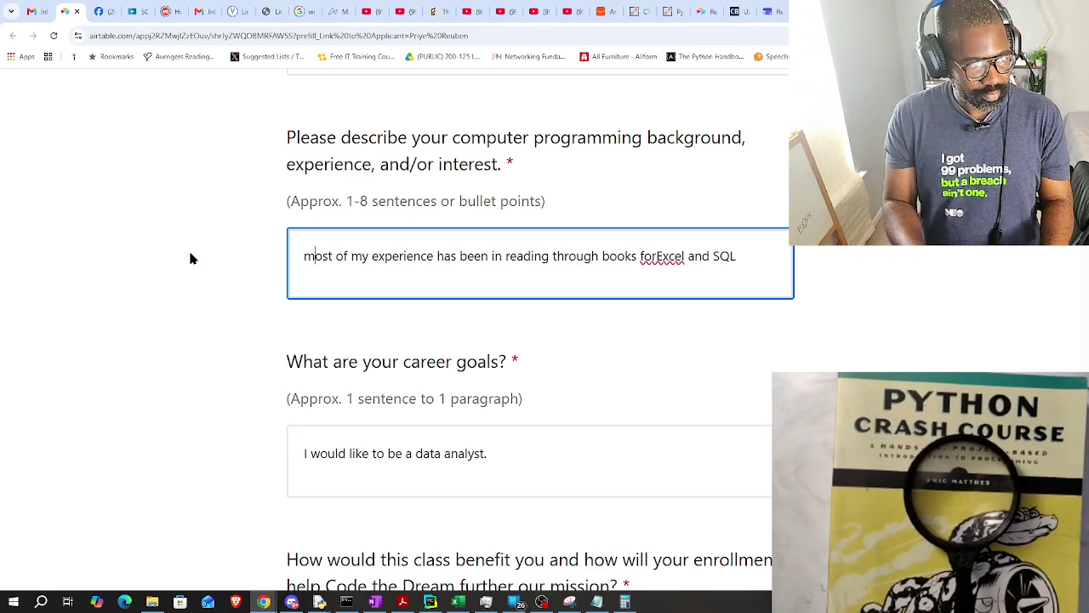
key(Delete)
text(I know some)
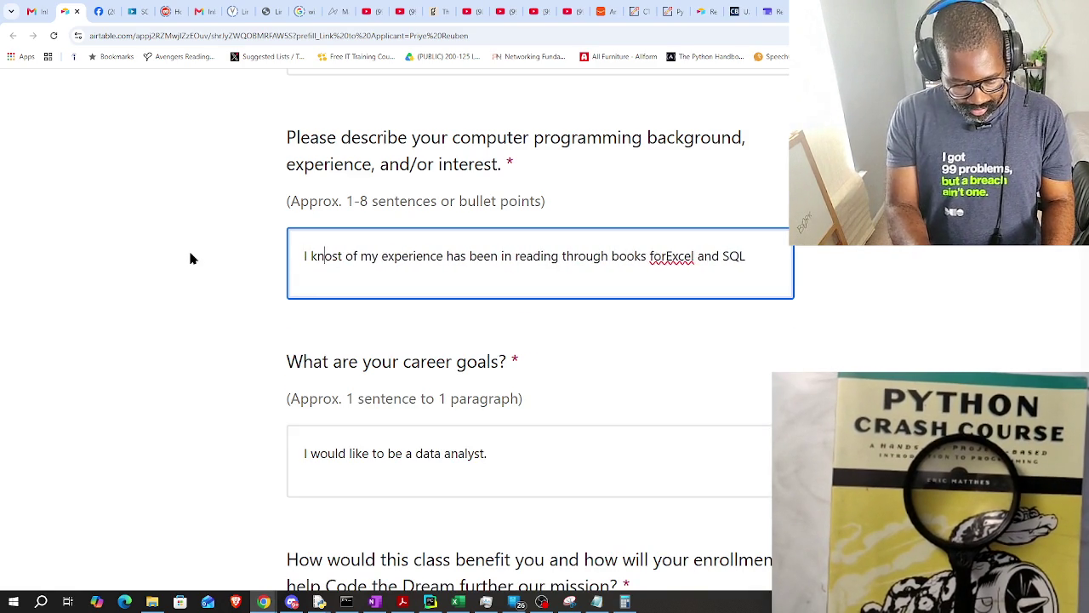
key(BackSpace)
text(e basic )
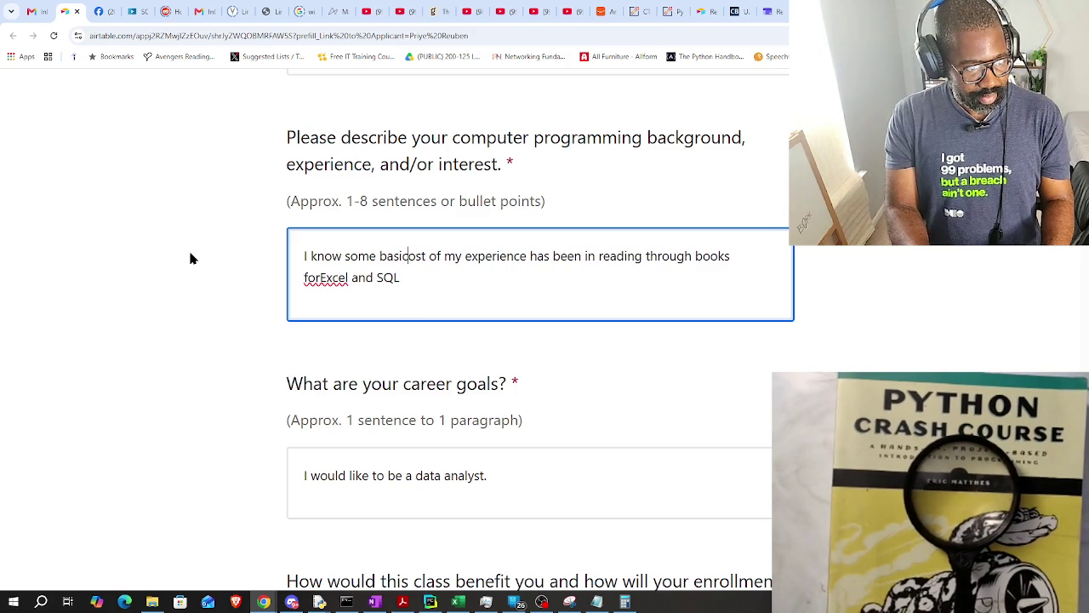
text(Python)
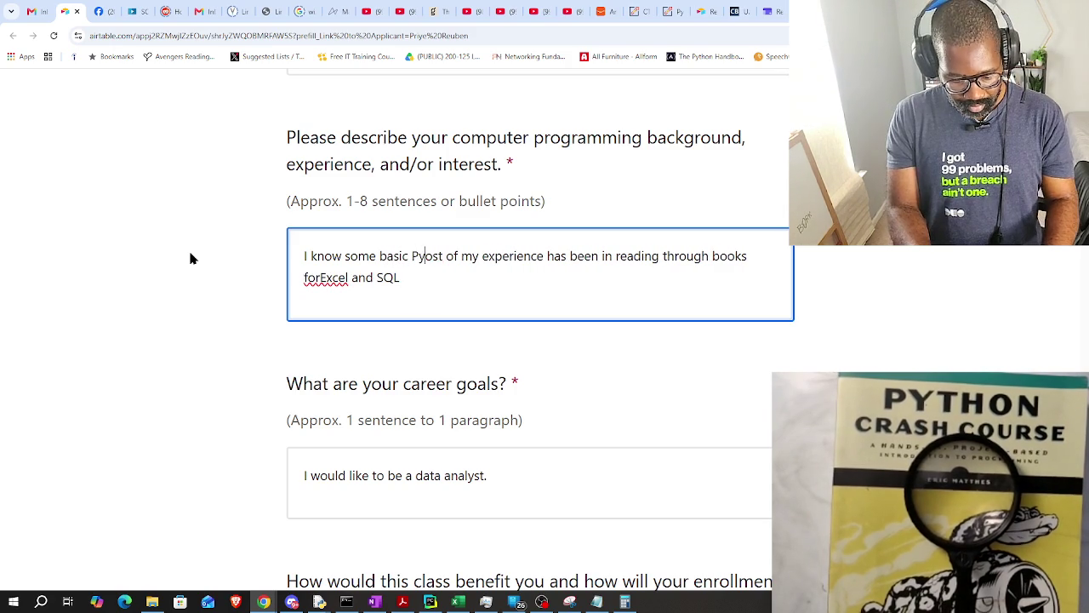
text(, but mos)
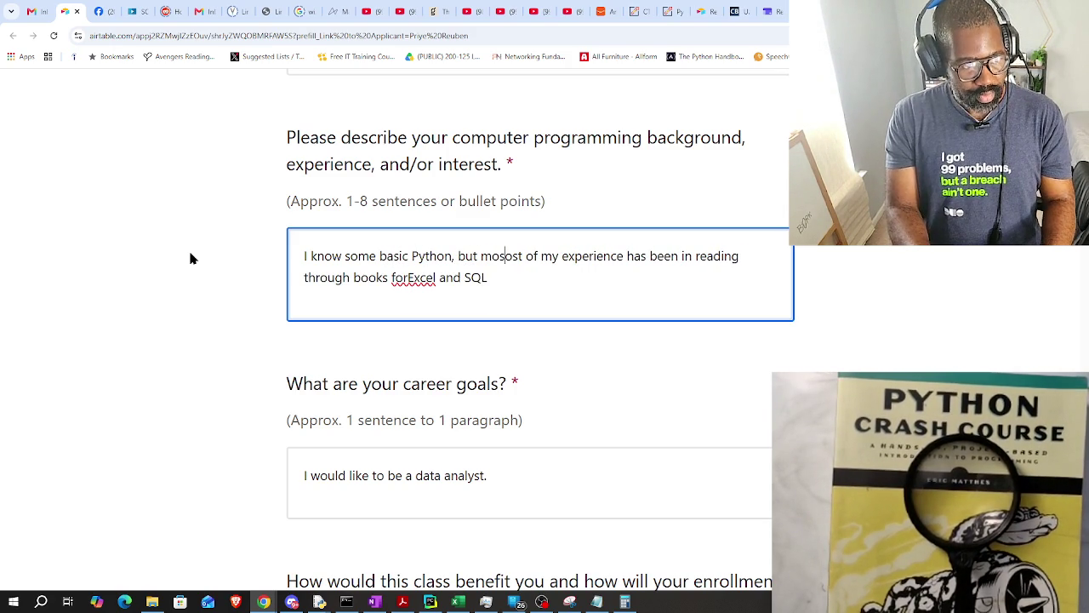
key(BackSpace)
key(BackSpace)
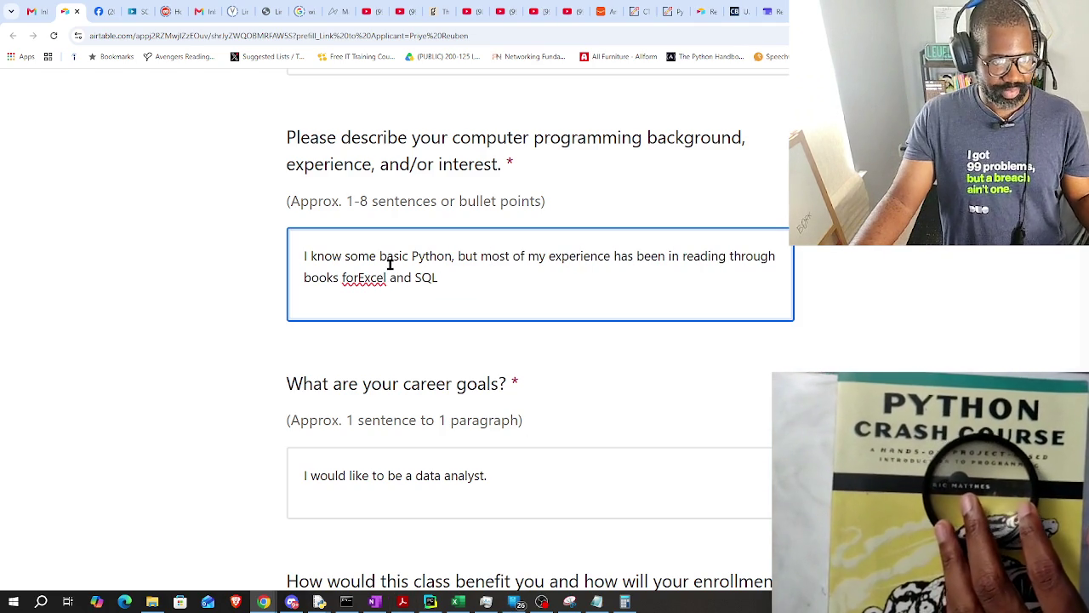
Fix the spacing before Excel and end the answer 'with an eye towards data analytics.'.
click(358, 278)
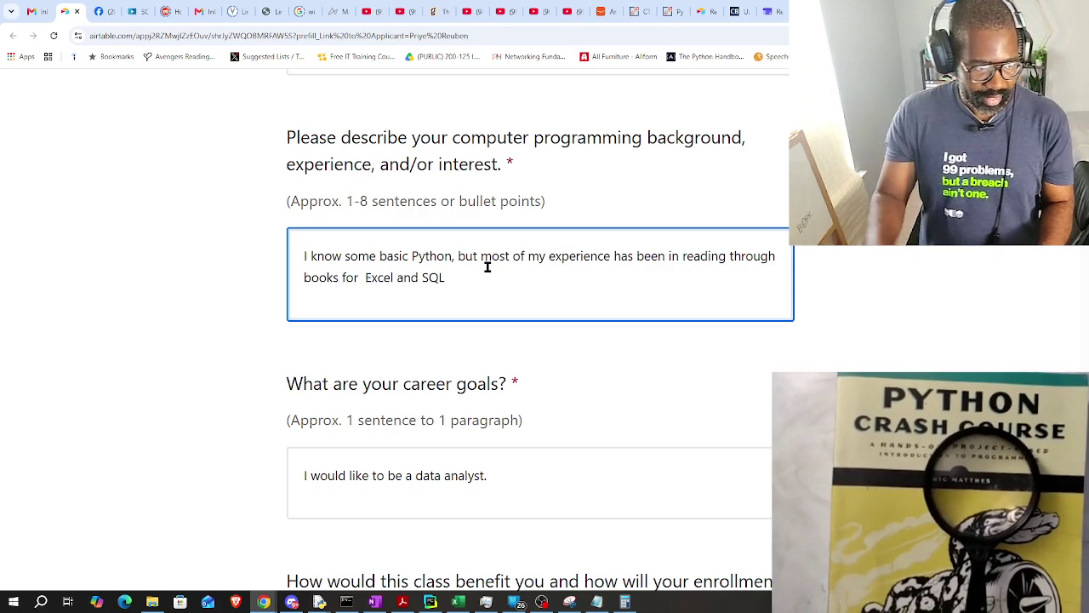
key(BackSpace)
key(End)
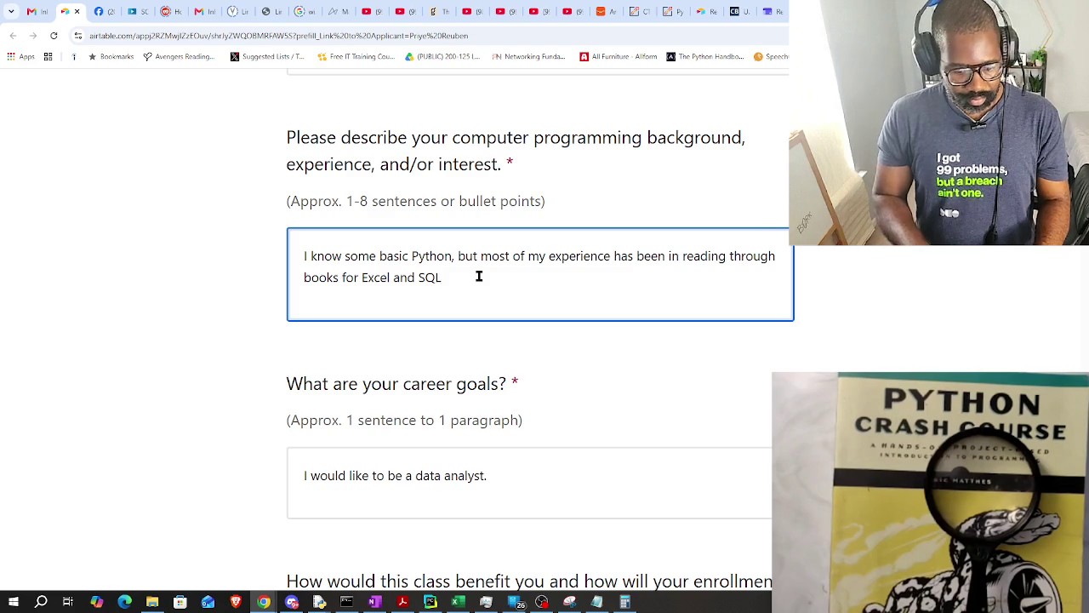
text(with an eye towar)
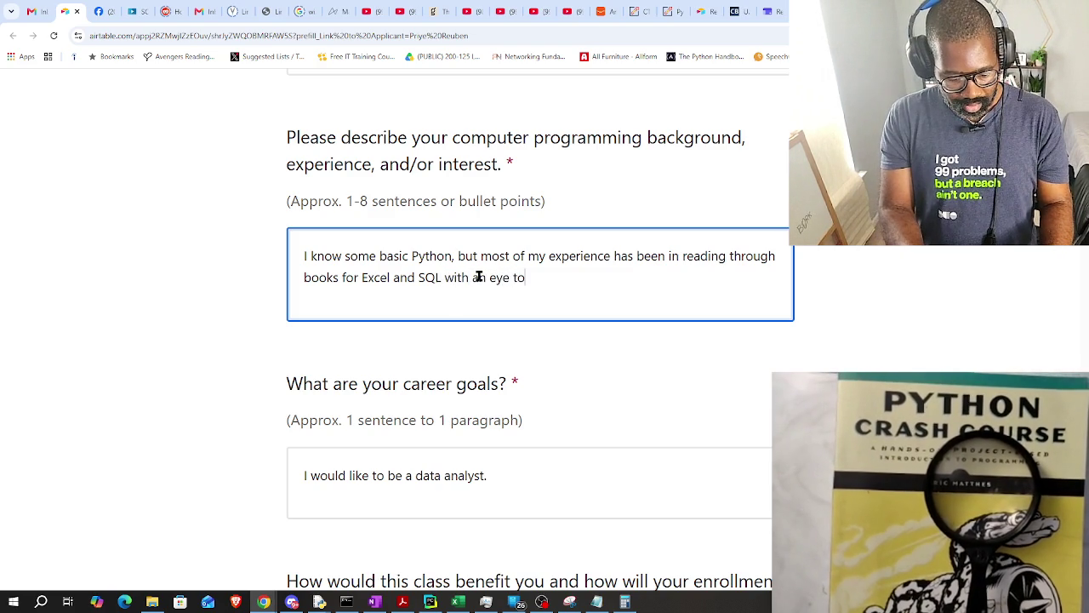
text(ds)
key(BackSpace)
key(BackSpace)
text(ds daat)
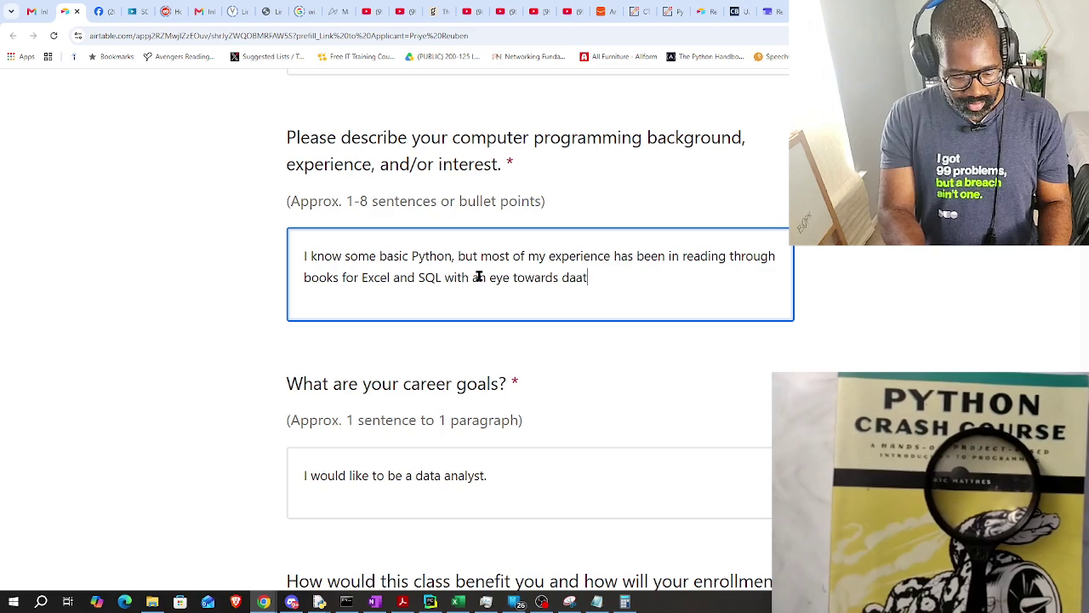
key(BackSpace)
text(ta analyt)
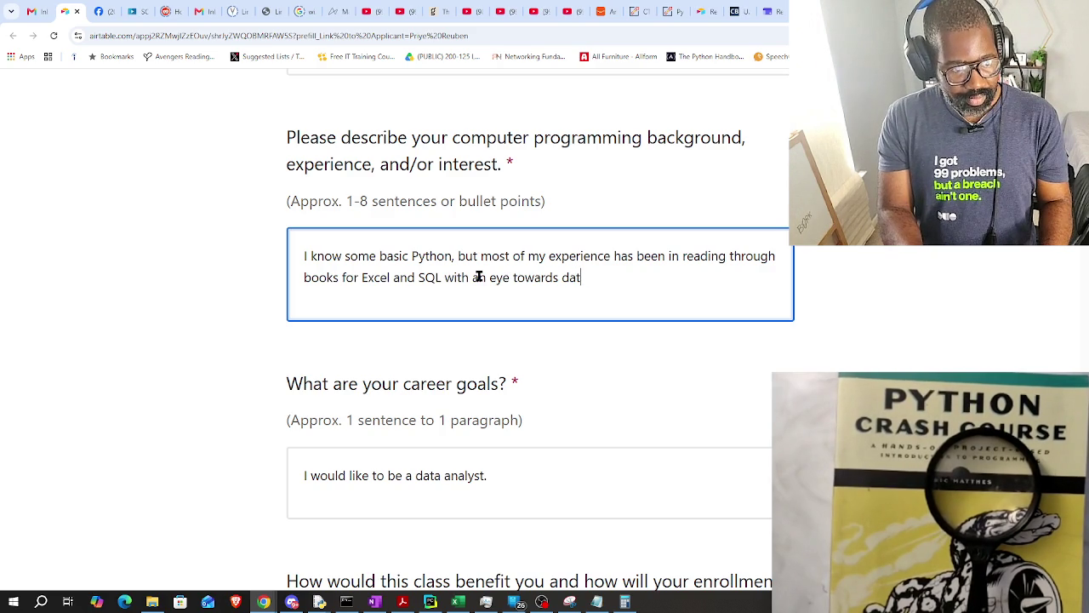
text(ics)
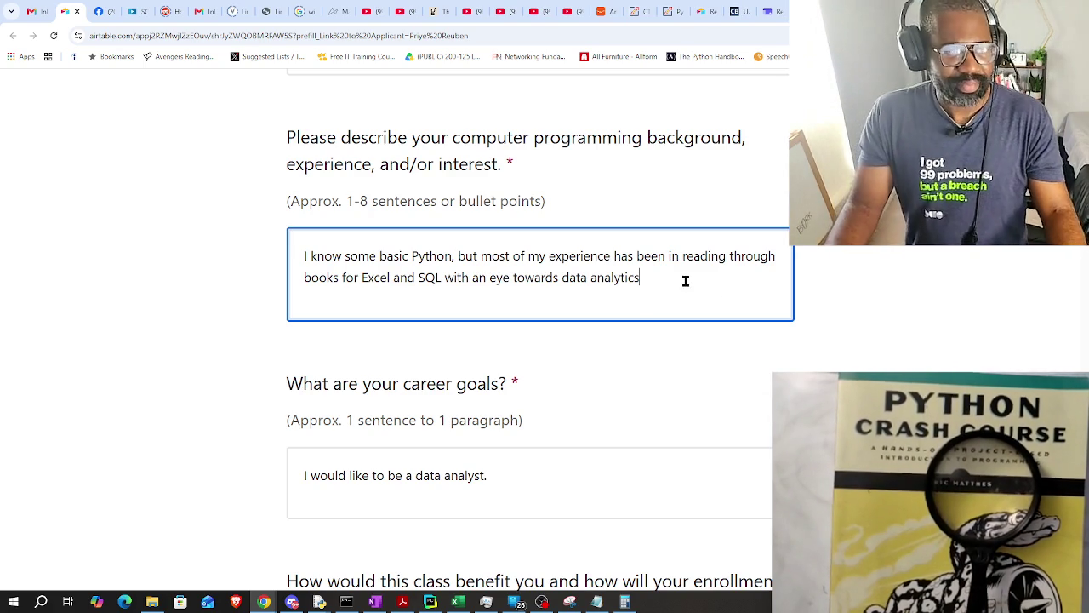
text(.)
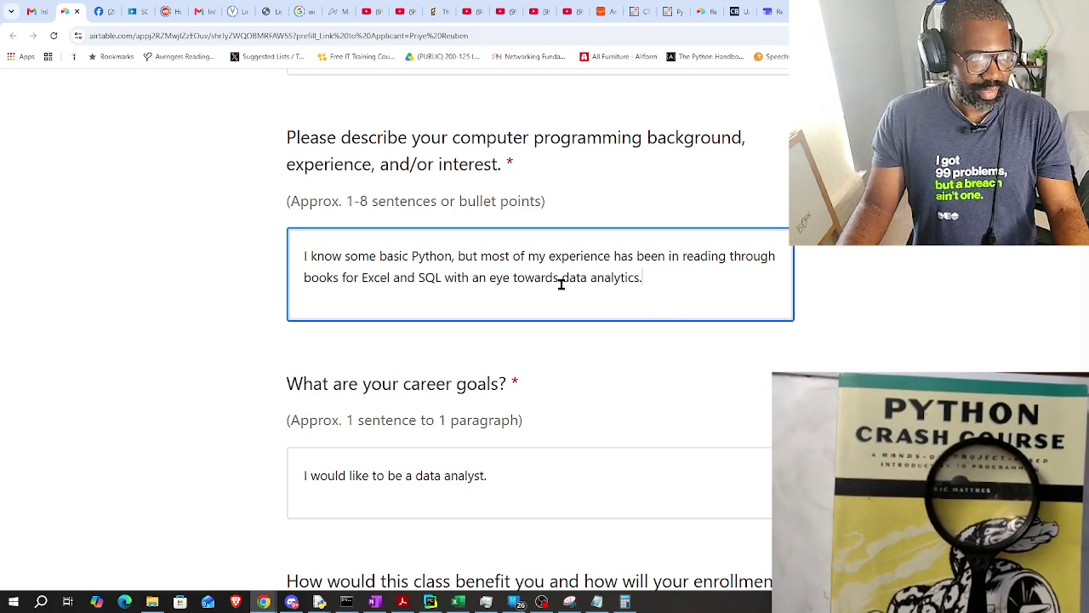
Extend the career-goals answer to read 'I would like to be a data analyst or data engineer.'.
scroll(341, 289, down, 3)
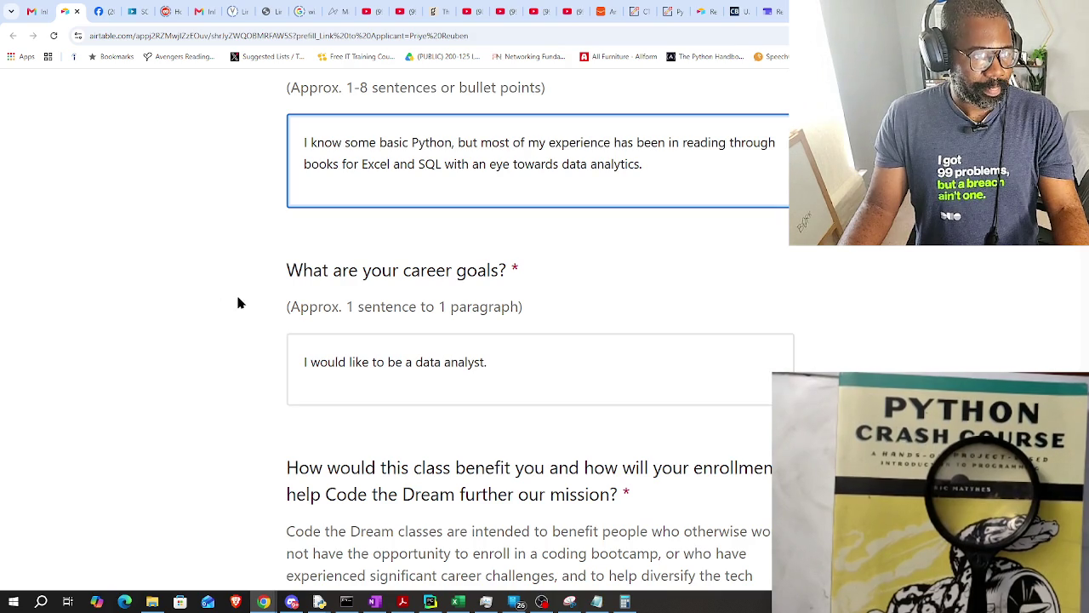
click(604, 362)
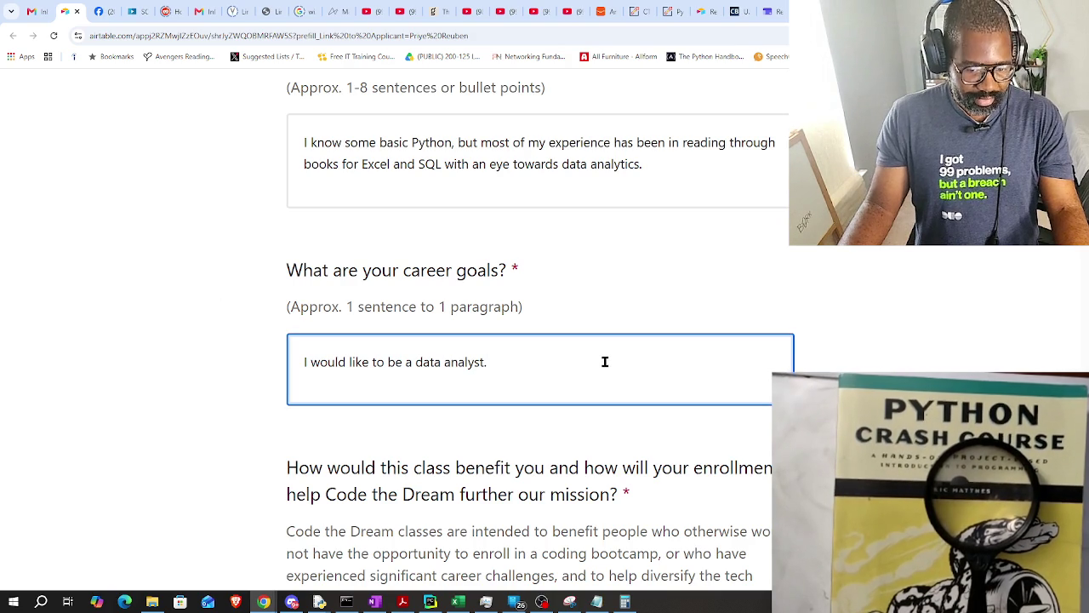
key(BackSpace)
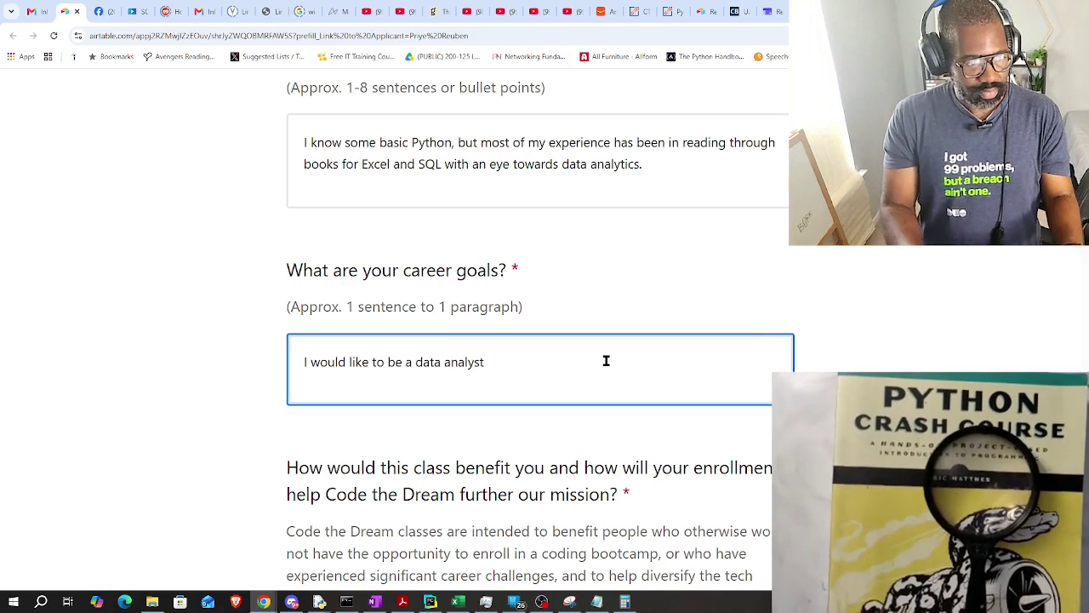
text(or data en)
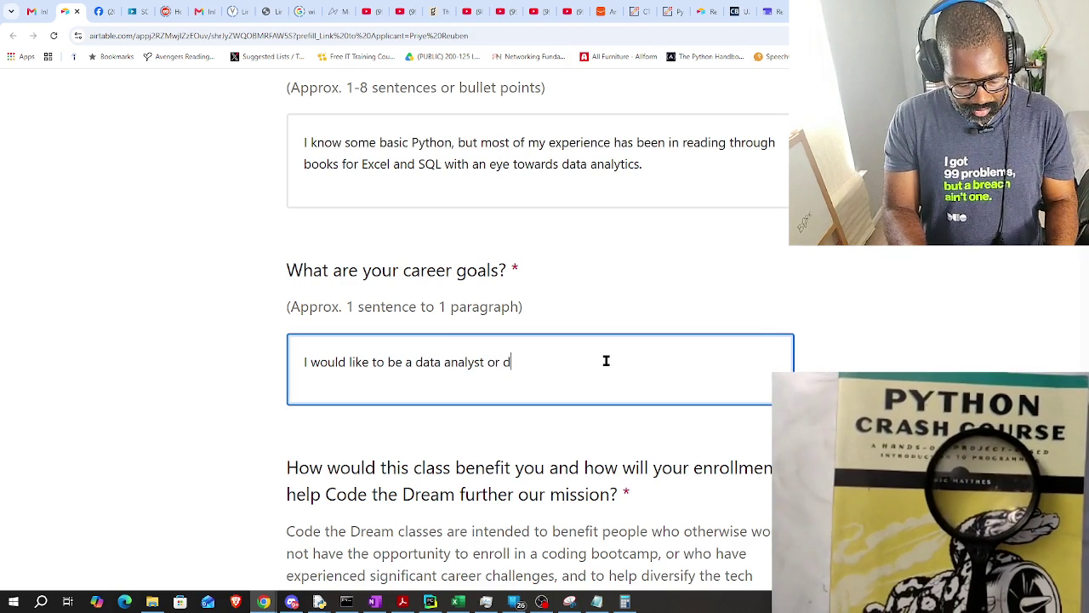
text(gineer.)
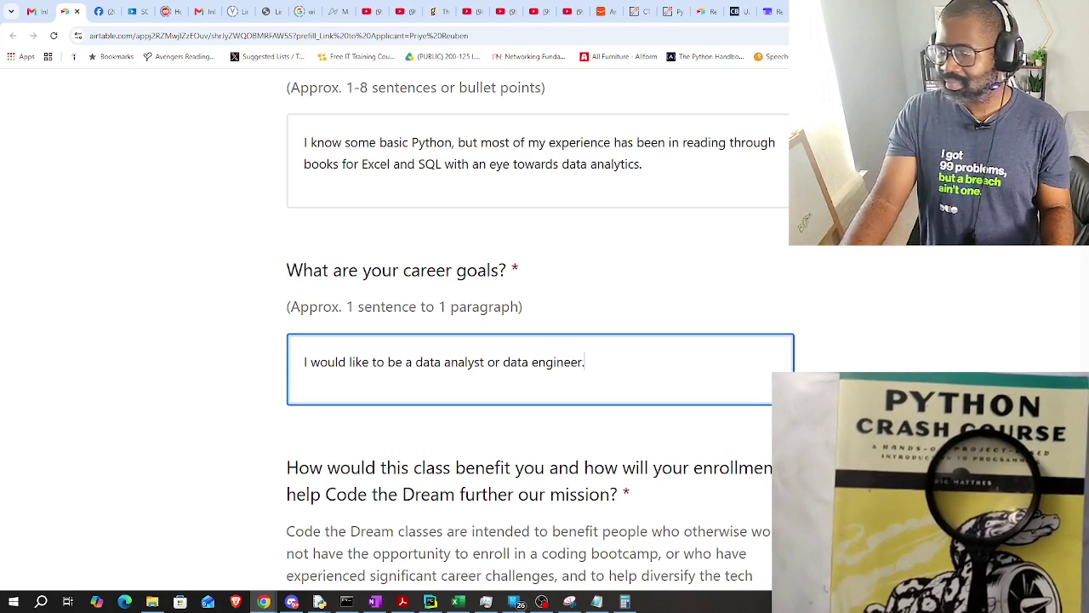
scroll(540, 331, down, 3)
scroll(539, 330, down, 1)
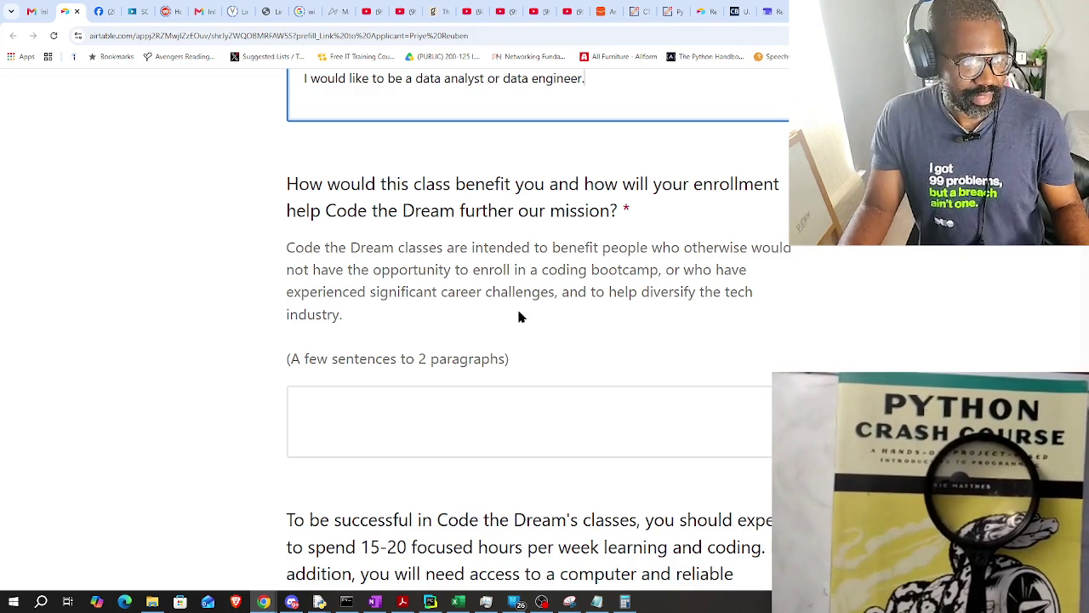
Start the class-benefit answer with 'I am hoping this class', then begin a spiderman search in a new tab.
click(626, 423)
text(I )
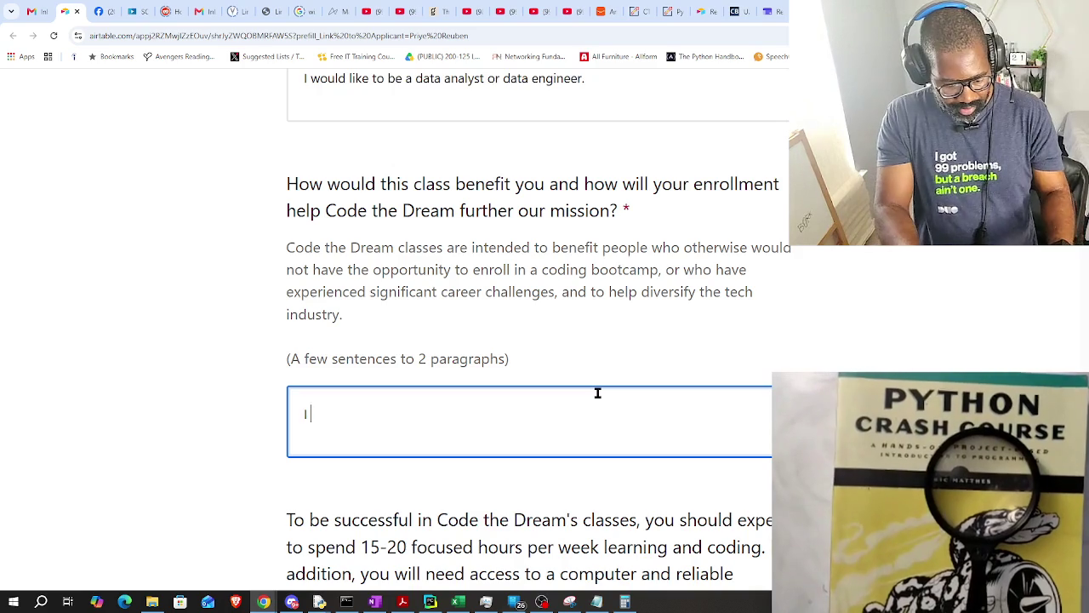
text(am hopin)
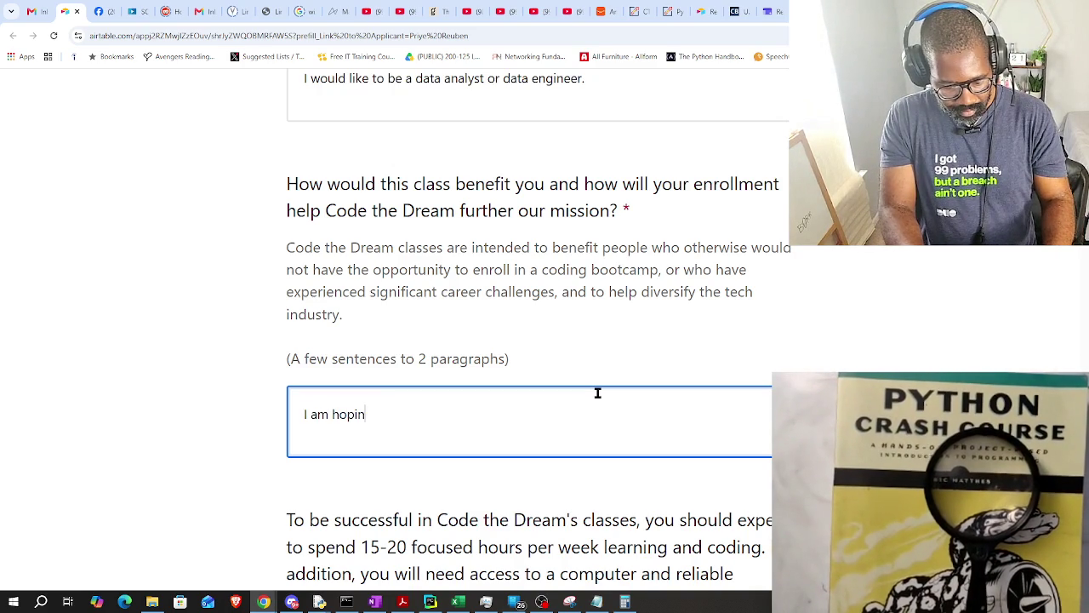
text(g this )
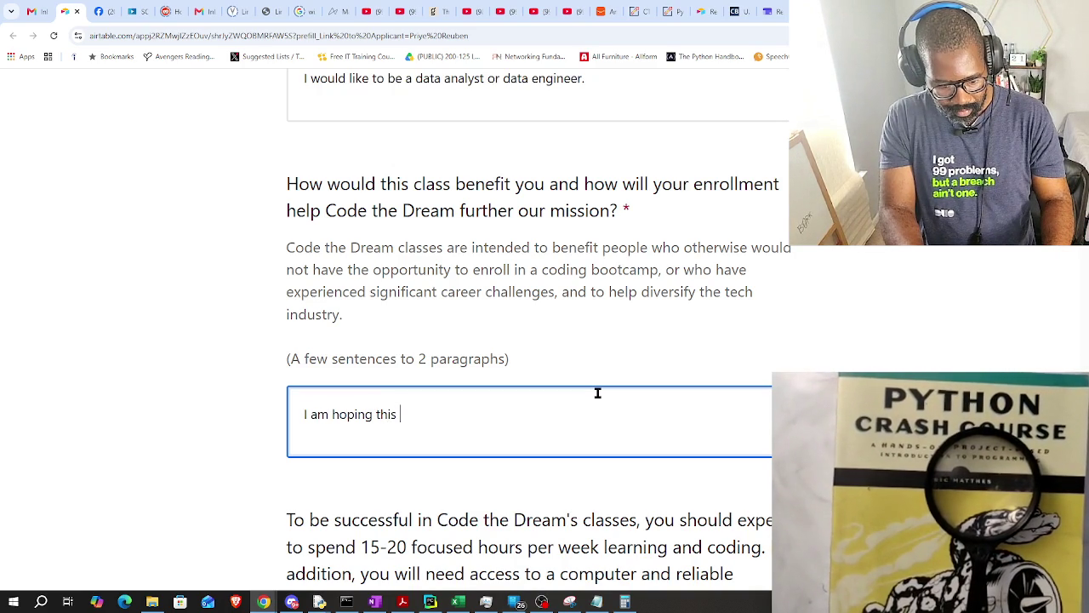
text(class)
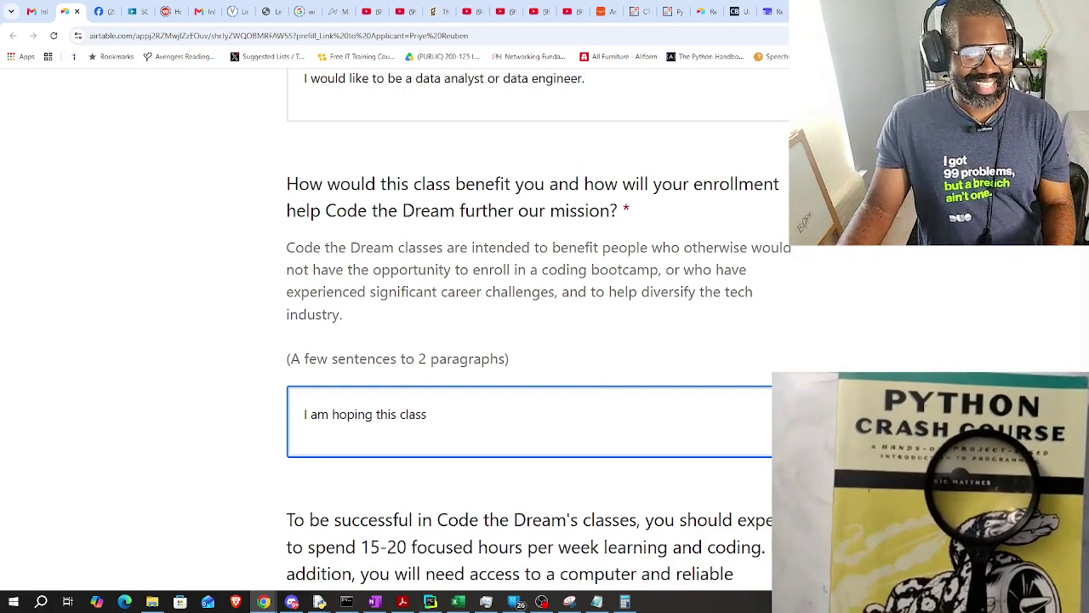
key(ctrl+t)
text(sofi.com)
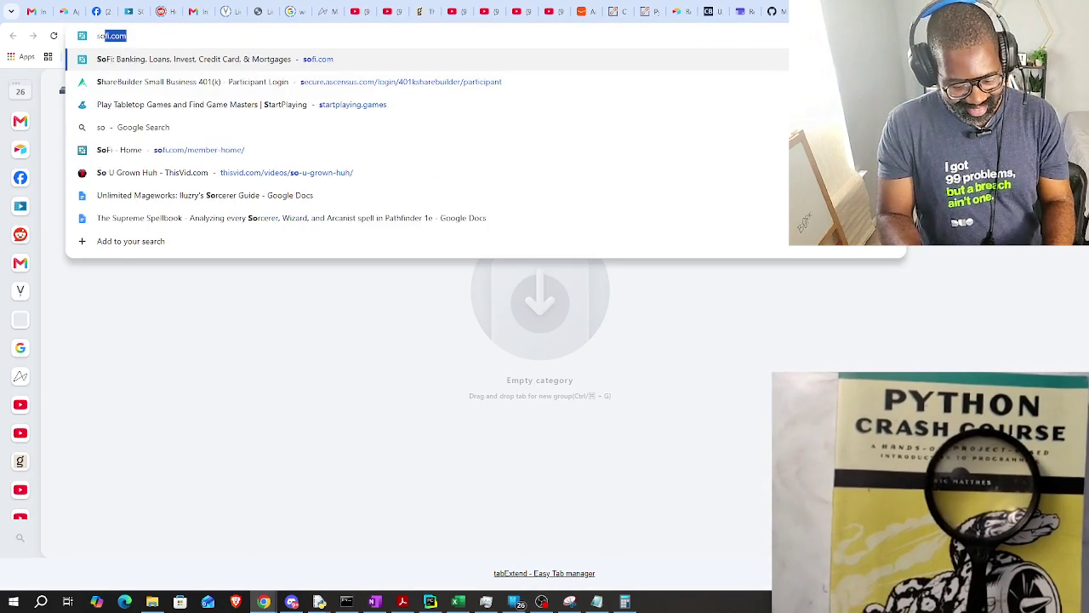
text(piderman)
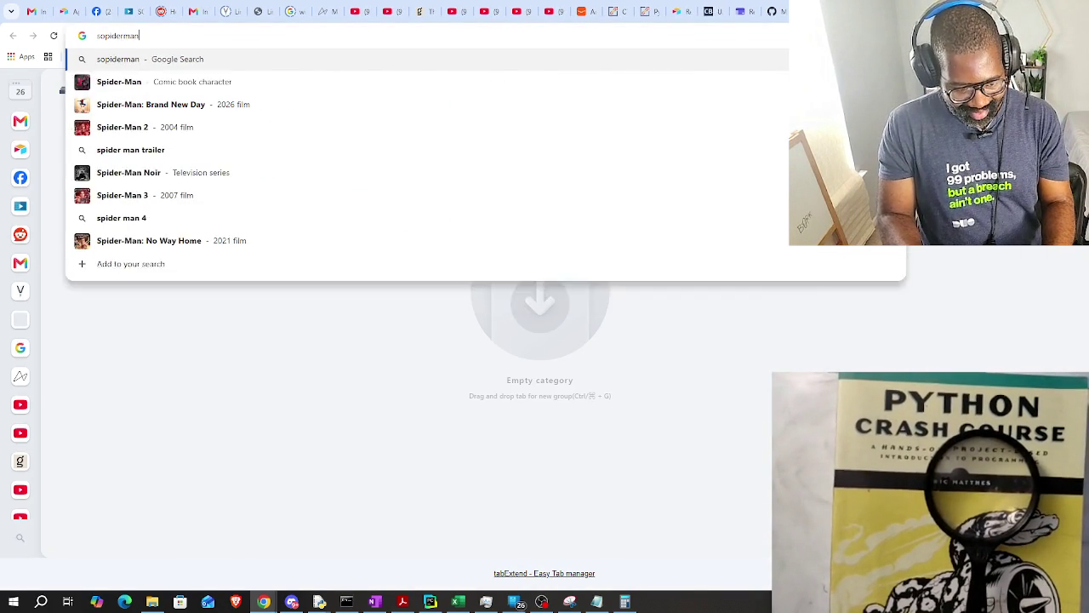
Run the Spider-Man Google search, skim the results, and go back to the application form tab.
key(Return)
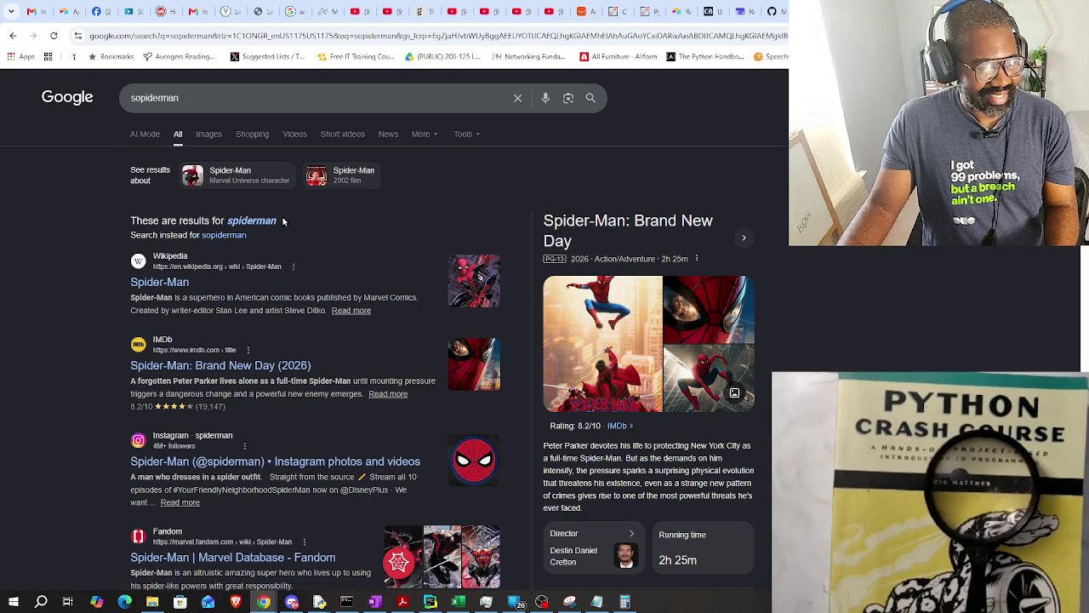
scroll(283, 221, down, 4)
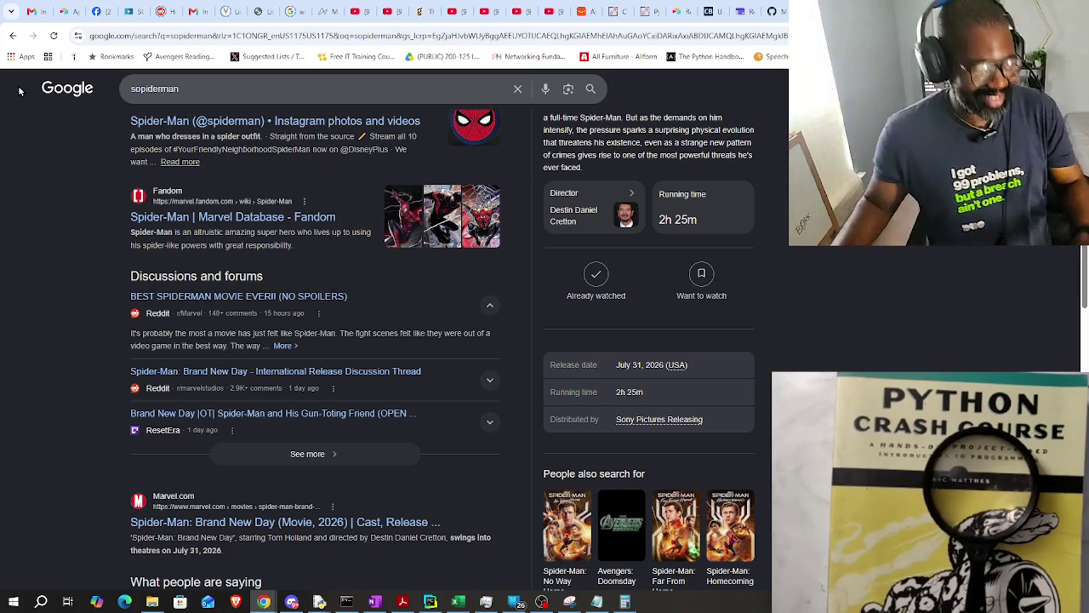
click(82, 7)
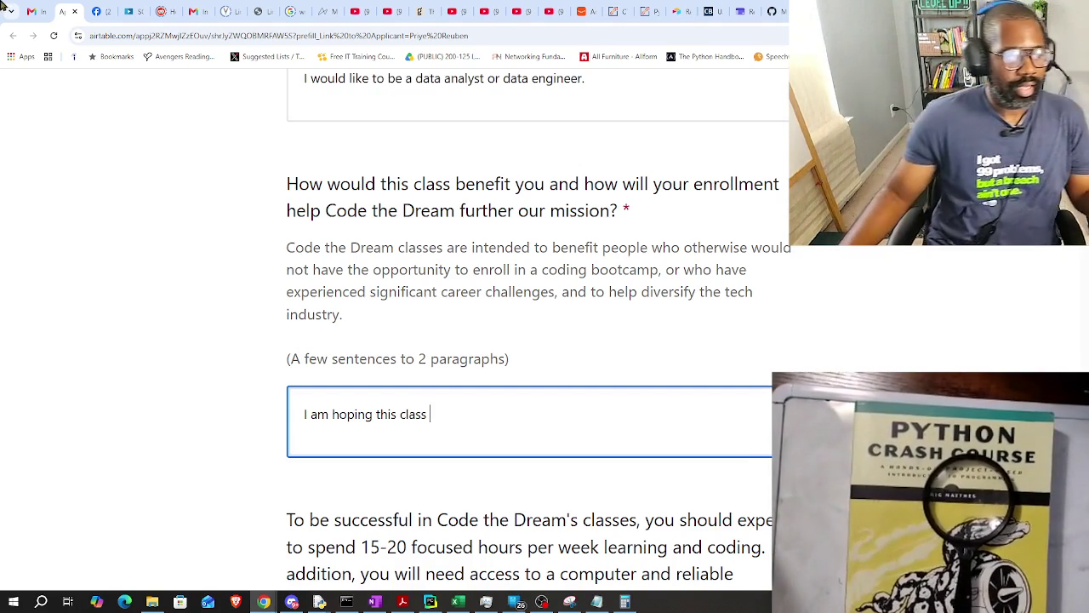
Continue the class-benefit answer so it reads 'I am hoping this class will allow me to'.
scroll(439, 387, down, 2)
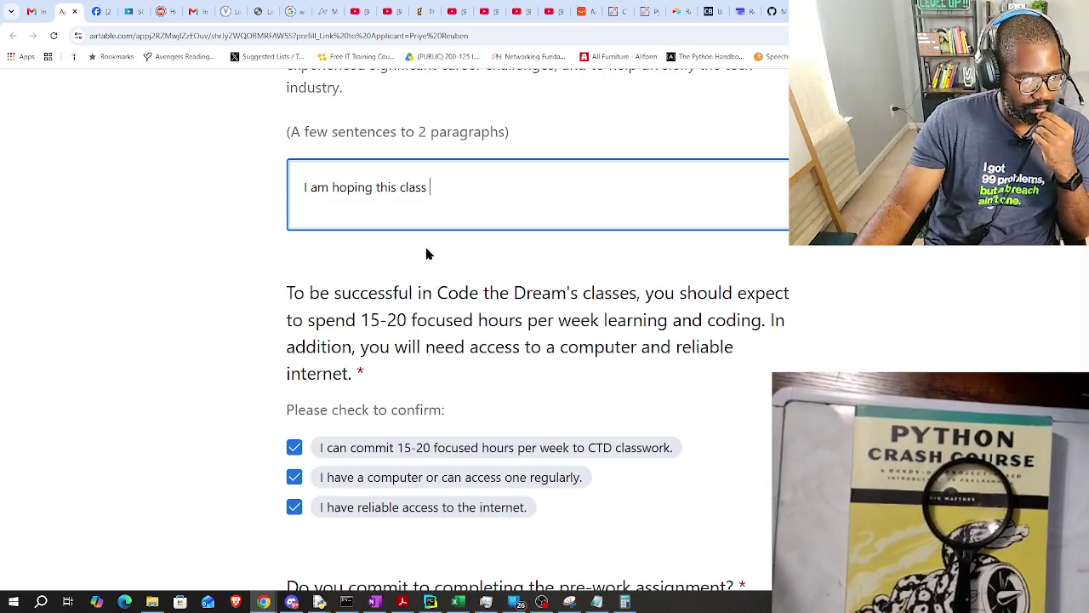
scroll(423, 253, up, 1)
text(will allow me to)
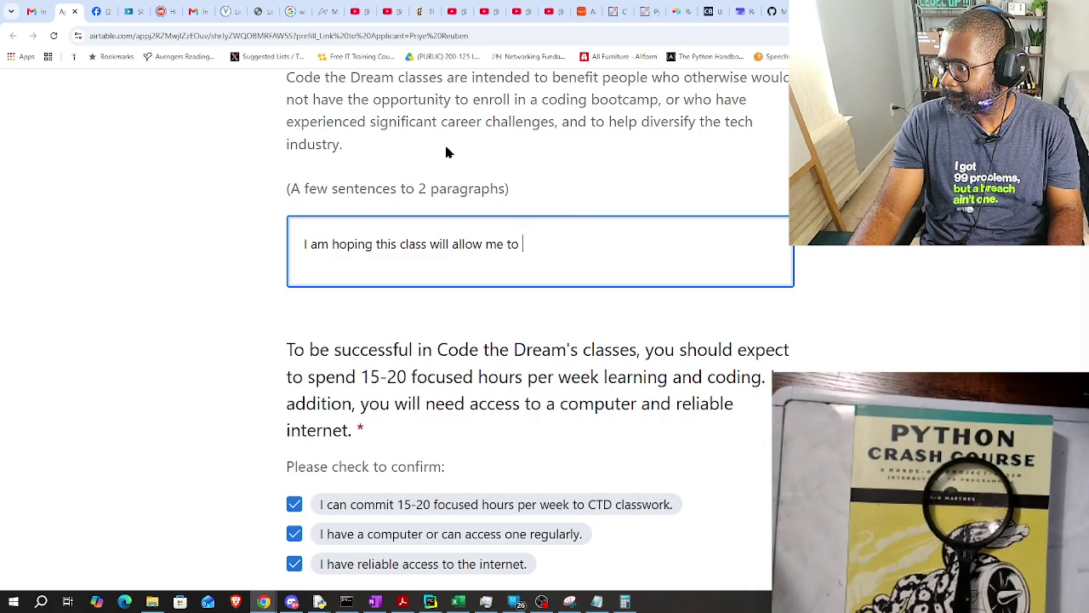
Move down the form to the anything-else question and put the cursor in its answer box.
scroll(463, 315, down, 2)
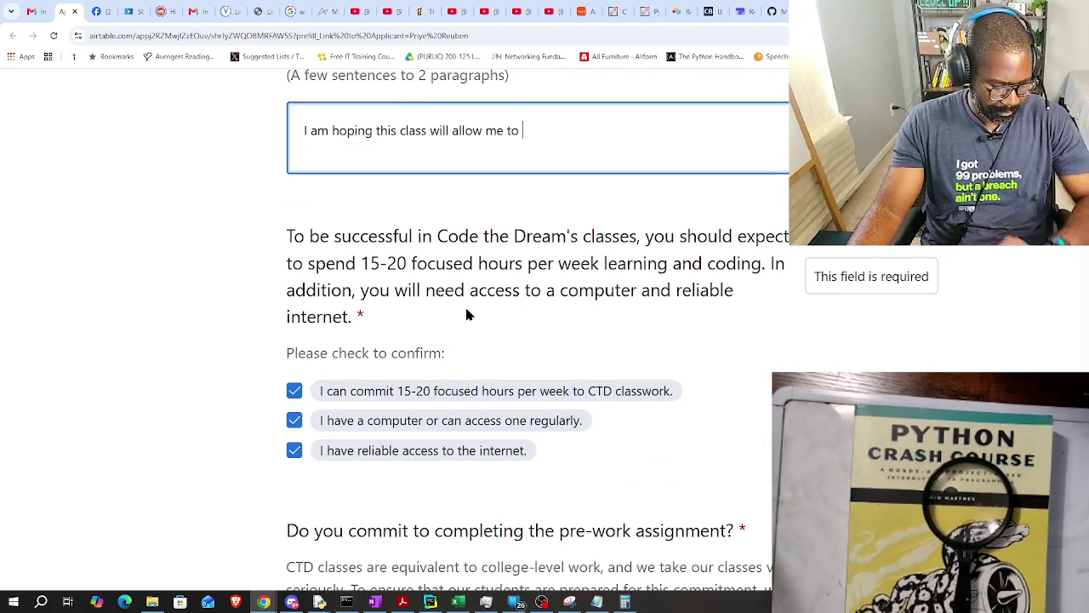
scroll(469, 309, down, 1)
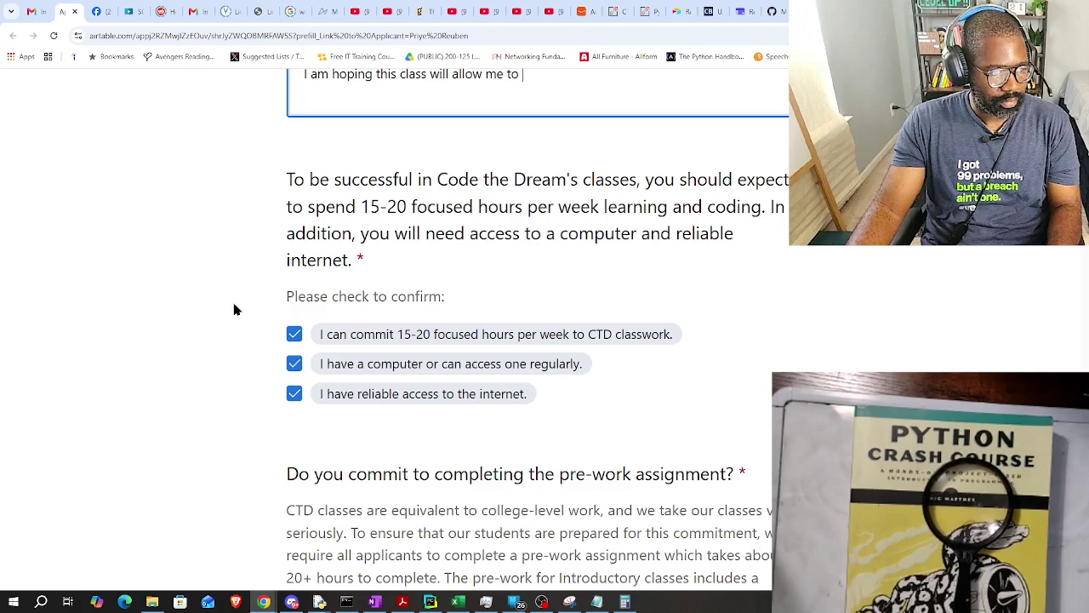
scroll(299, 357, down, 4)
scroll(302, 350, up, 7)
scroll(308, 347, down, 8)
scroll(308, 333, down, 13)
scroll(312, 325, up, 1)
scroll(313, 327, up, 3)
click(329, 385)
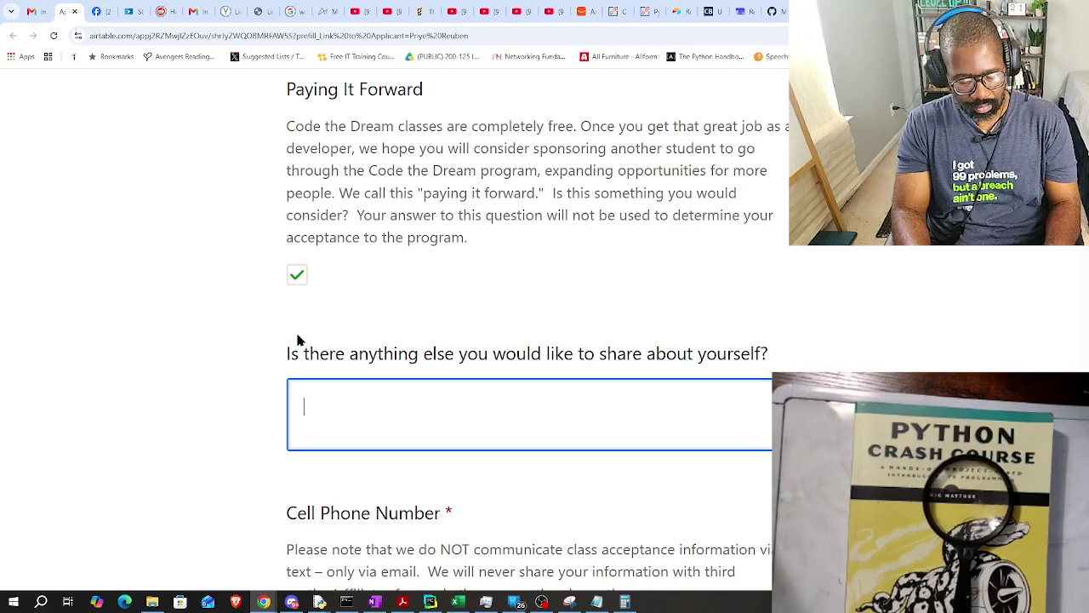
Answer the anything-else question with 'I stream my learning journey on twitch.', then switch to Twitch Stream Manager.
text(eam on t)
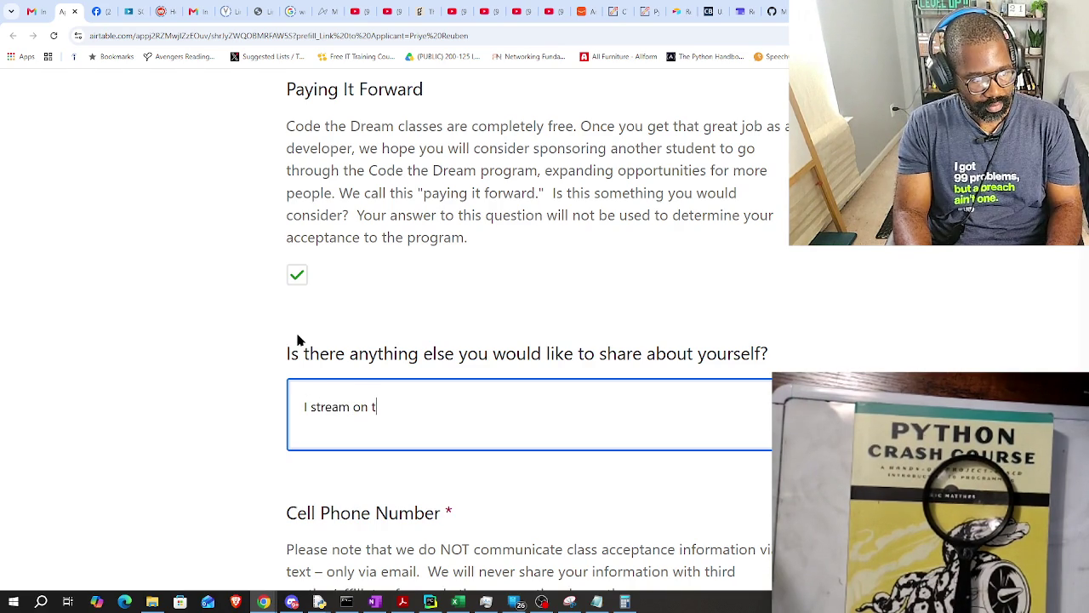
key(BackSpace)
key(BackSpace)
key(BackSpace)
text(my )
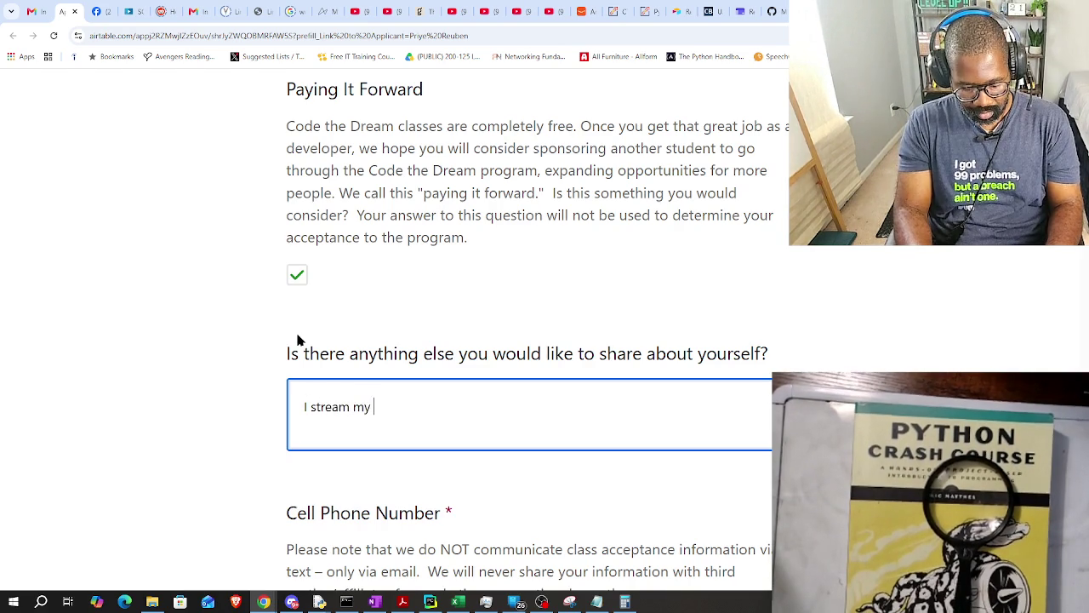
text(learing)
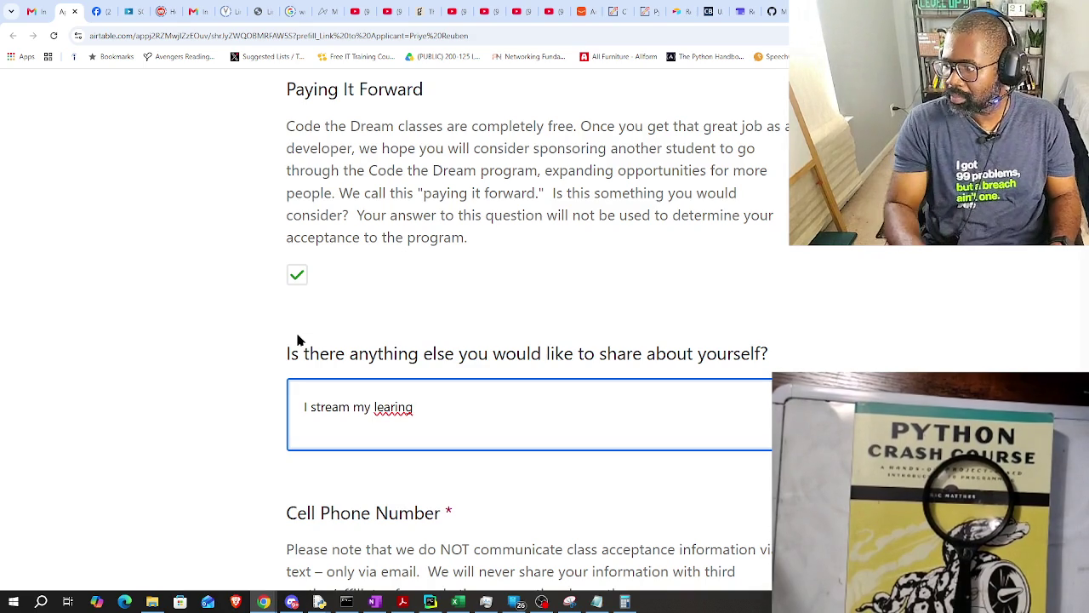
key(BackSpace)
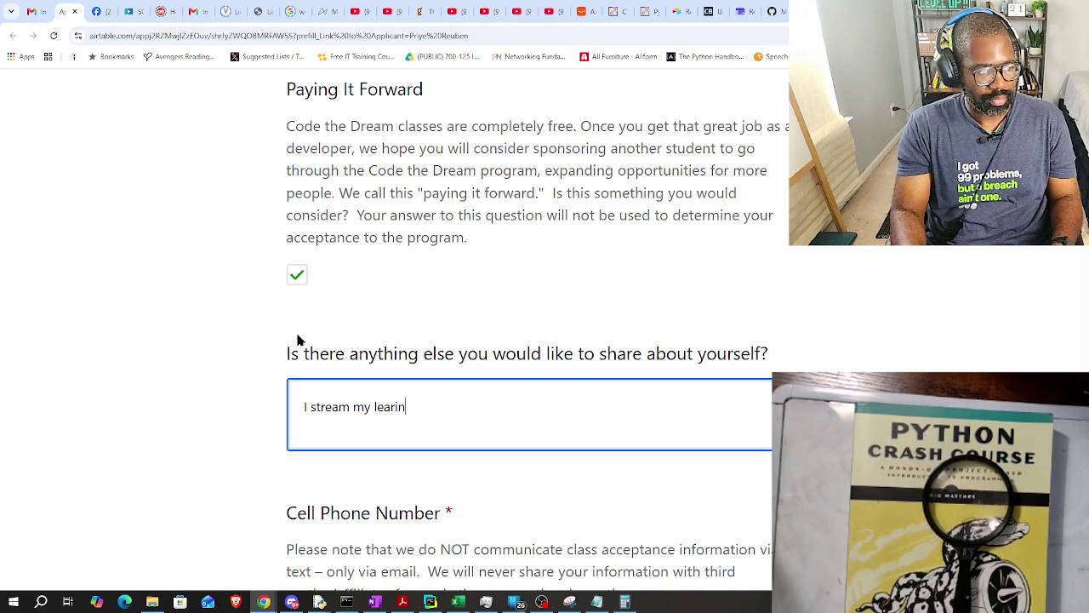
text(g jour)
key(BackSpace)
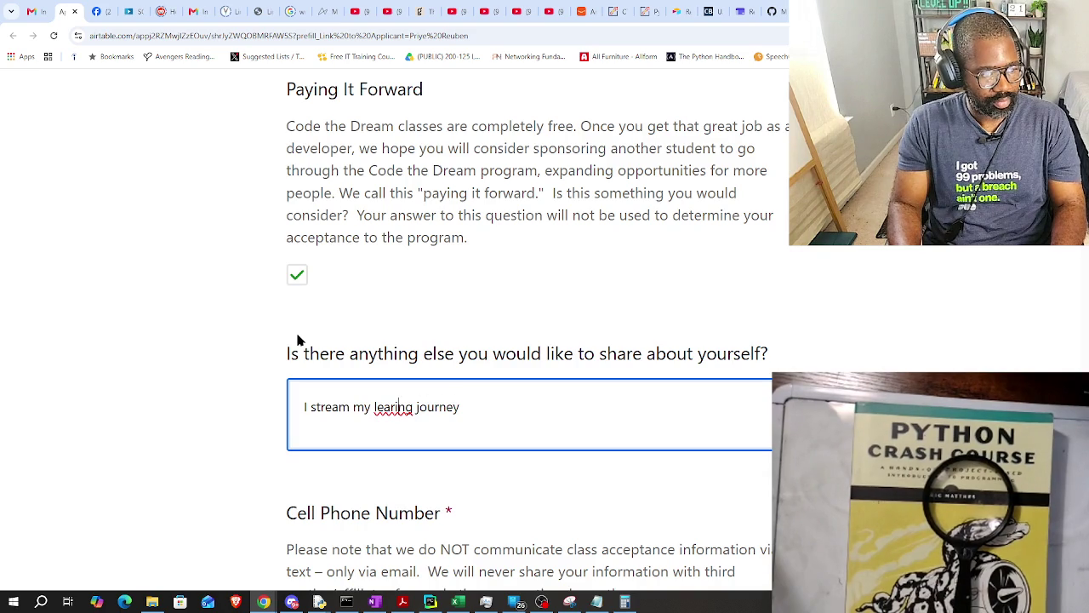
text(n)
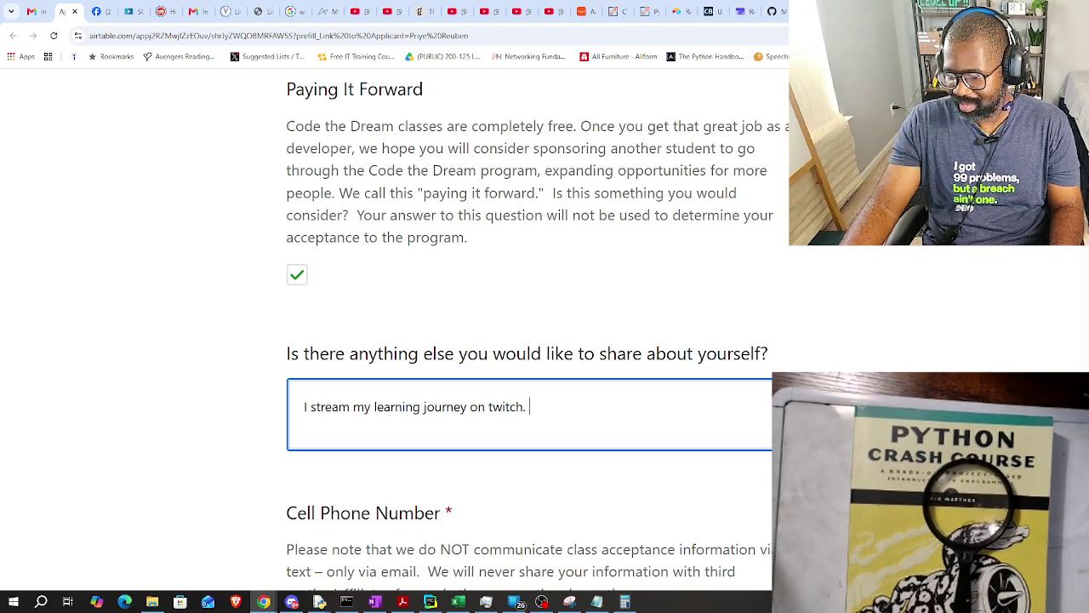
key(alt+Tab)
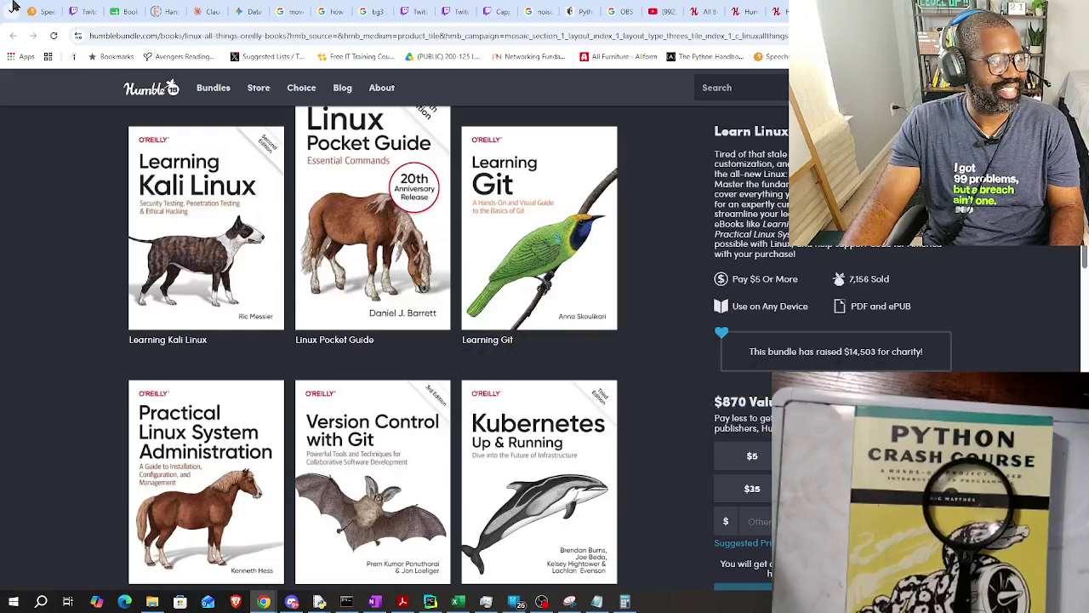
click(96, 7)
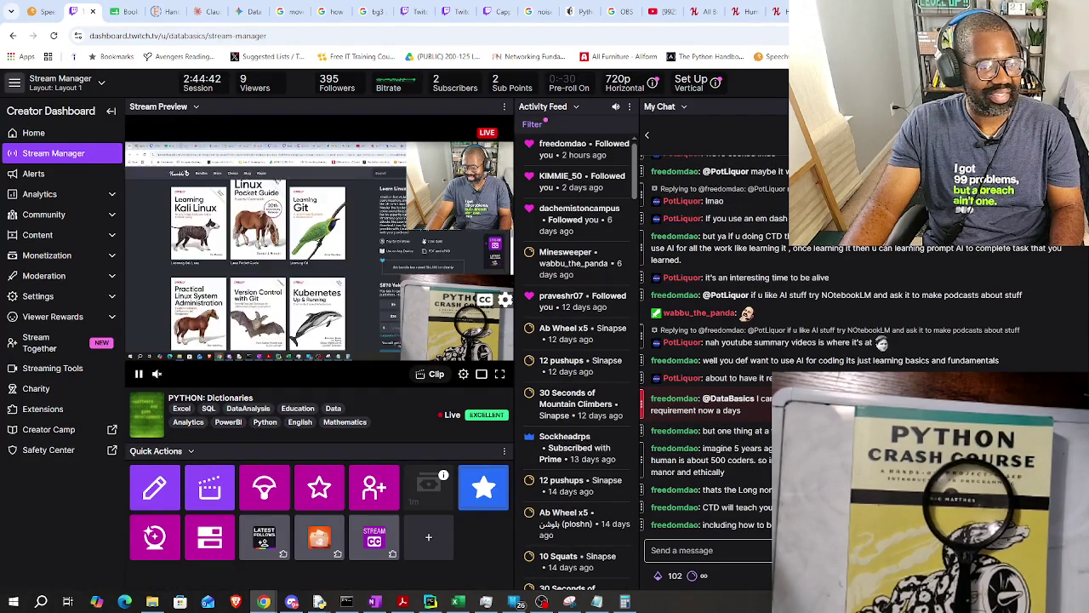
Open Twitch in a new tab, go to the DataBasics channel, pause its stream, and return to the form.
key(ctrl+t)
text(twitch)
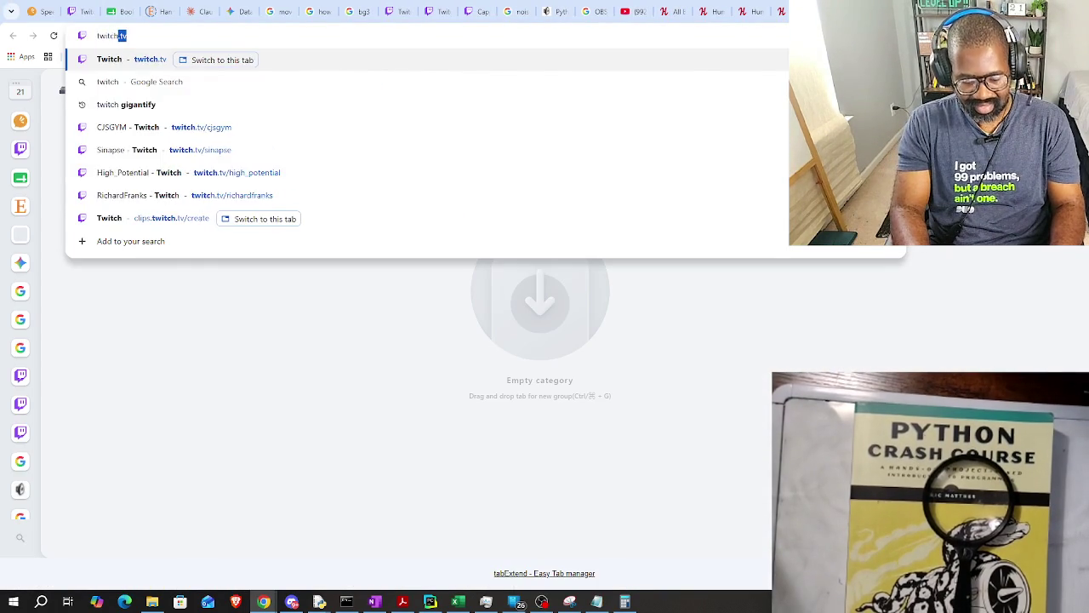
key(Return)
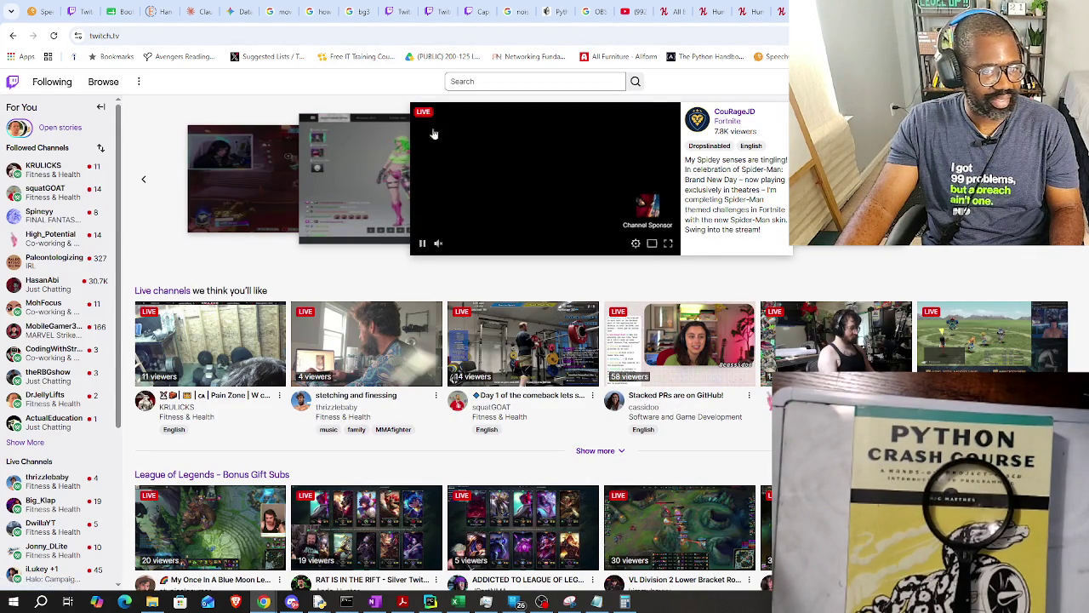
click(1070, 81)
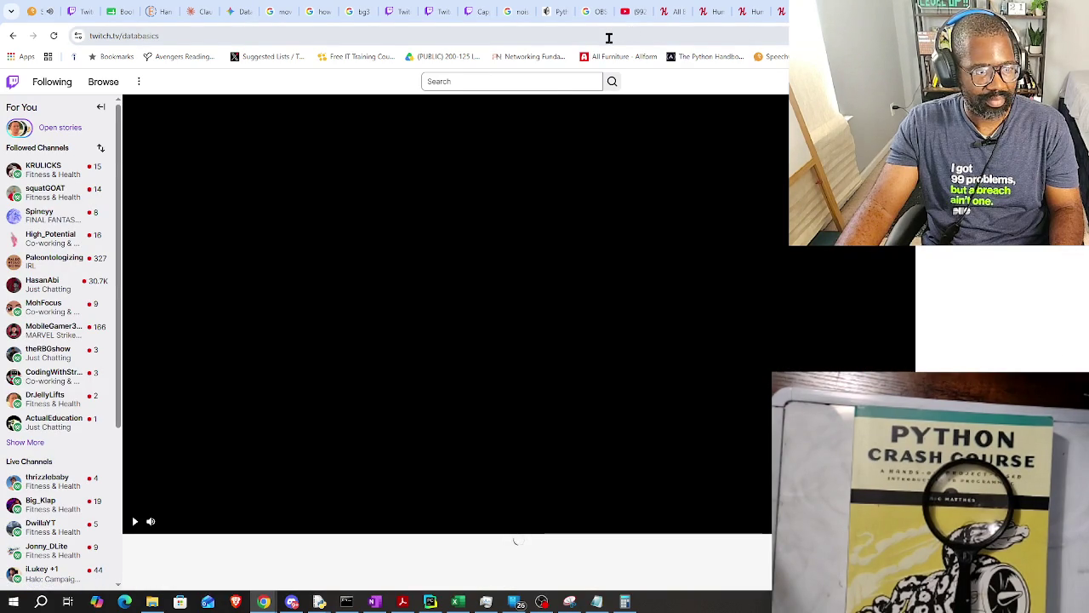
click(608, 38)
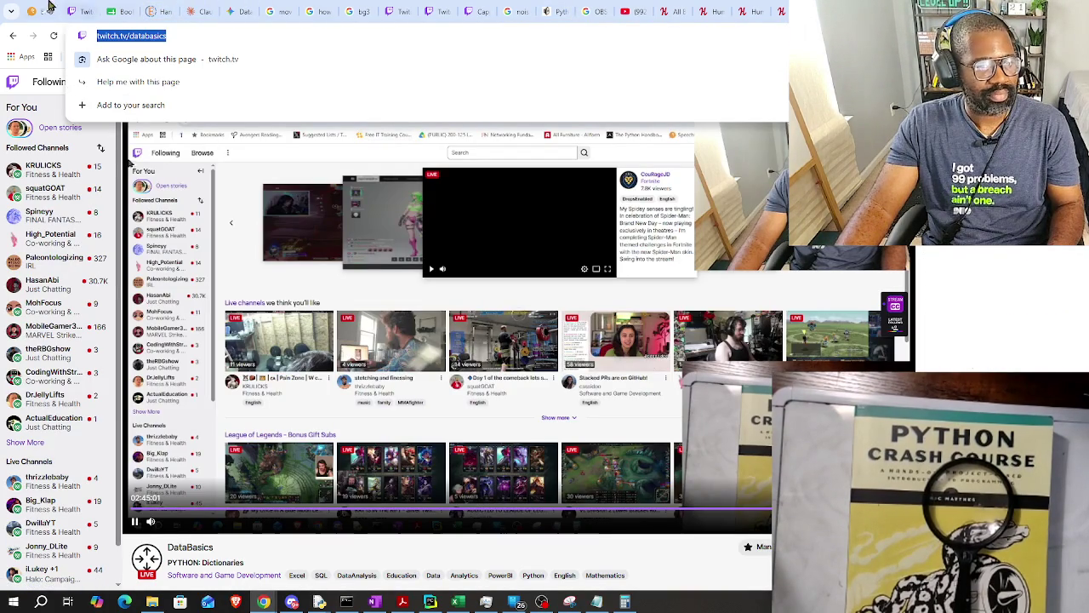
click(132, 523)
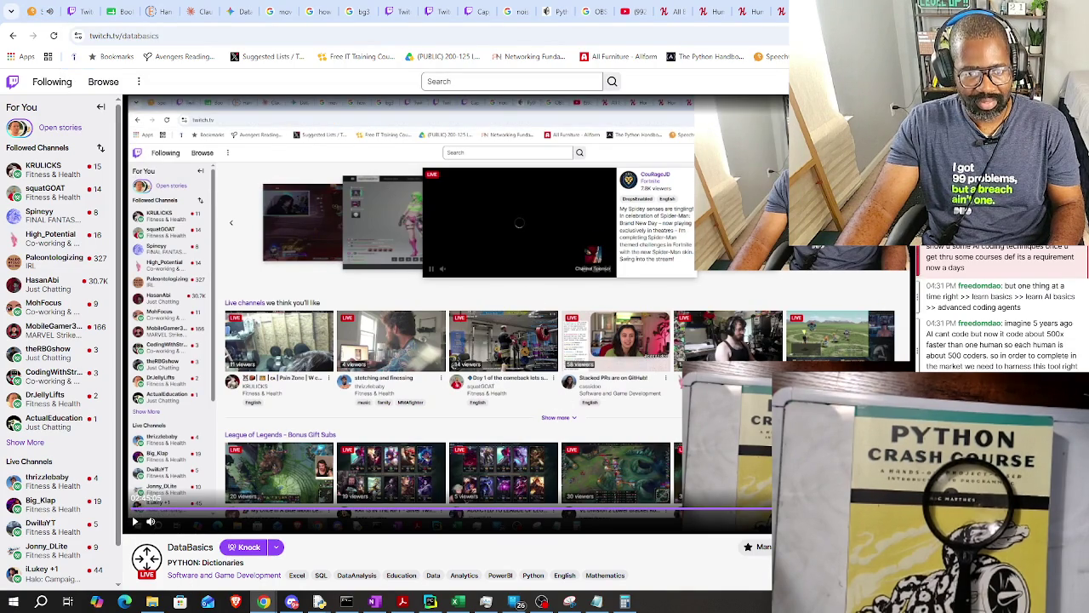
key(alt+Tab)
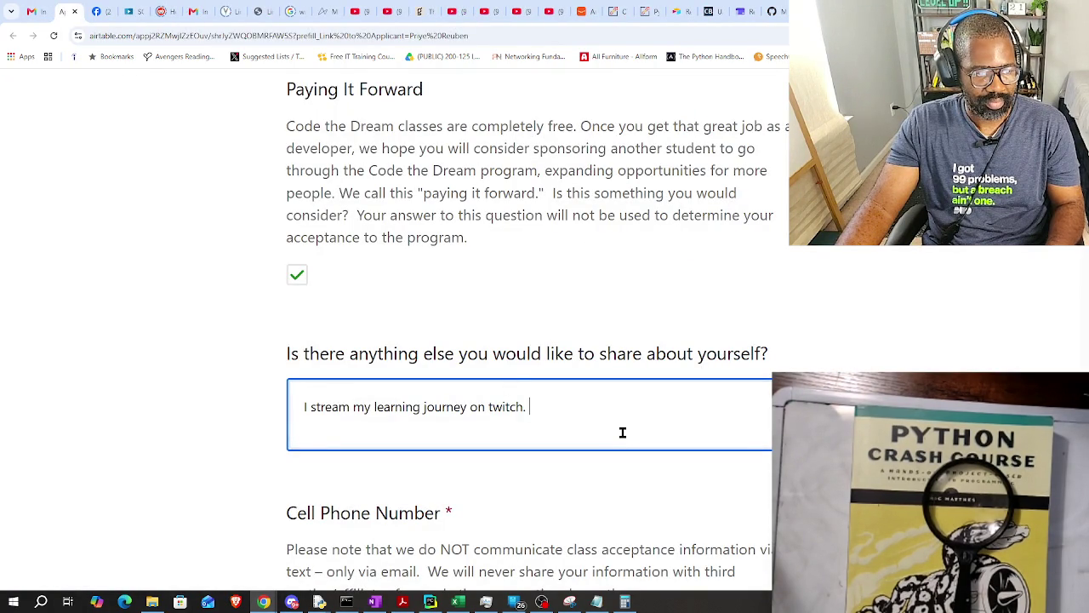
Paste the DataBasics Twitch channel link into the anything-else answer, then open a blank browser tab.
text(https://www.twitch.tv/databasics)
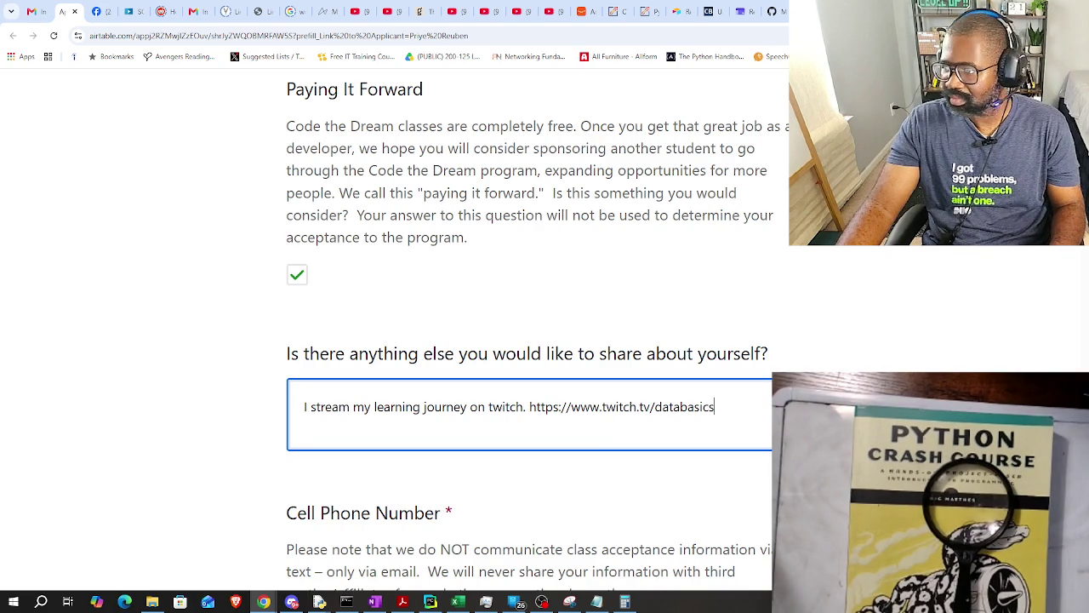
key(alt+Tab)
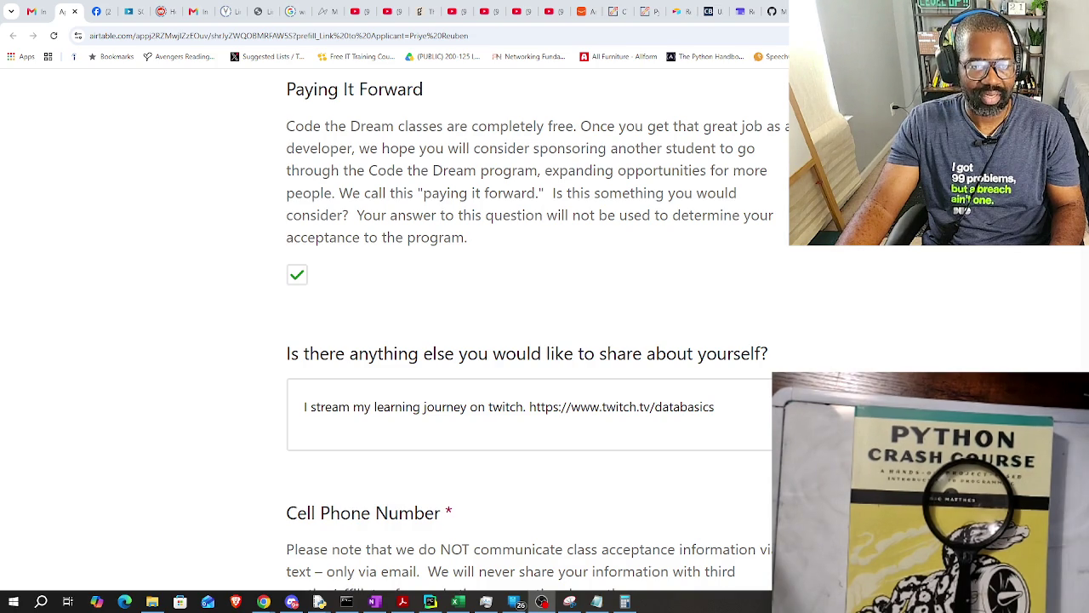
key(ctrl+t)
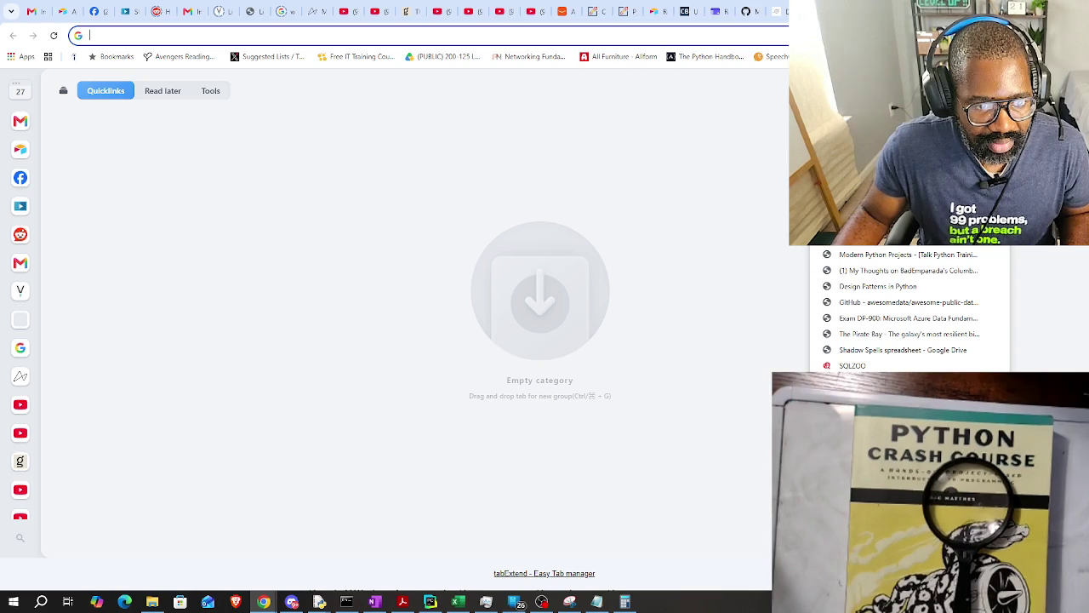
Open the TechCrunch article 'Web scraping is legal, US appeals court reaffirms' and read through it.
scroll(910, 310, down, 1)
scroll(910, 310, down, 10)
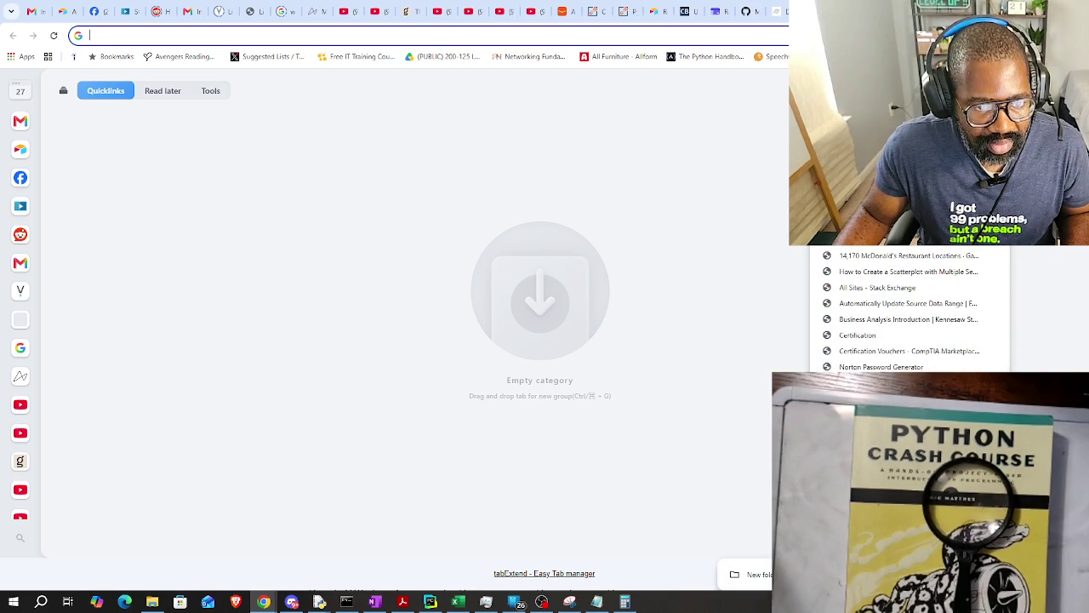
scroll(911, 310, up, 2)
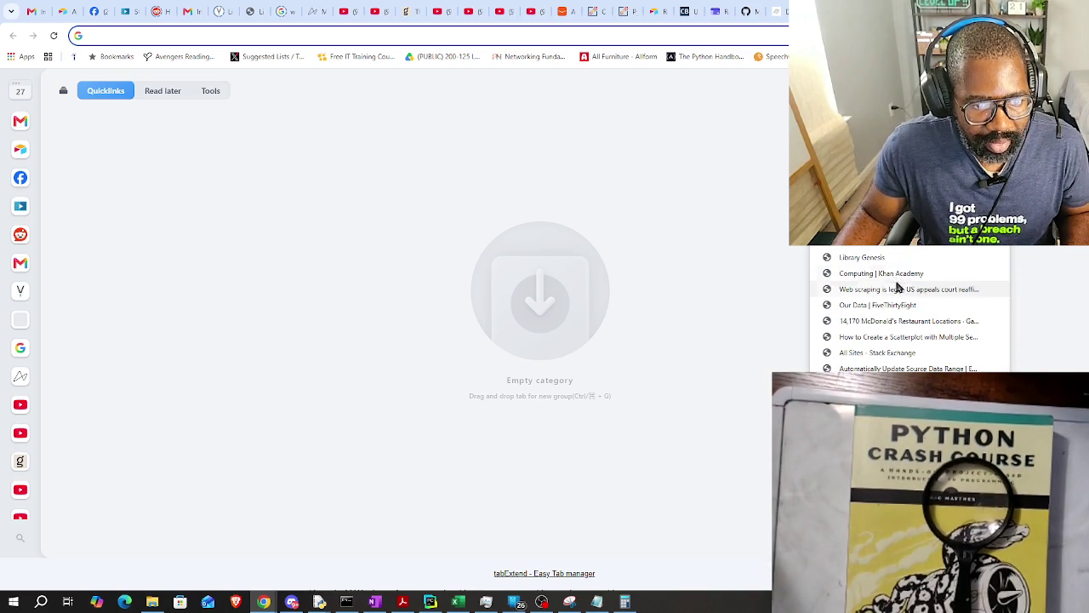
click(889, 289)
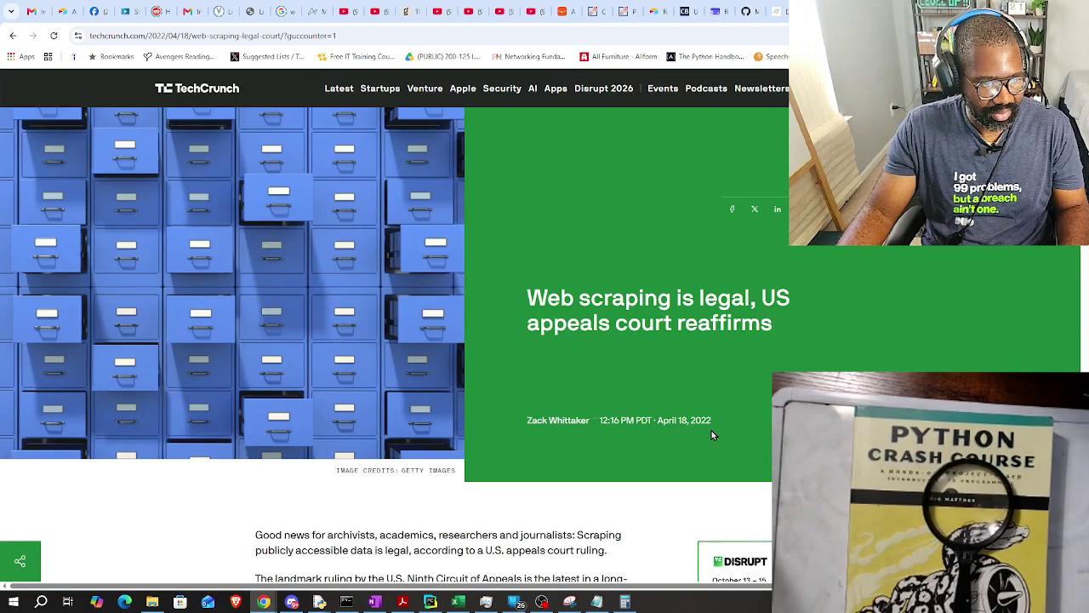
scroll(714, 436, down, 3)
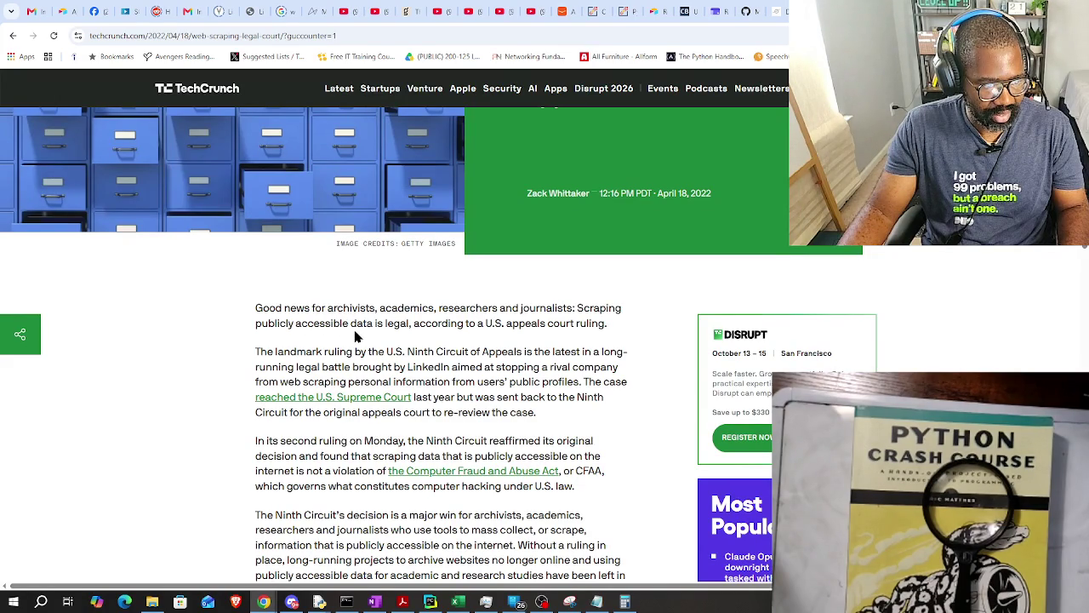
scroll(356, 336, down, 1)
scroll(357, 338, down, 1)
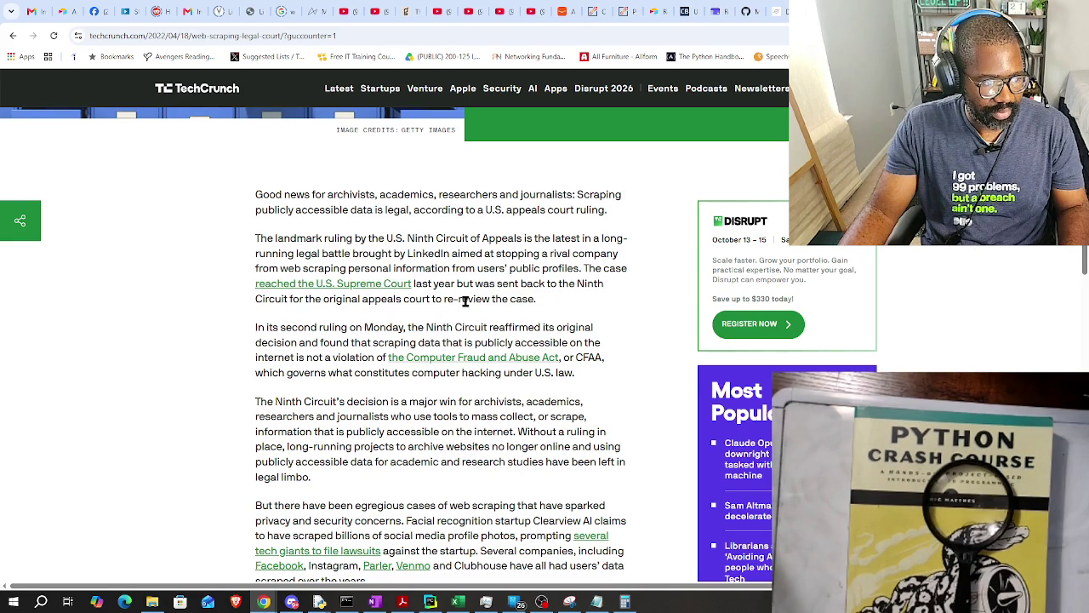
scroll(466, 301, down, 1)
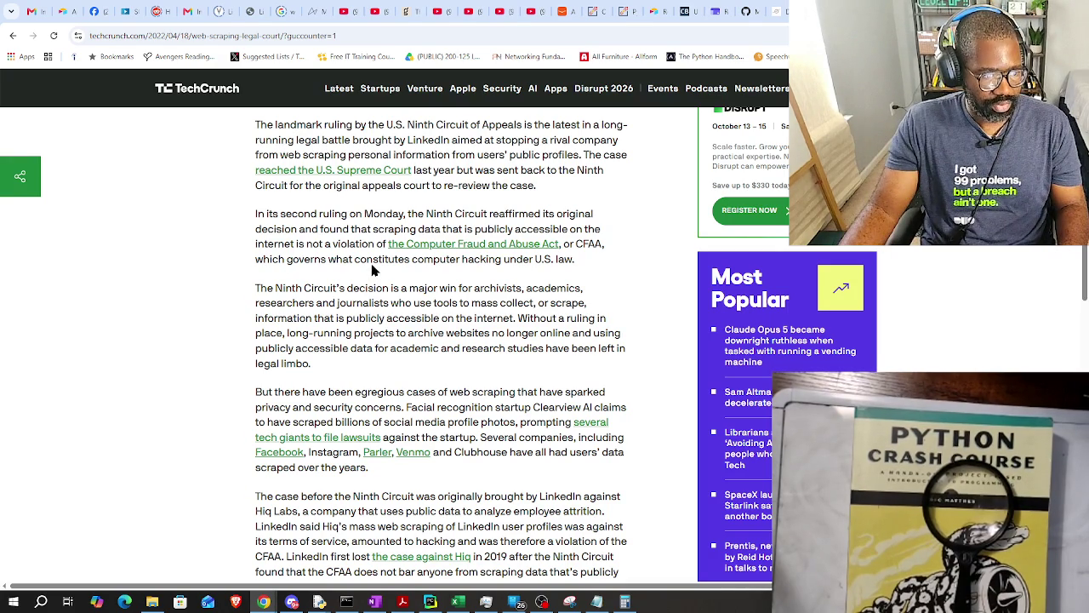
scroll(405, 254, down, 2)
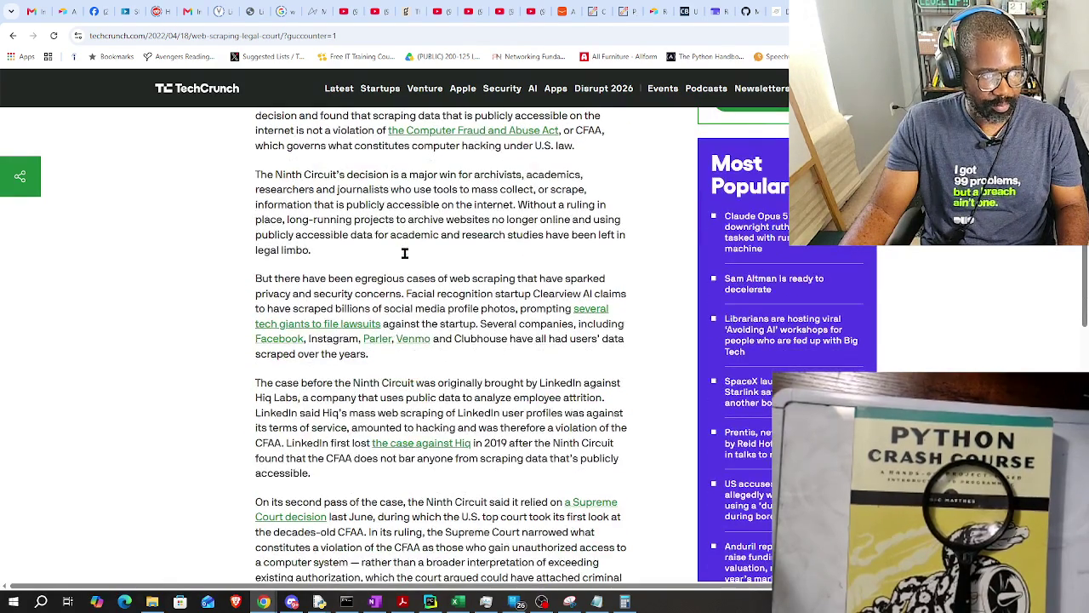
scroll(405, 255, up, 1)
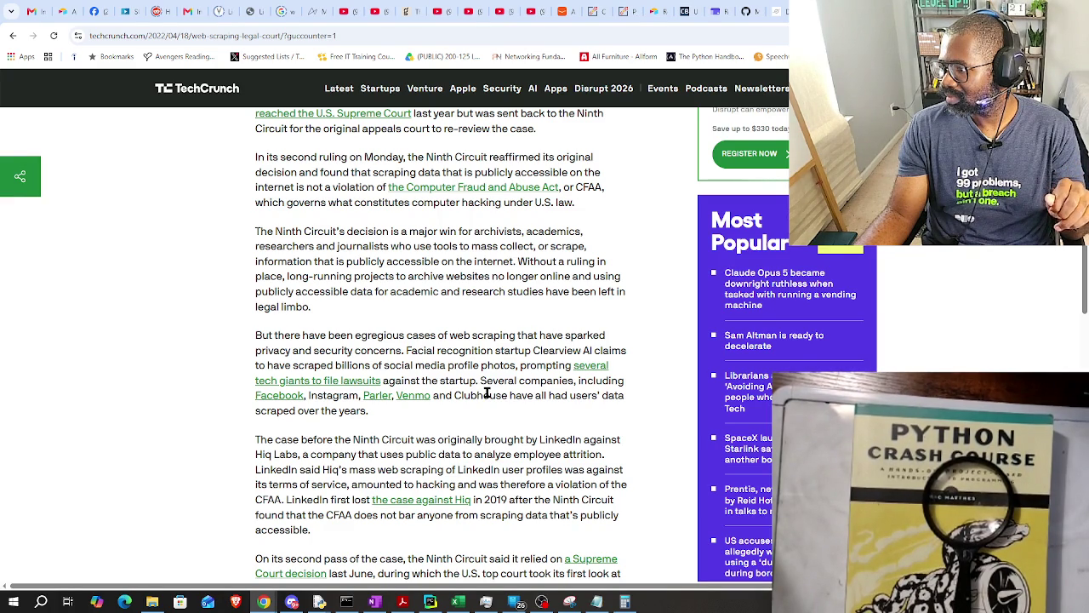
Pause the article's embedded video, finish reading, and return to the application form.
scroll(294, 334, down, 3)
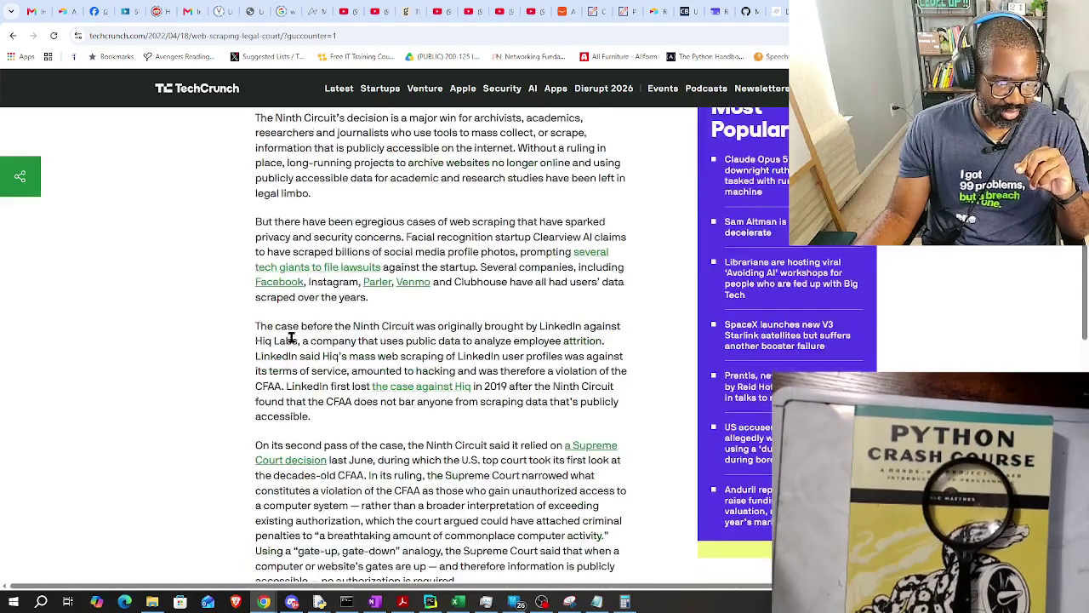
scroll(297, 333, down, 2)
scroll(297, 340, down, 2)
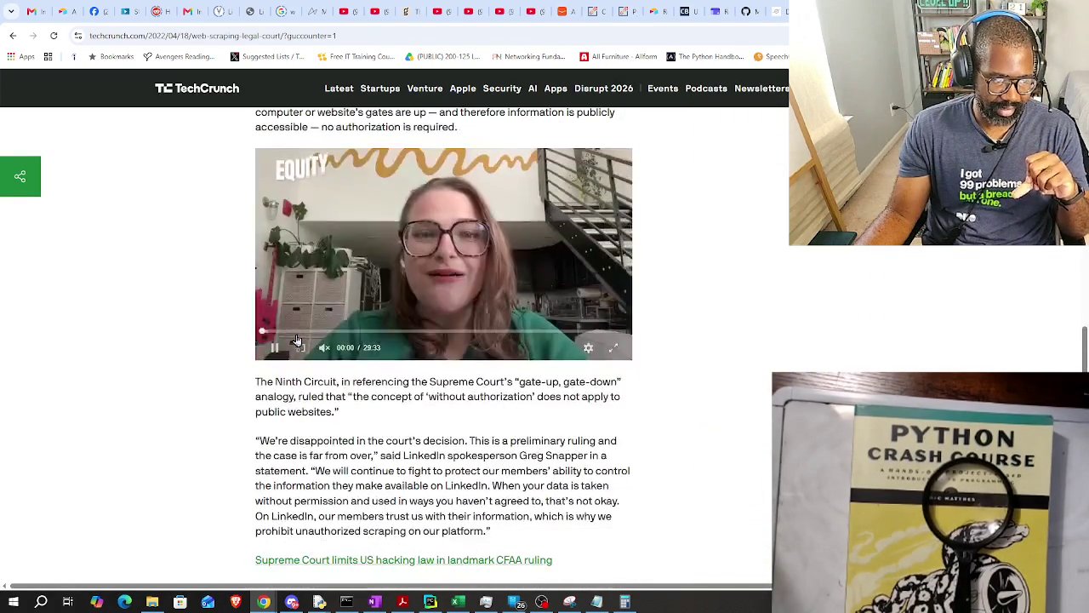
click(275, 347)
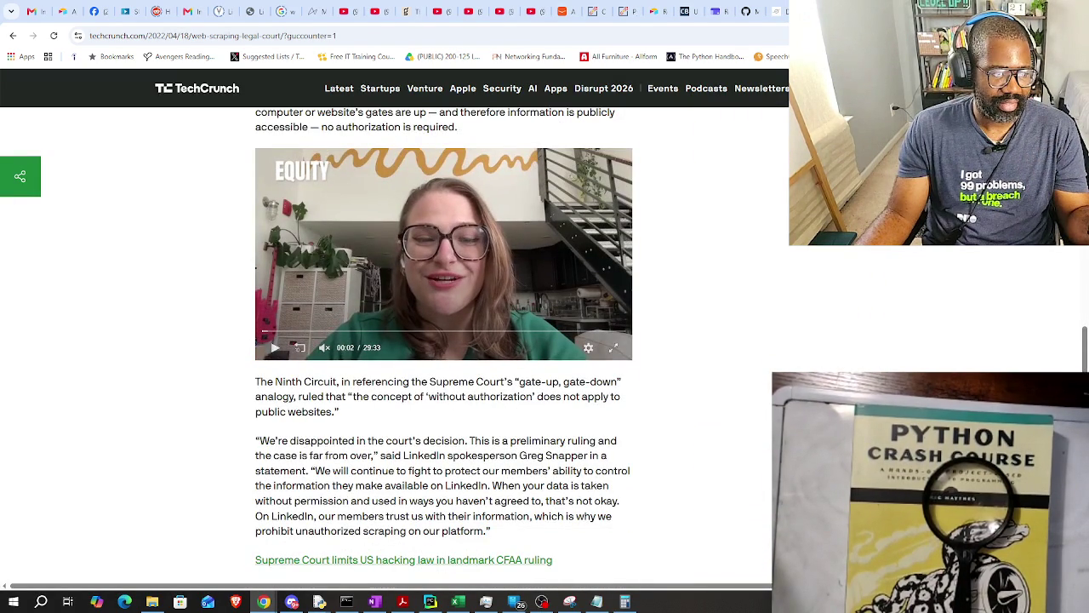
scroll(281, 349, down, 3)
scroll(752, 461, down, 2)
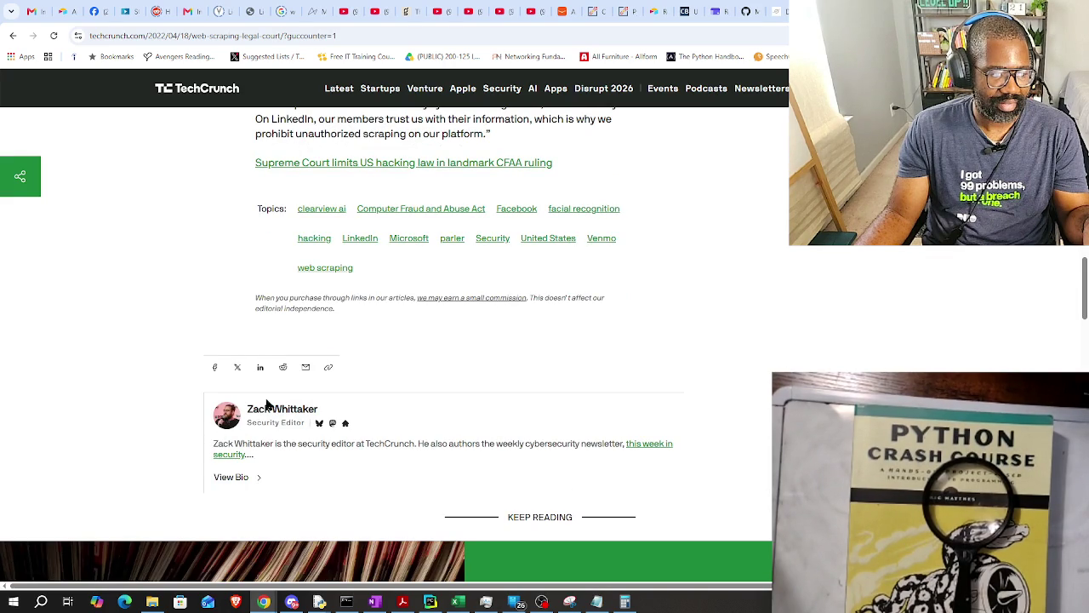
scroll(476, 443, up, 3)
scroll(488, 449, up, 10)
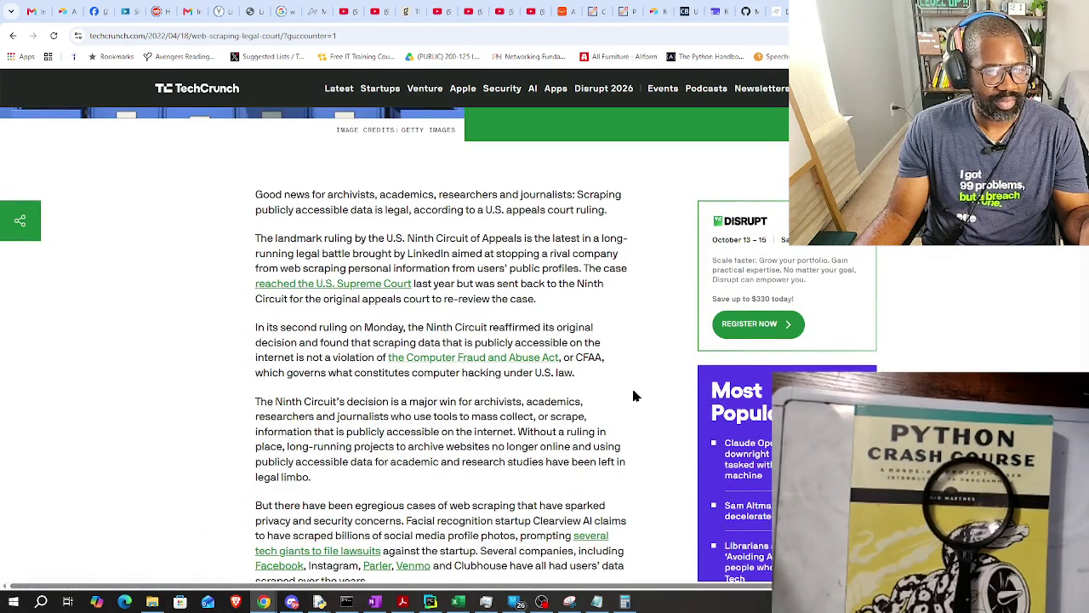
click(62, 11)
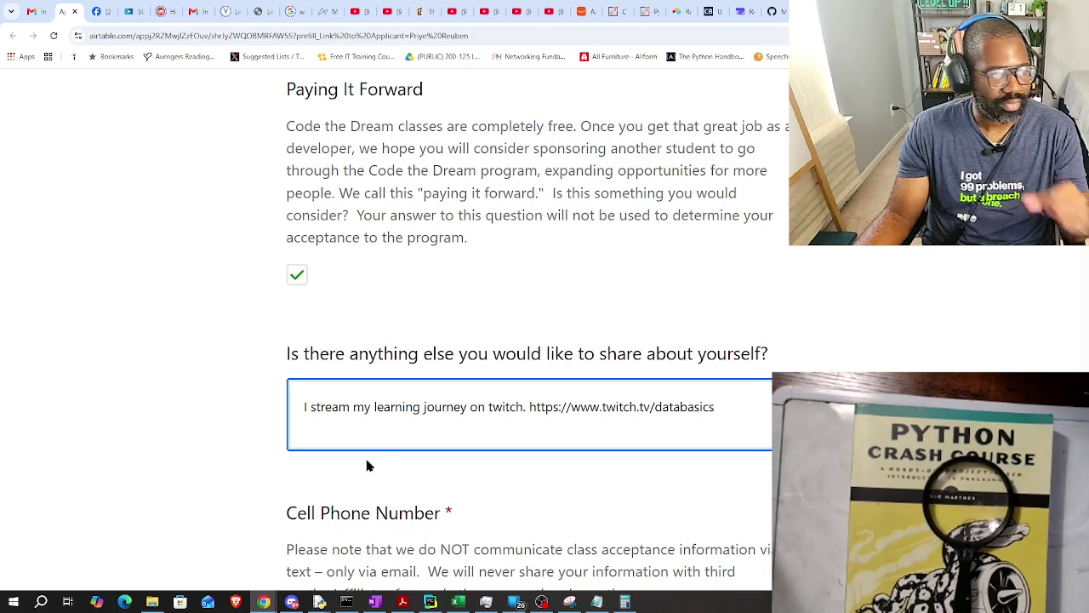
Leave the share-about-yourself field and scroll through the form reviewing the referrer and class-reason answers.
click(899, 367)
scroll(907, 367, down, 1)
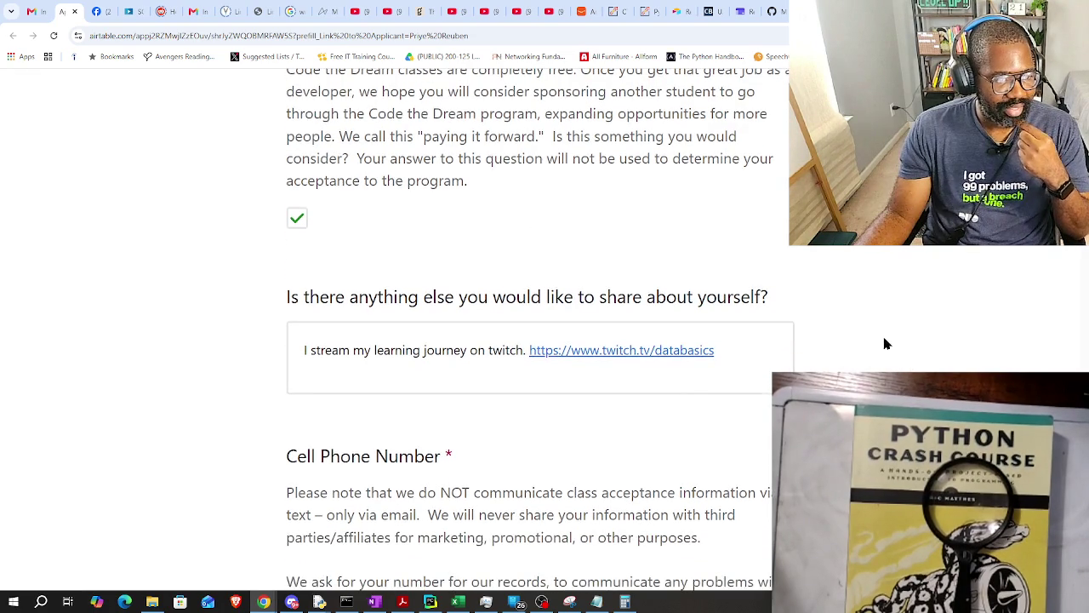
scroll(745, 370, up, 2)
scroll(529, 385, up, 3)
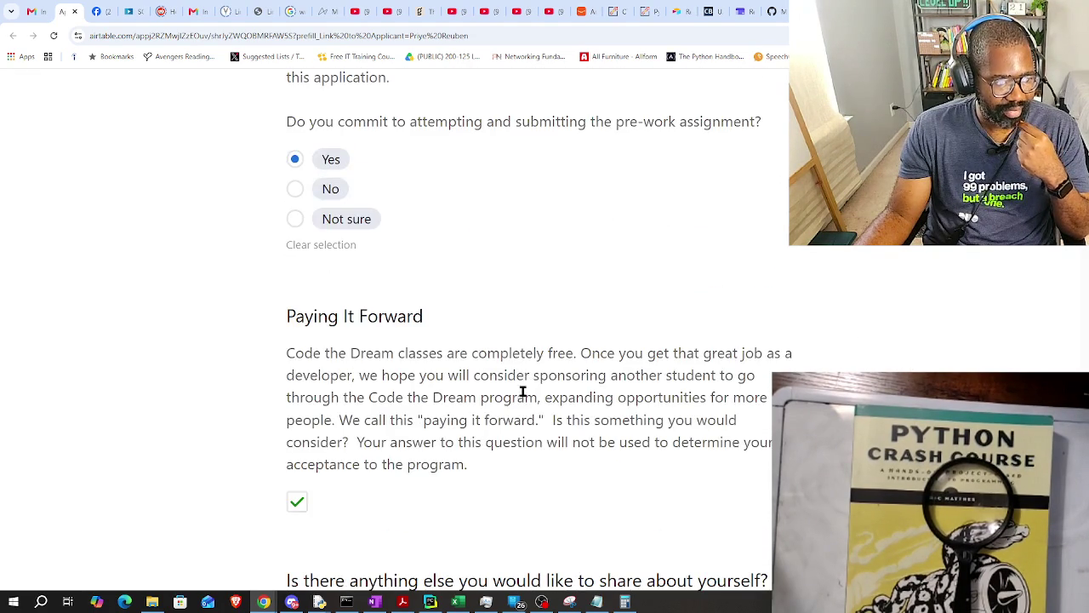
scroll(153, 494, up, 2)
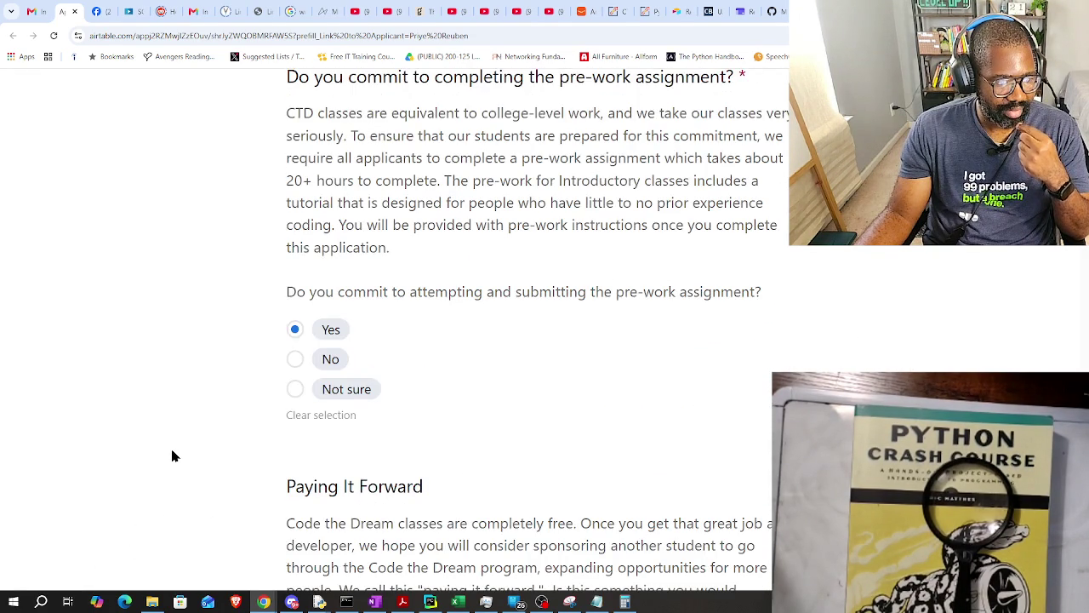
scroll(174, 455, up, 2)
scroll(179, 453, up, 5)
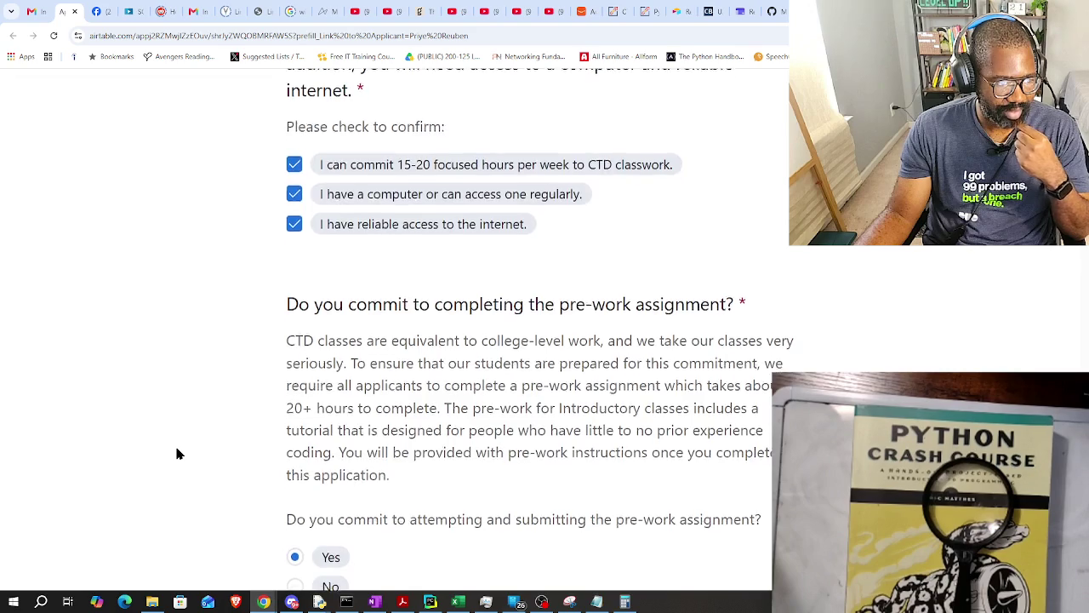
scroll(195, 437, down, 15)
scroll(213, 442, down, 1)
scroll(221, 451, up, 1)
scroll(227, 460, down, 4)
scroll(233, 458, down, 2)
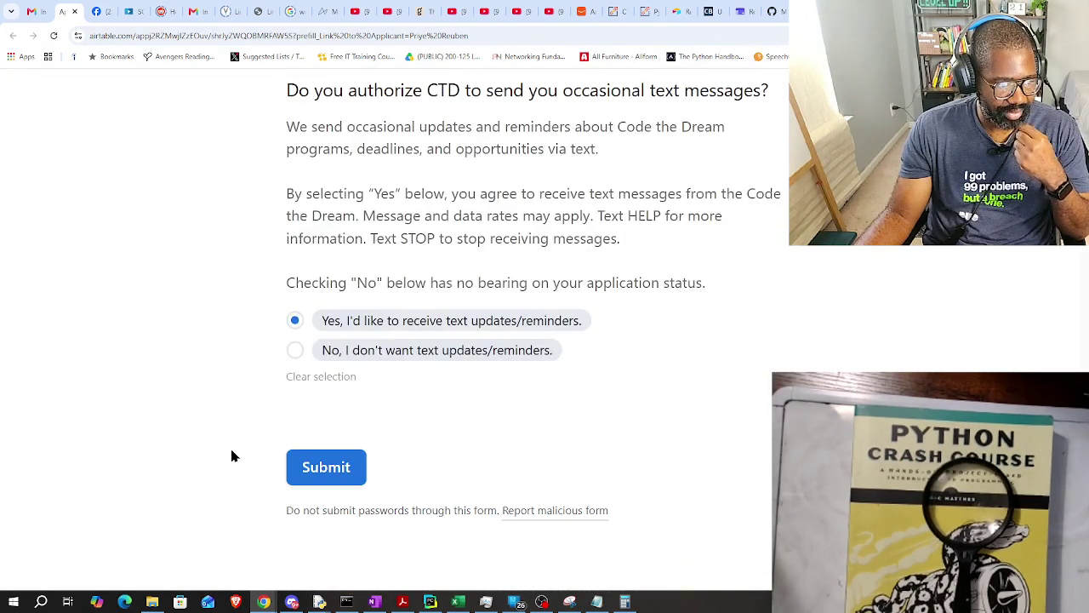
scroll(229, 457, up, 20)
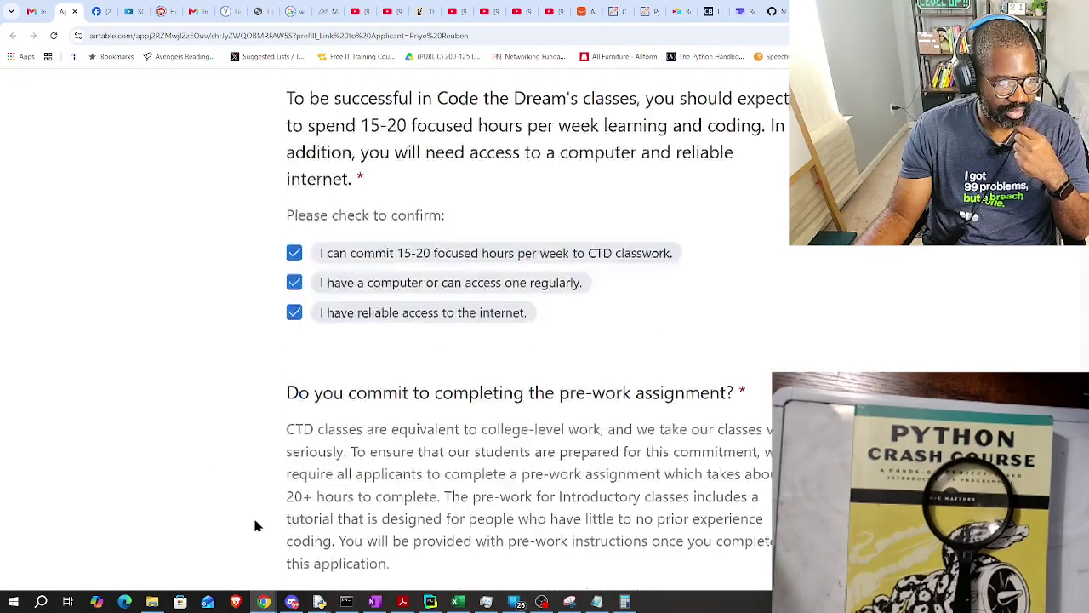
scroll(271, 543, up, 7)
scroll(267, 540, down, 1)
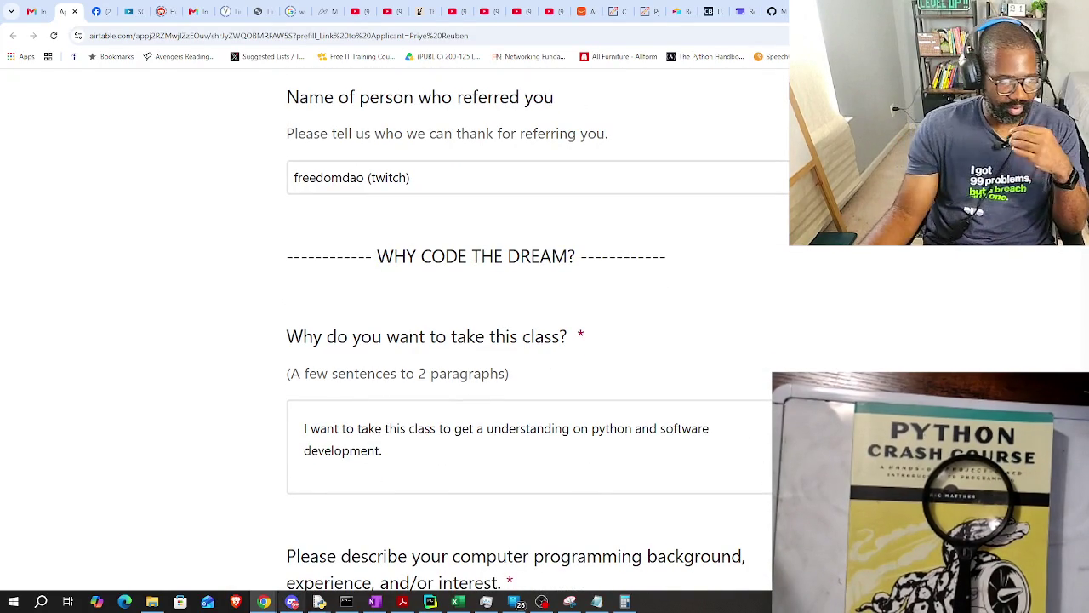
Change 'on python' to 'of python' in the why-take-this-class answer.
click(492, 453)
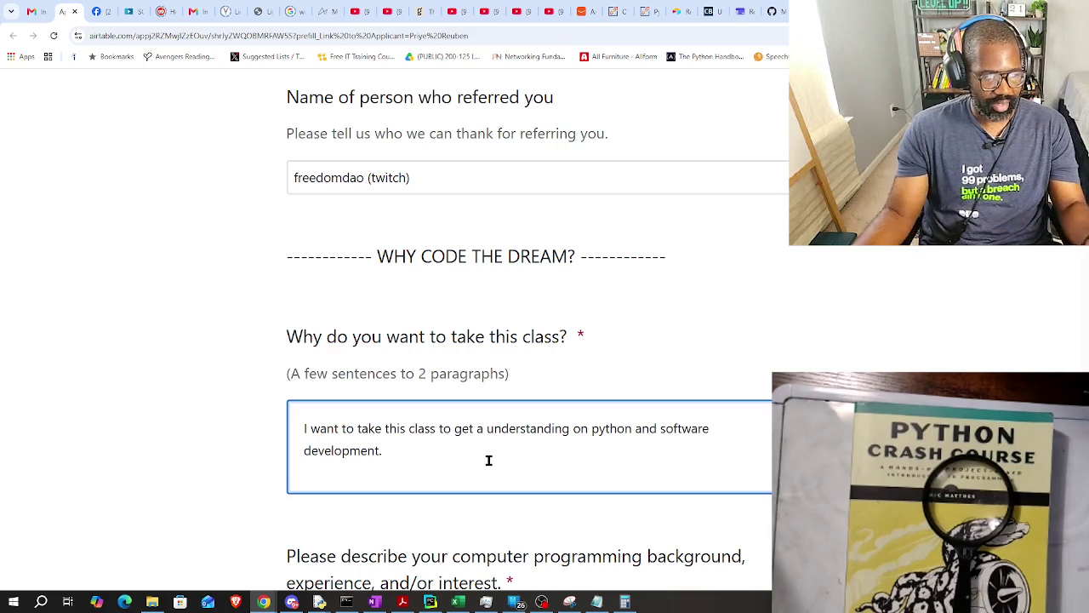
click(591, 427)
key(BackSpace)
text(f)
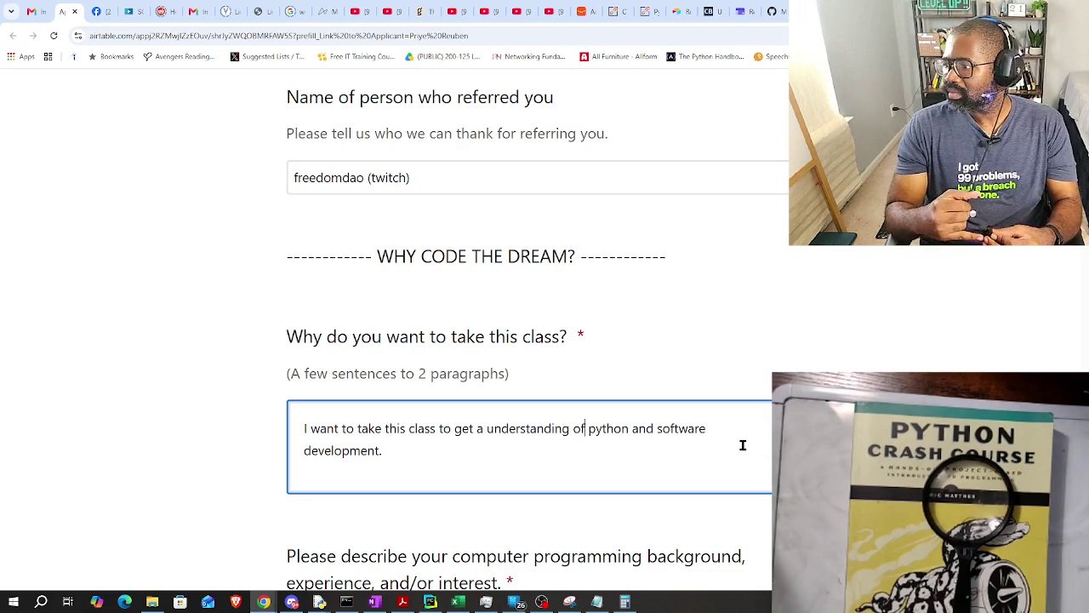
Scroll the form and move into the programming-background answer.
scroll(583, 357, up, 9)
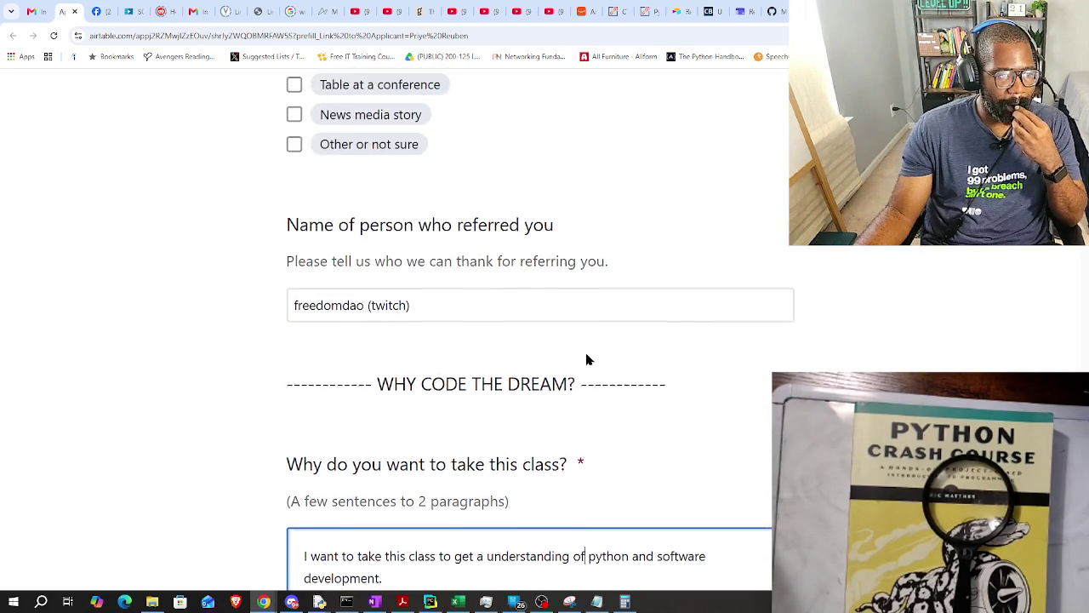
scroll(639, 408, down, 10)
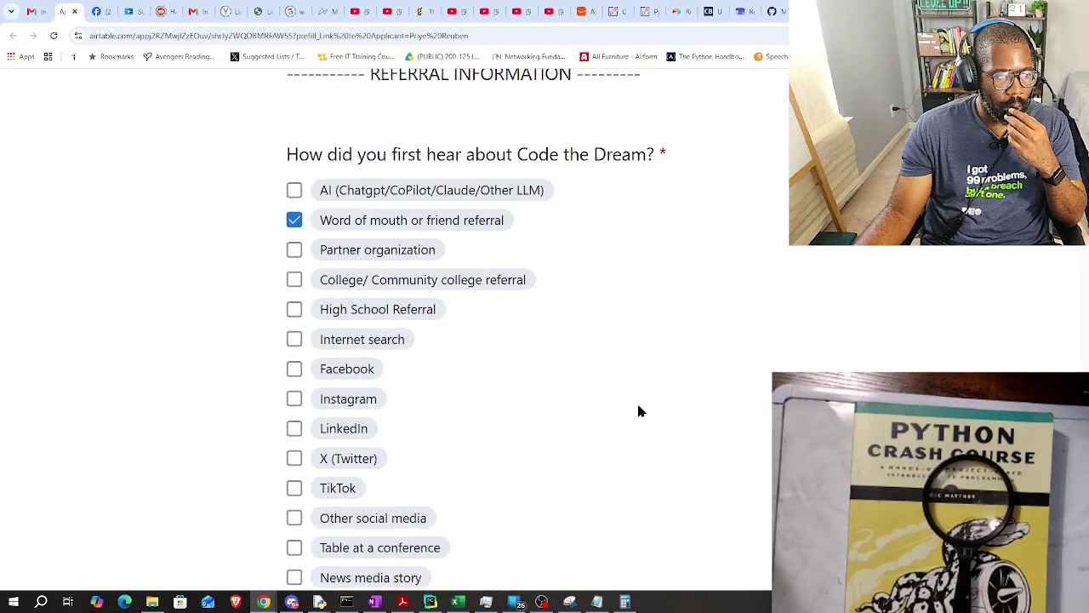
scroll(649, 411, down, 2)
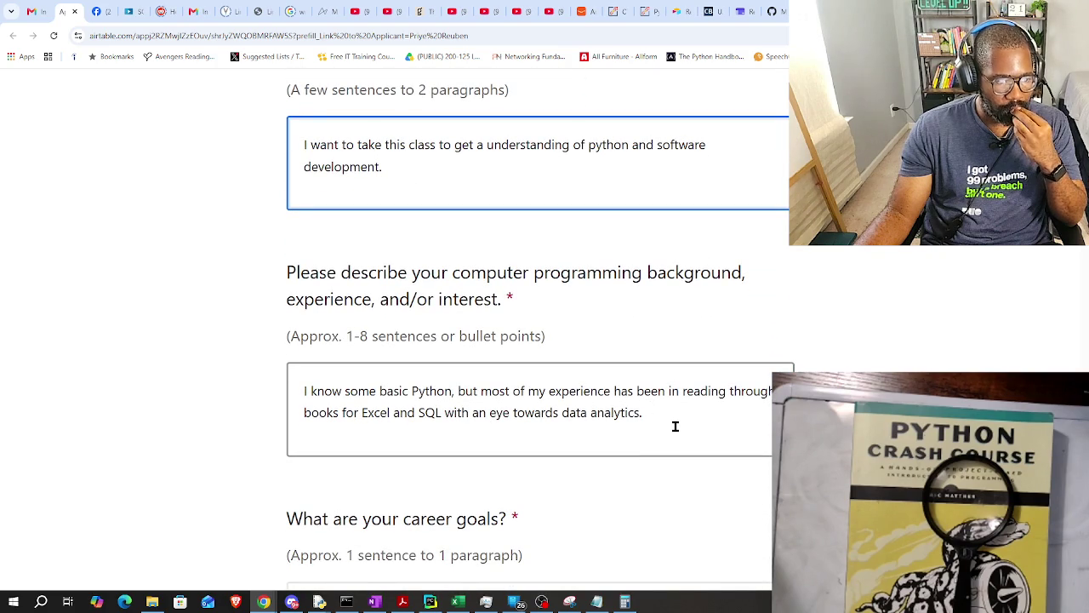
click(675, 426)
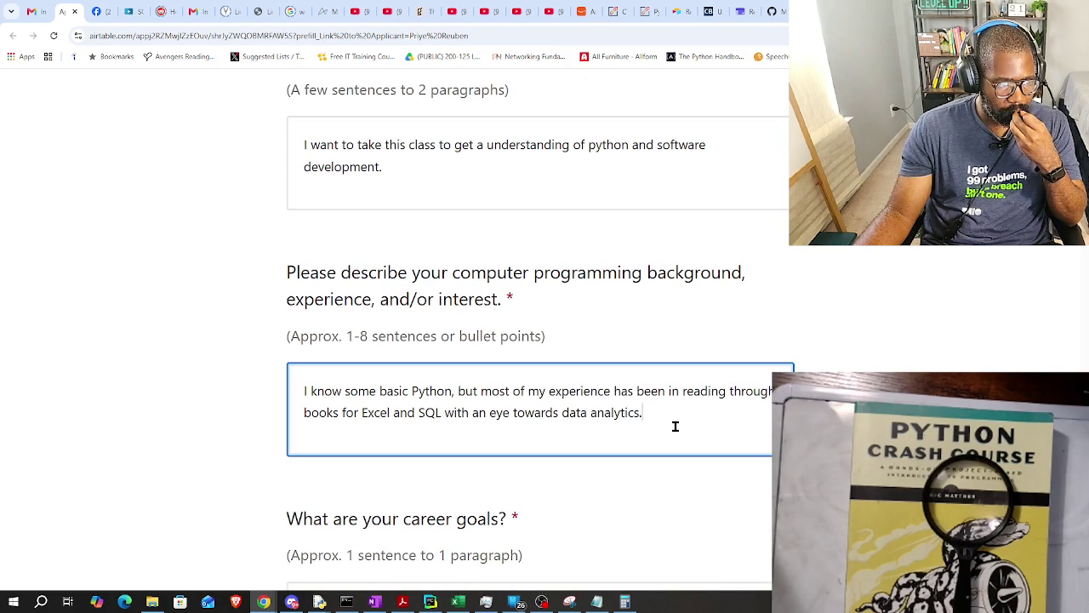
scroll(592, 338, up, 1)
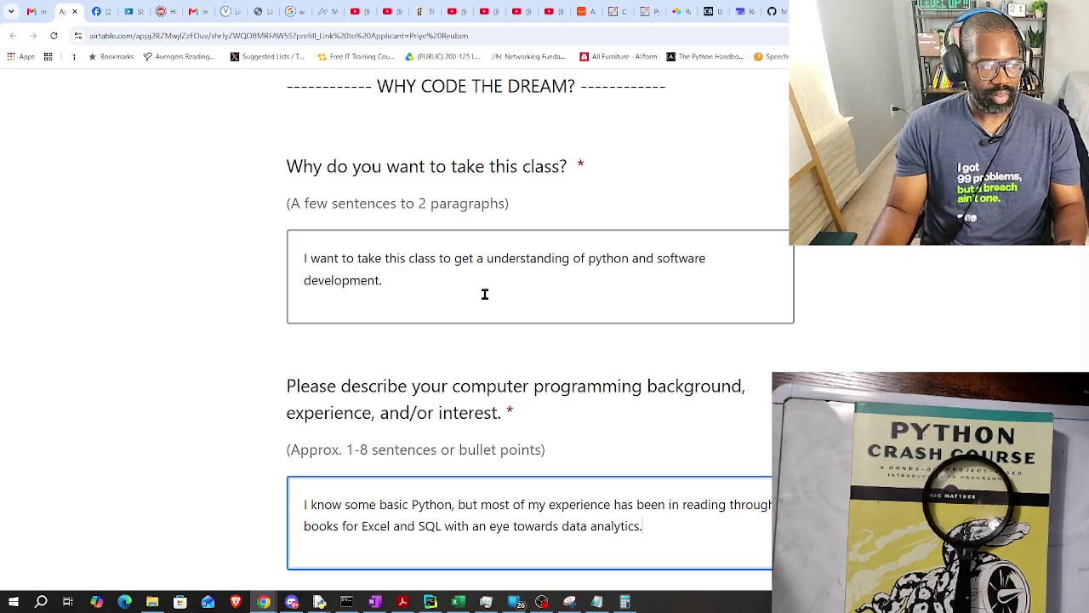
Add 'believe that being able to translate my ideas into workable projects' to the class-reason answer, then open a new tab.
click(541, 289)
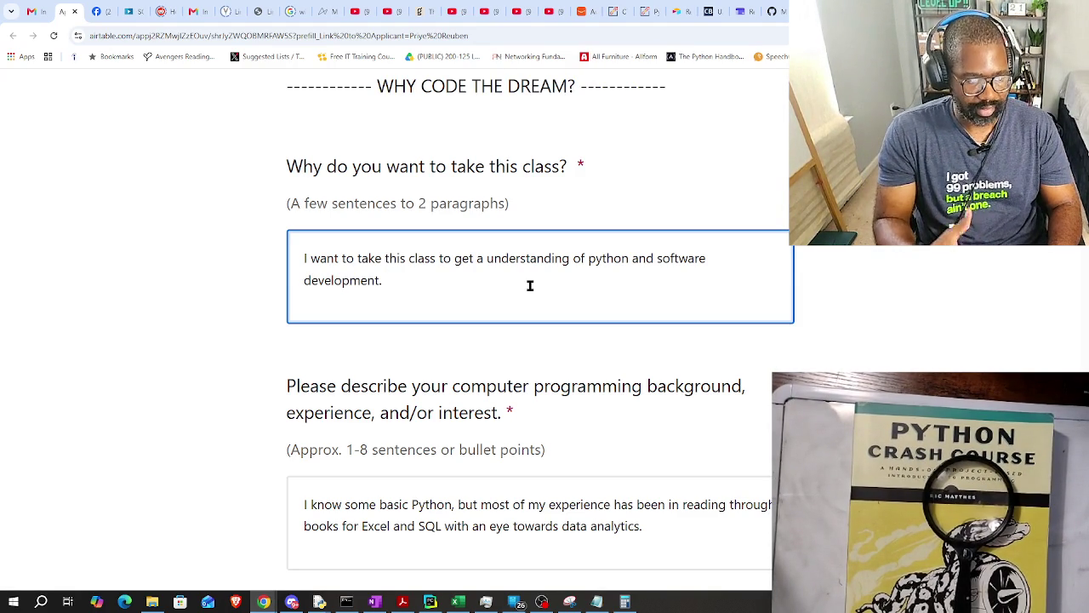
text(bel)
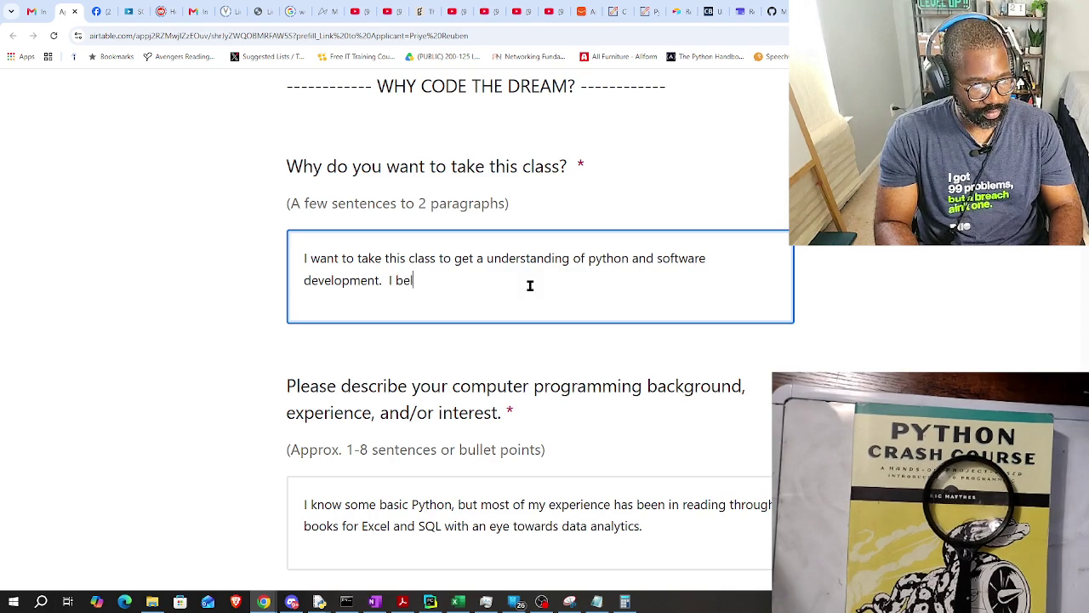
text(ieve that being able to translate )
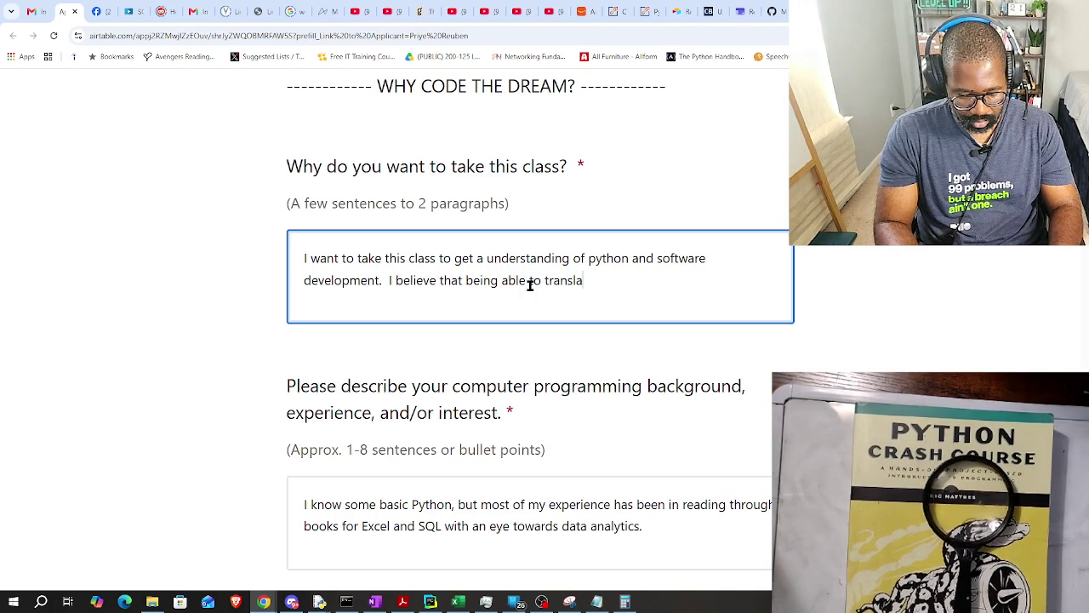
text(m)
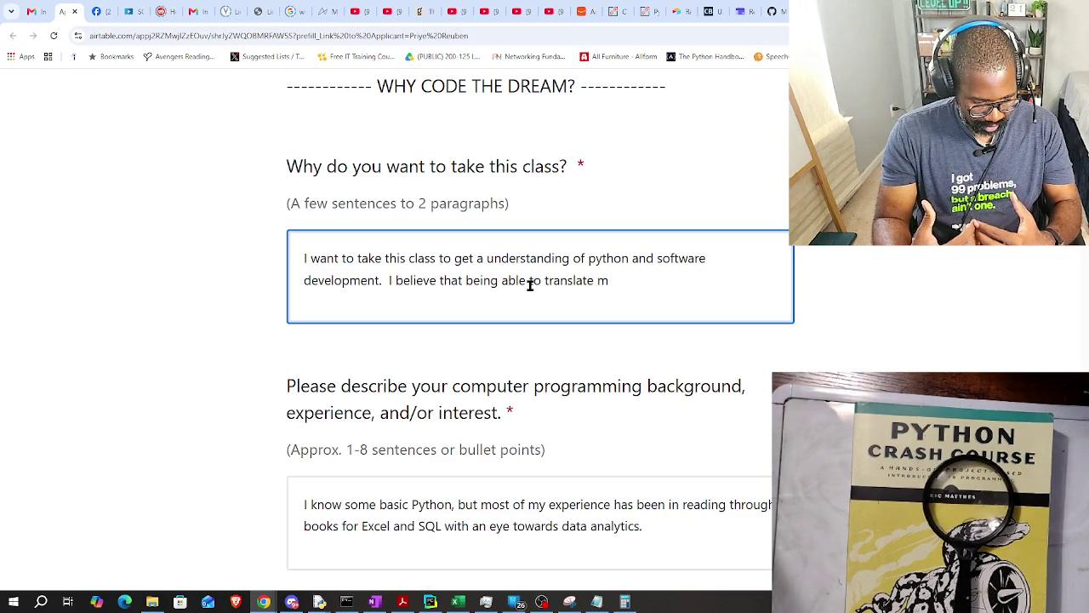
text(id)
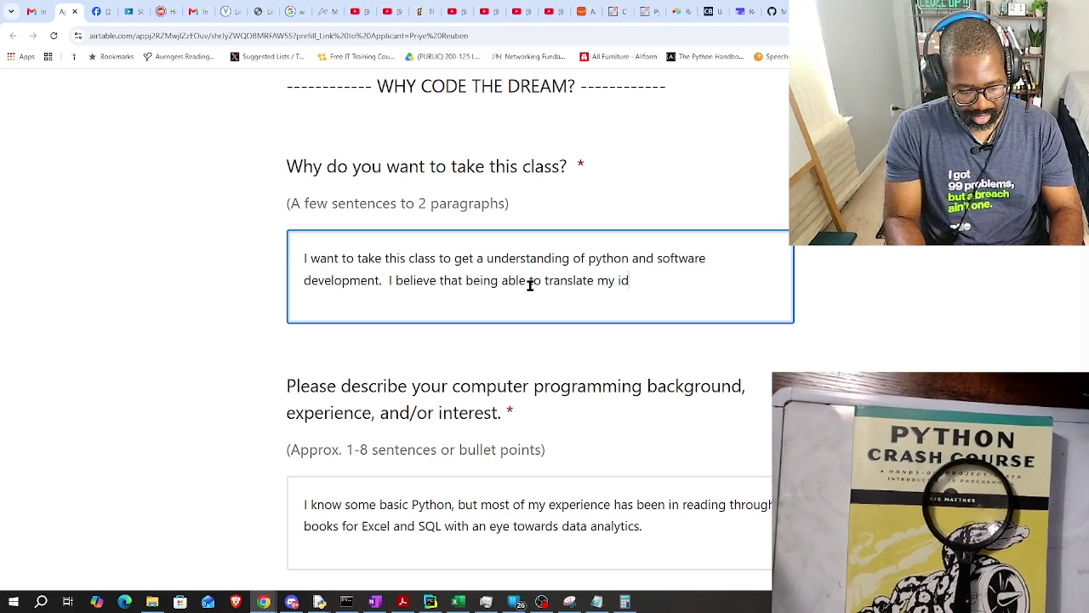
text(eas into workable )
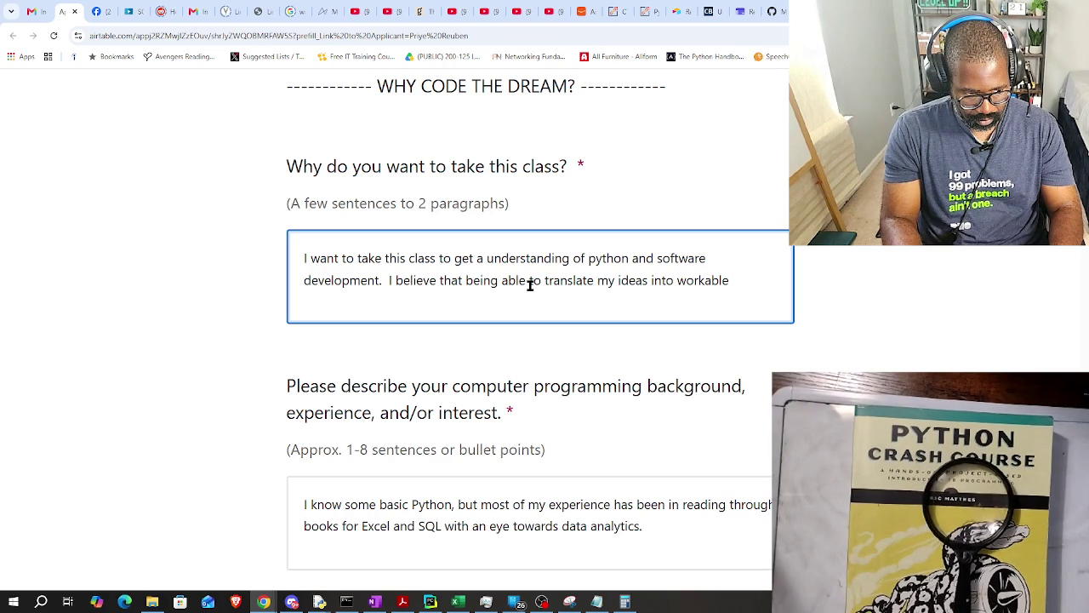
text(project)
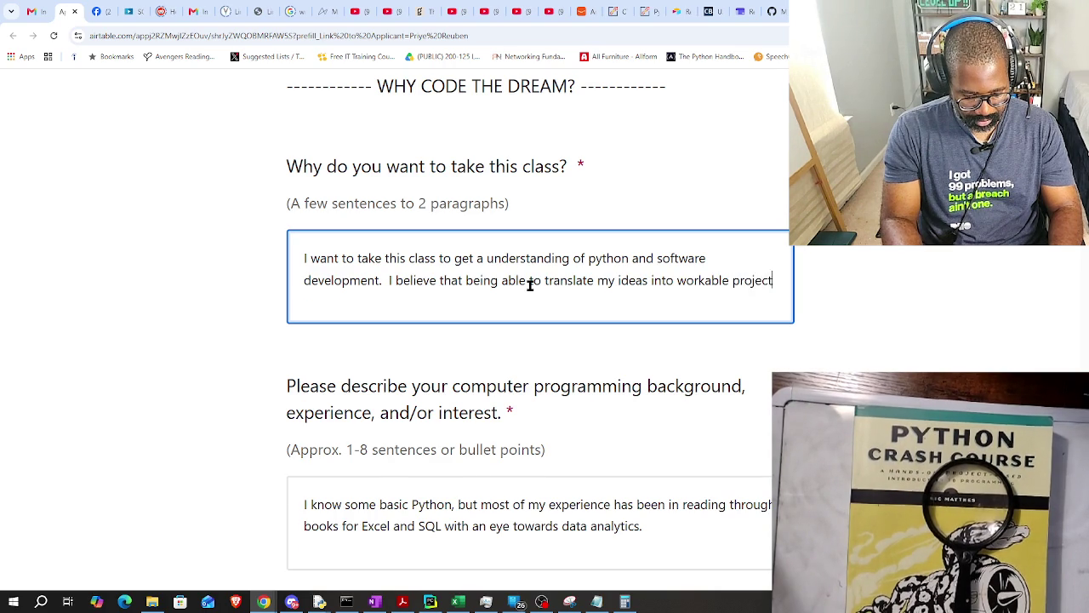
text(s)
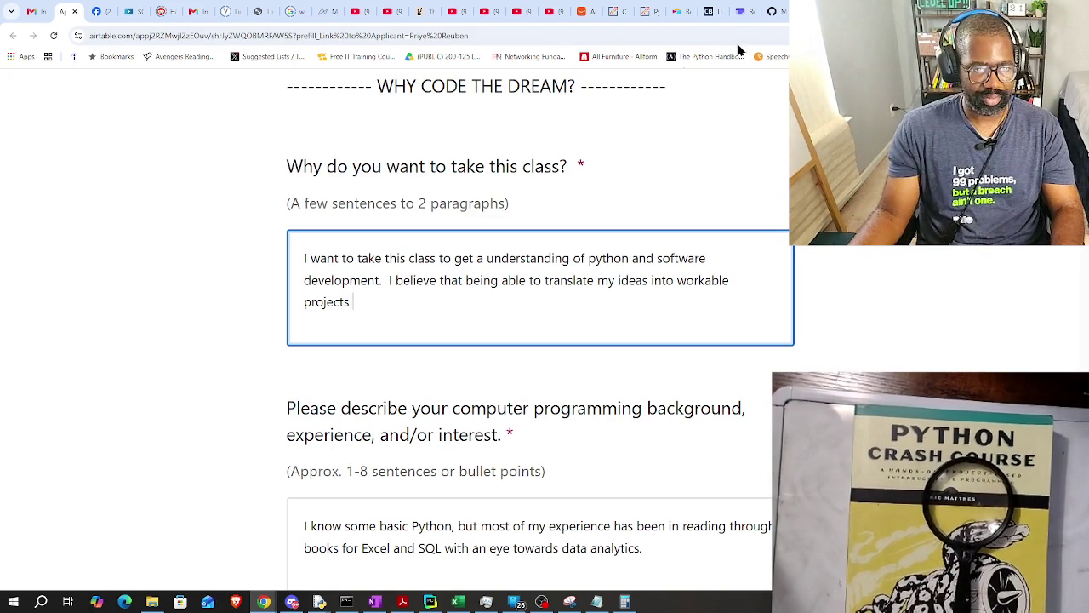
click(785, 11)
Search Google for 'unit of software bigger than a program'.
text(unit of software bigger)
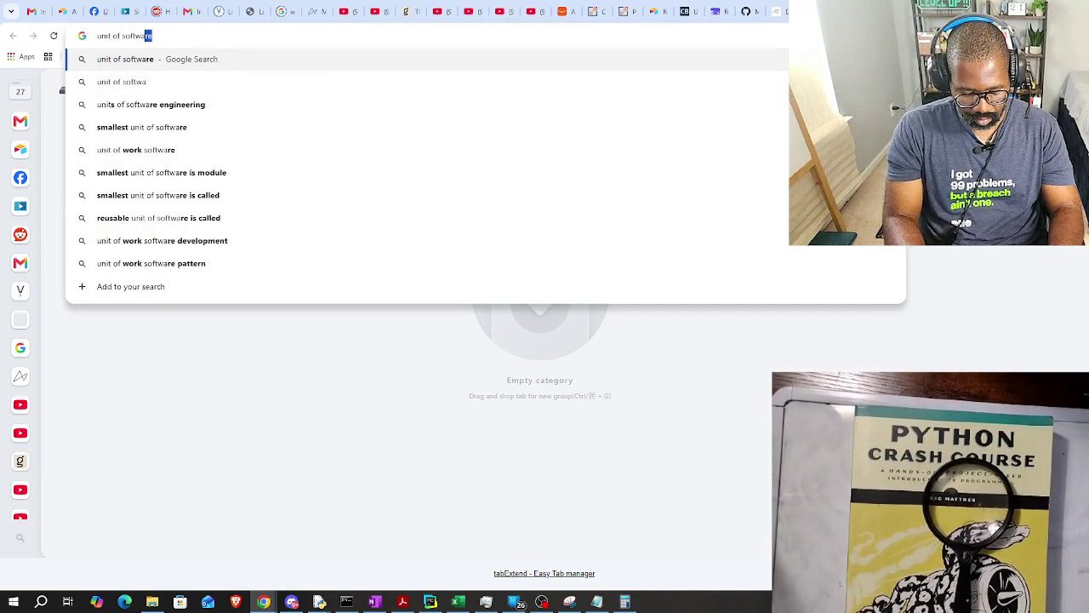
text( than)
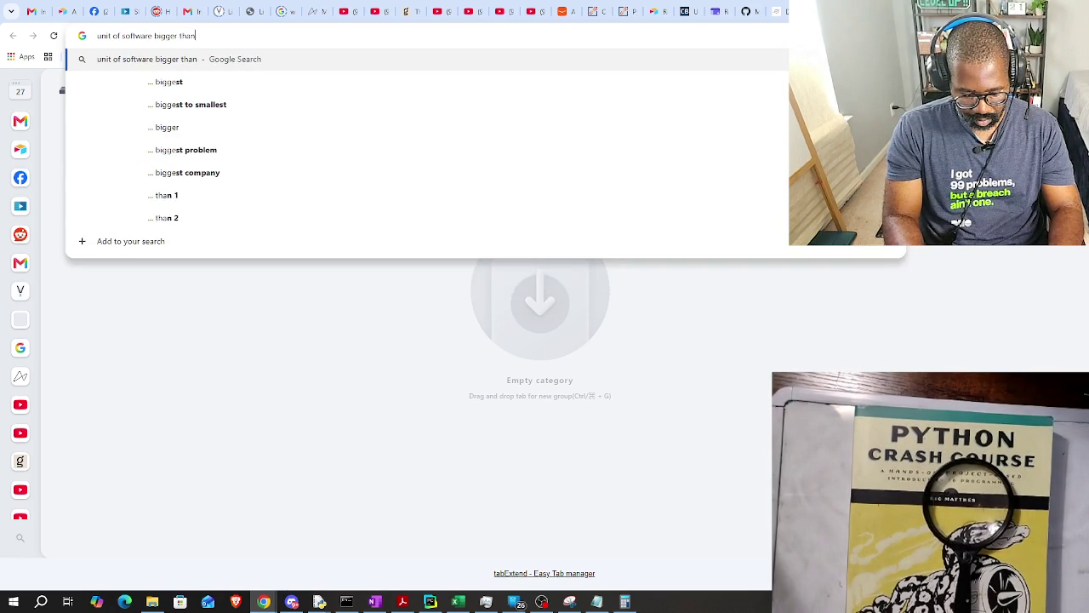
text( a program)
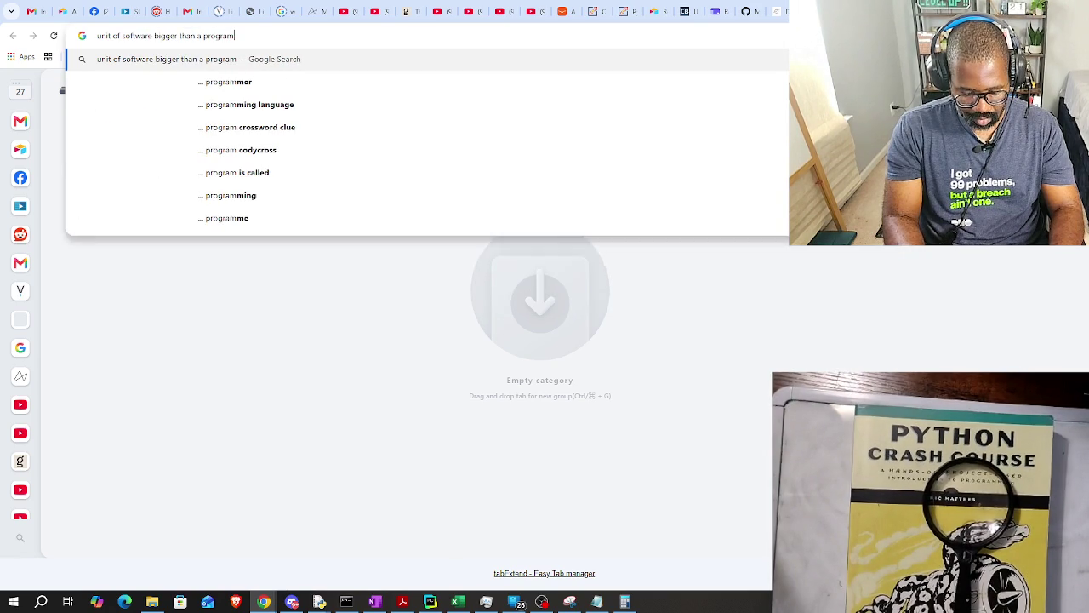
key(Return)
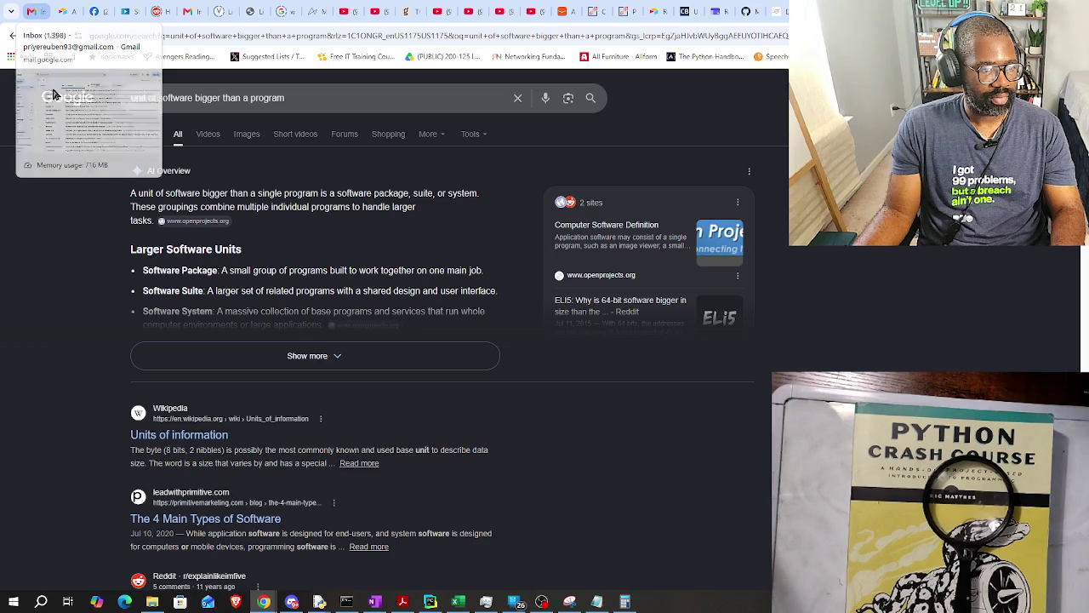
Back in the form, replace 'projects' with 'applications' in the class-reason answer and keep writing.
click(59, 10)
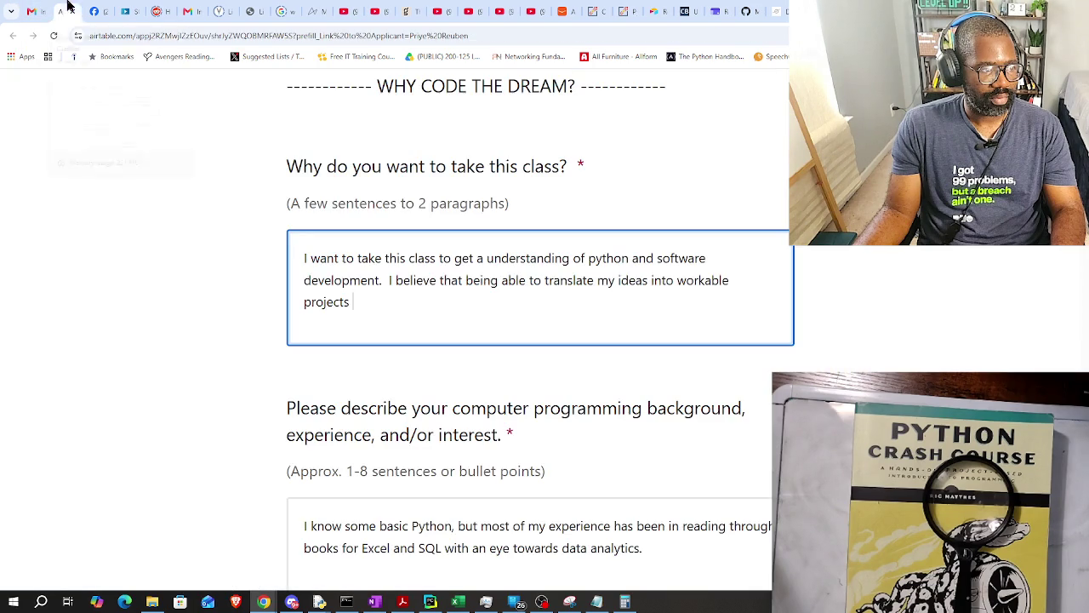
drag(367, 297, 299, 294)
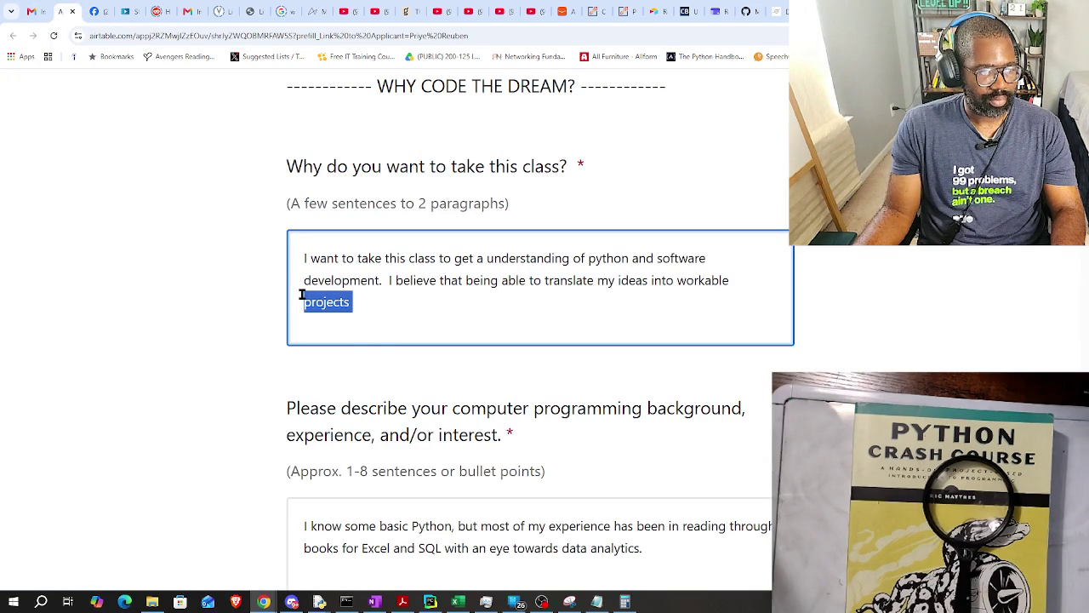
text(applications)
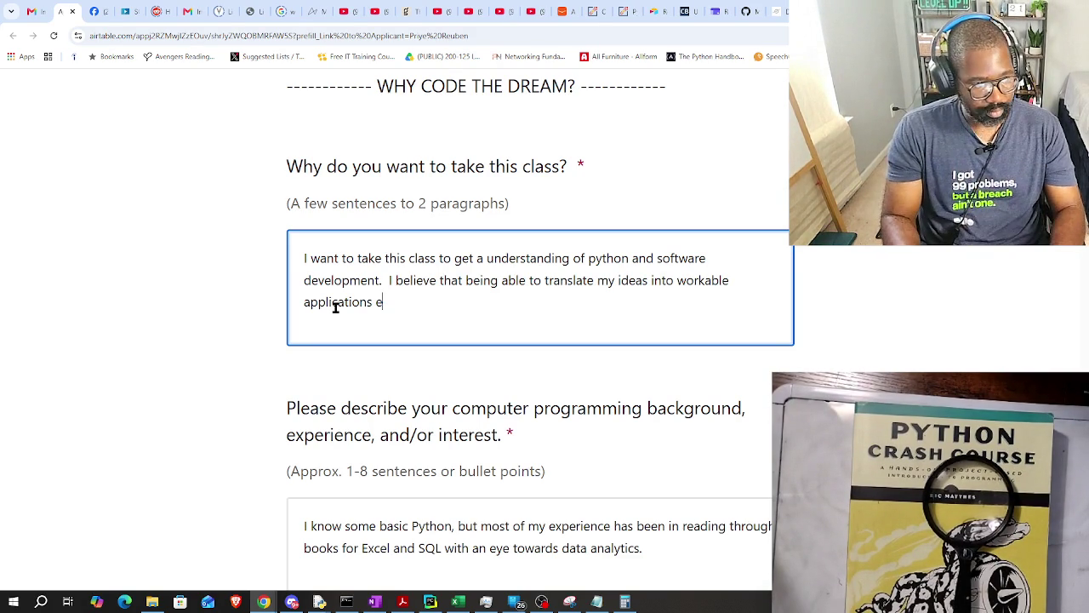
text(ill )
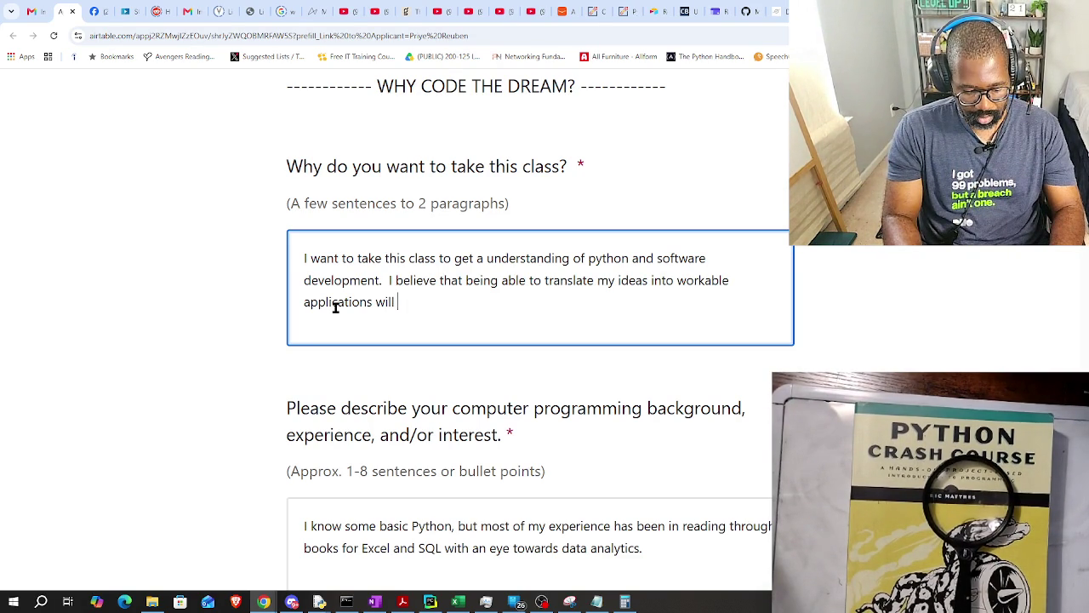
text(ow me to h)
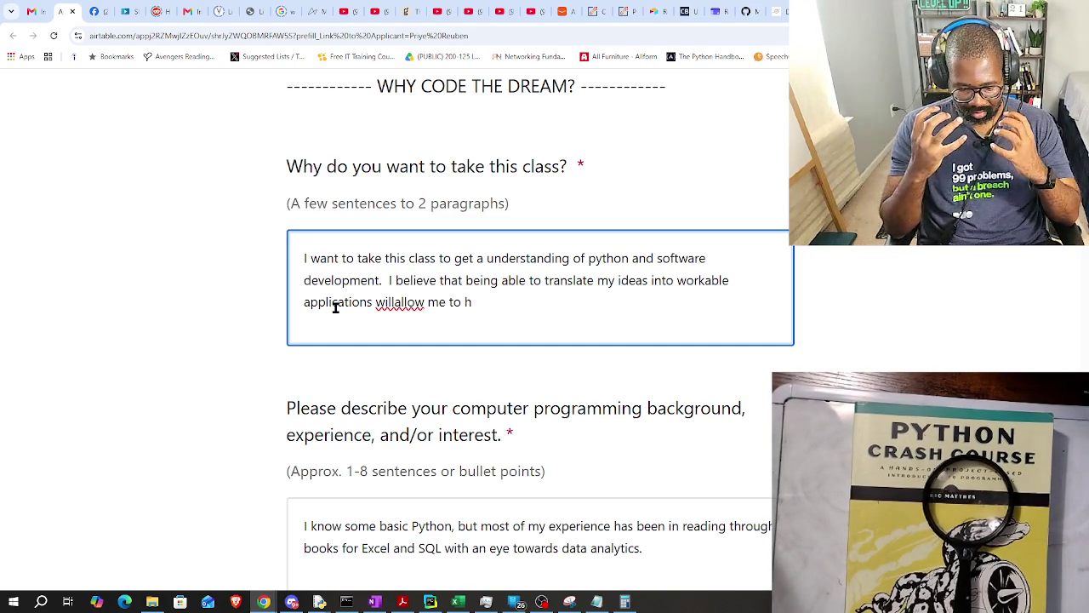
text(ffect)
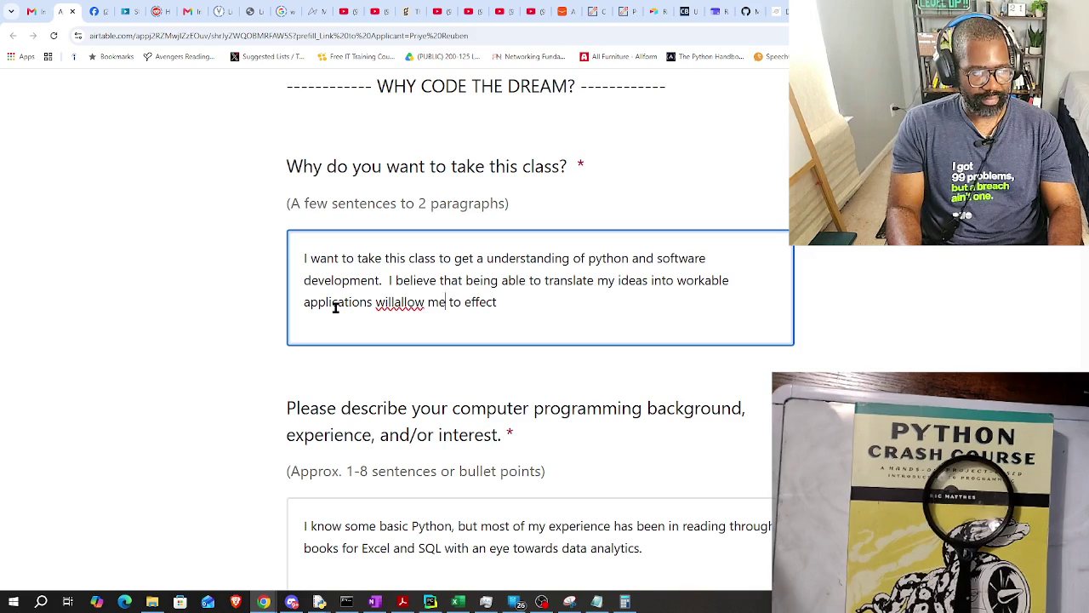
key(Left)
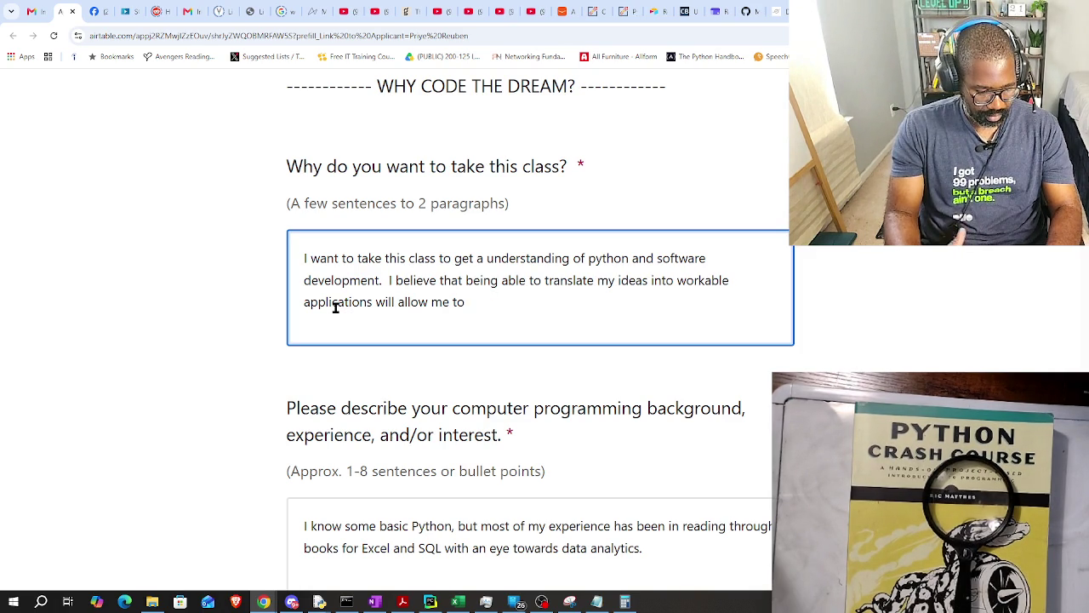
Finish the sentence so it ends 'a positive effect on those around me.'.
key(BackSpace)
key(BackSpace)
key(BackSpace)
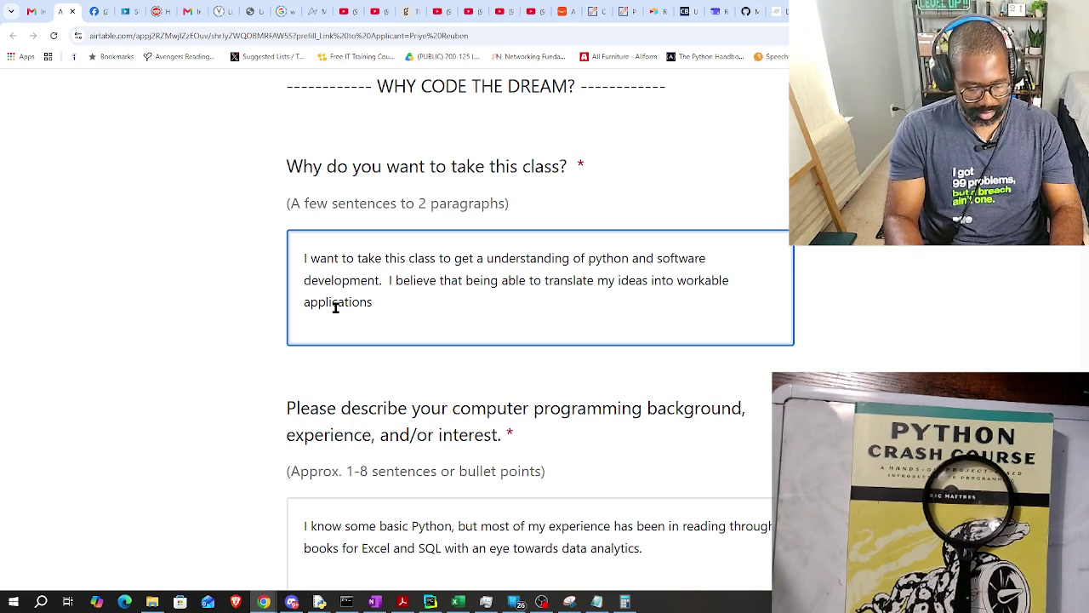
text(the )
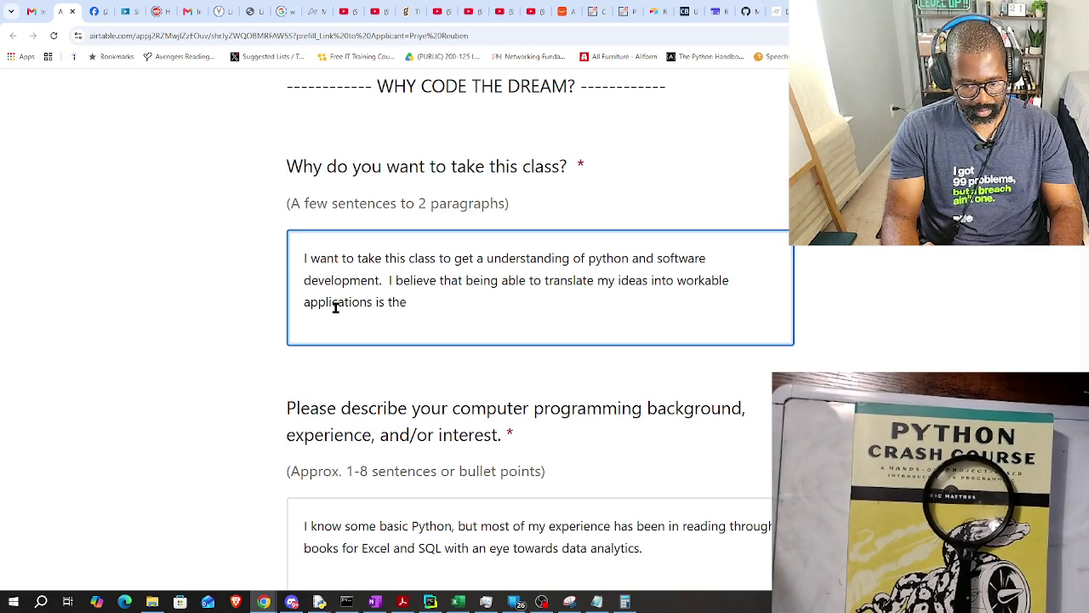
text(p)
text(th of l)
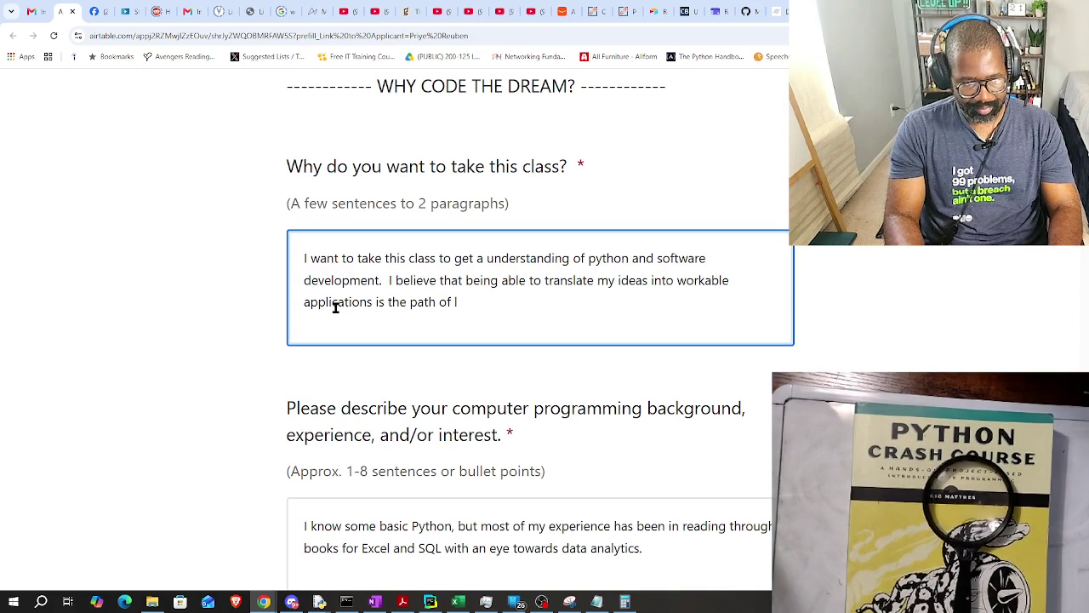
text(easbest path)
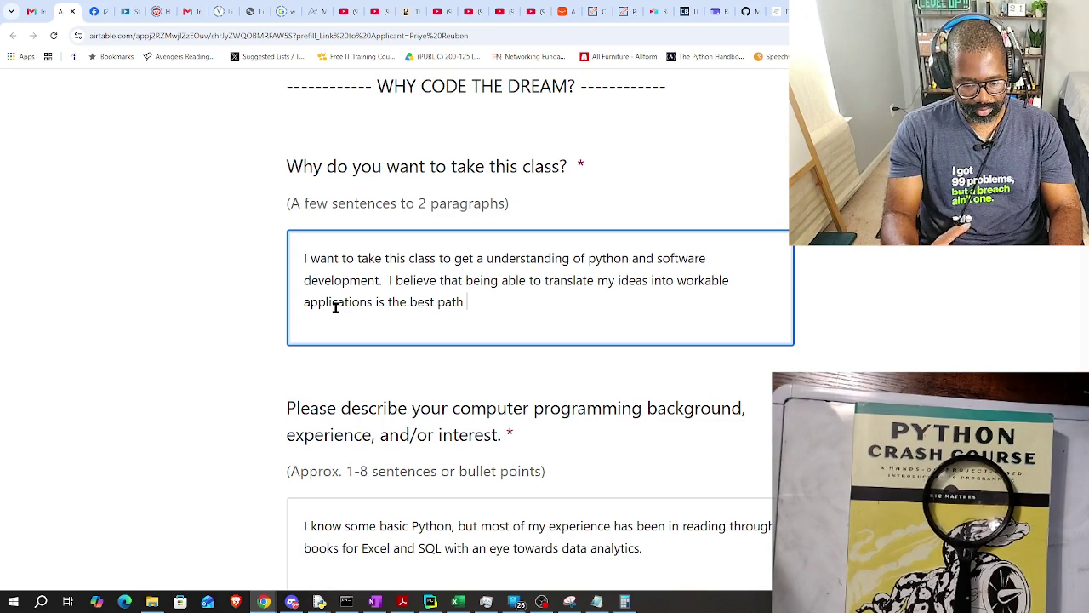
text(to)
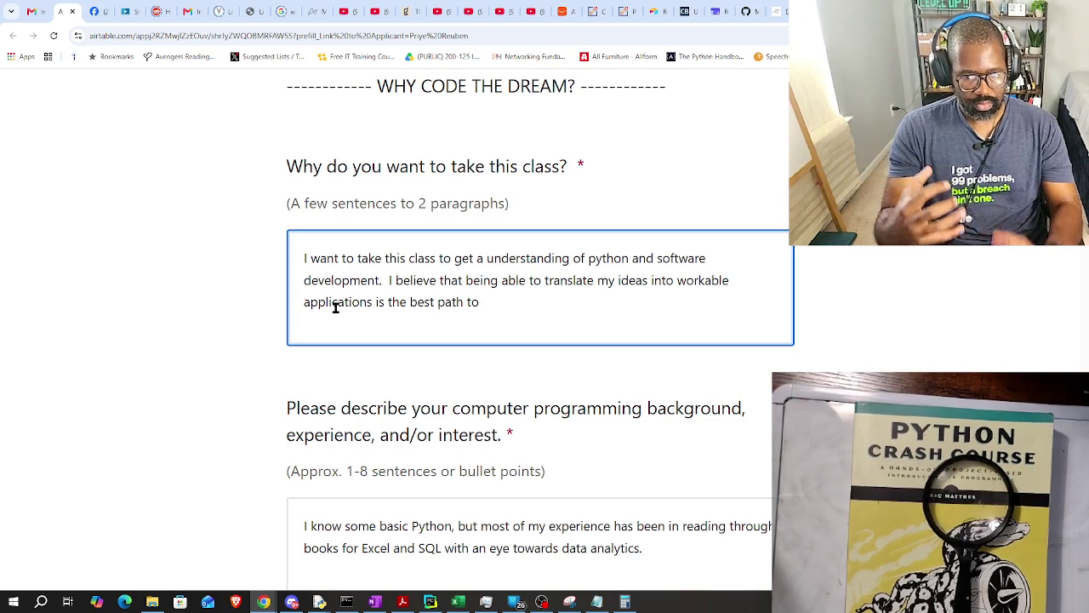
text(have )
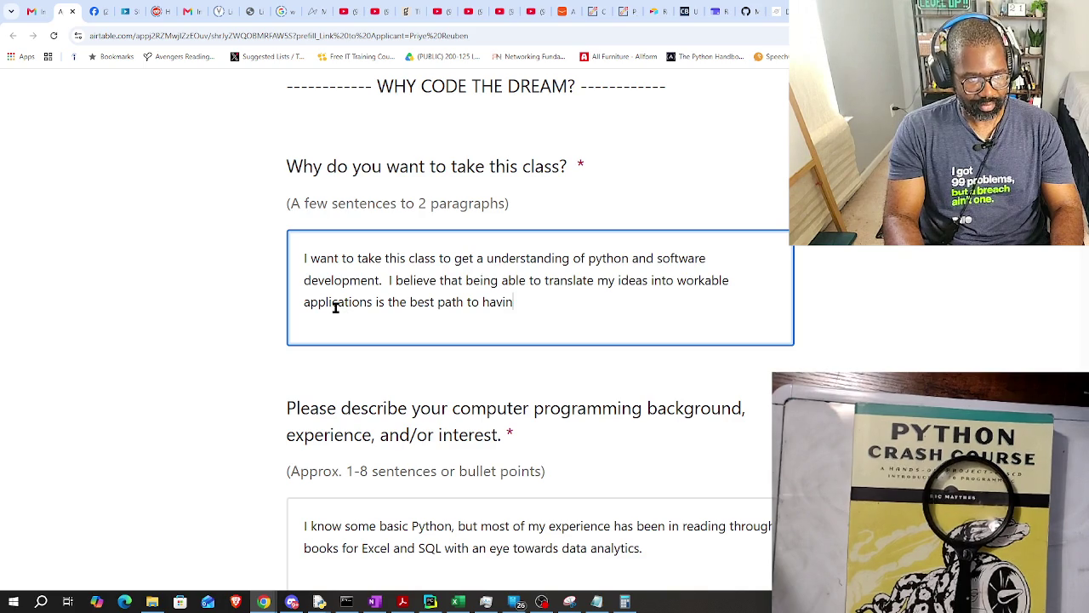
text(a positi)
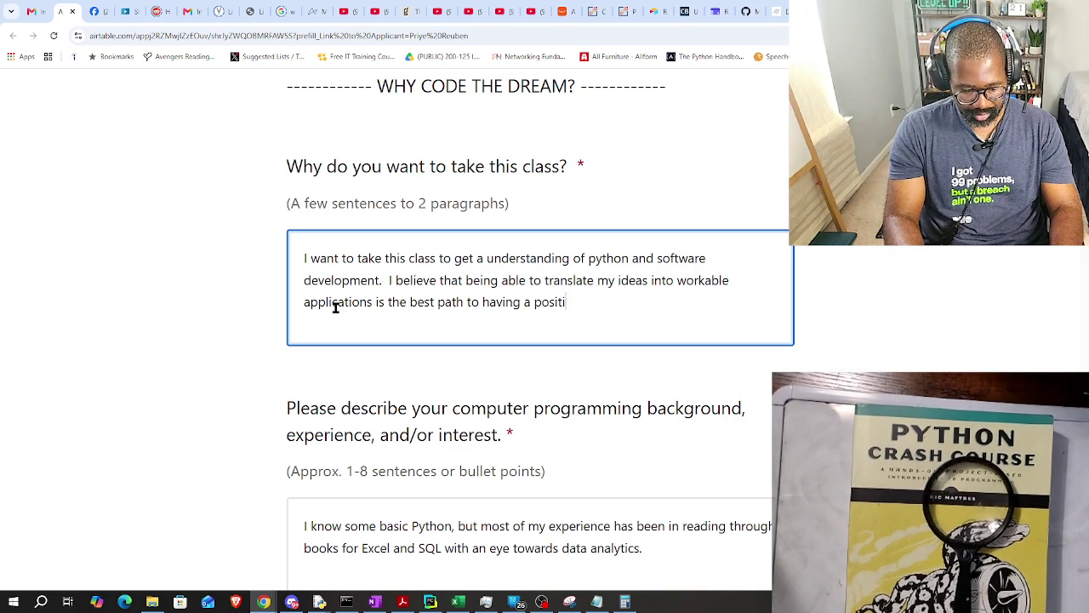
text(ve af)
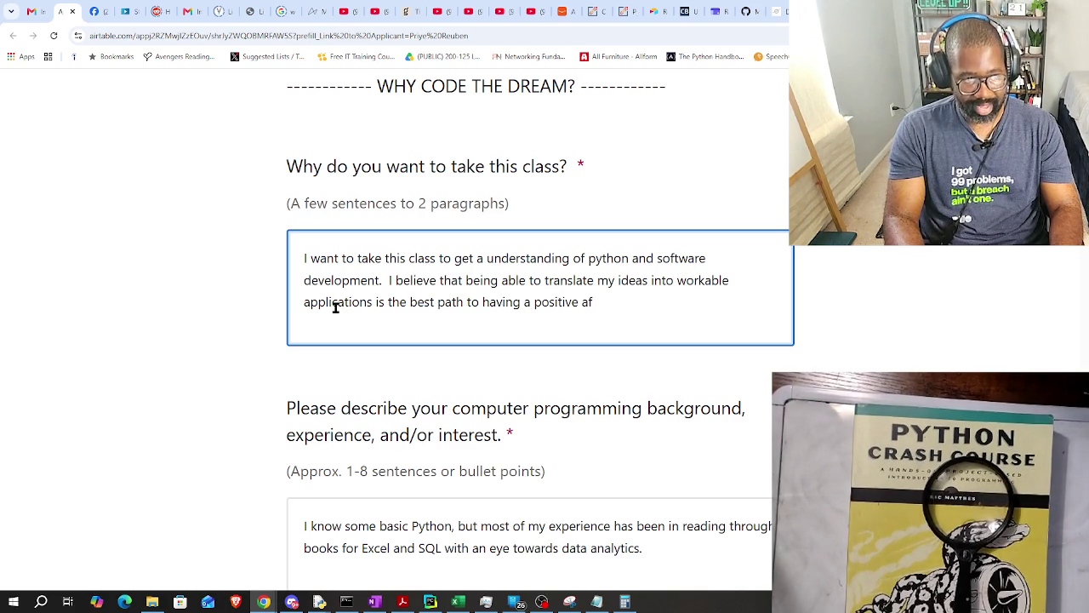
text(fect)
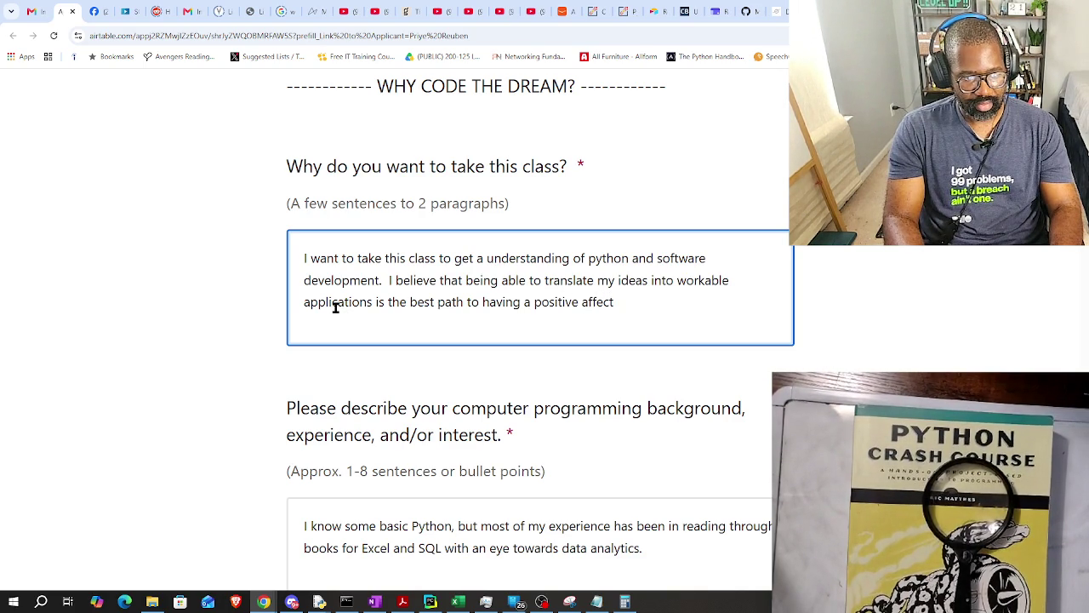
key(BackSpace)
key(BackSpace)
key(BackSpace)
text(ffect )
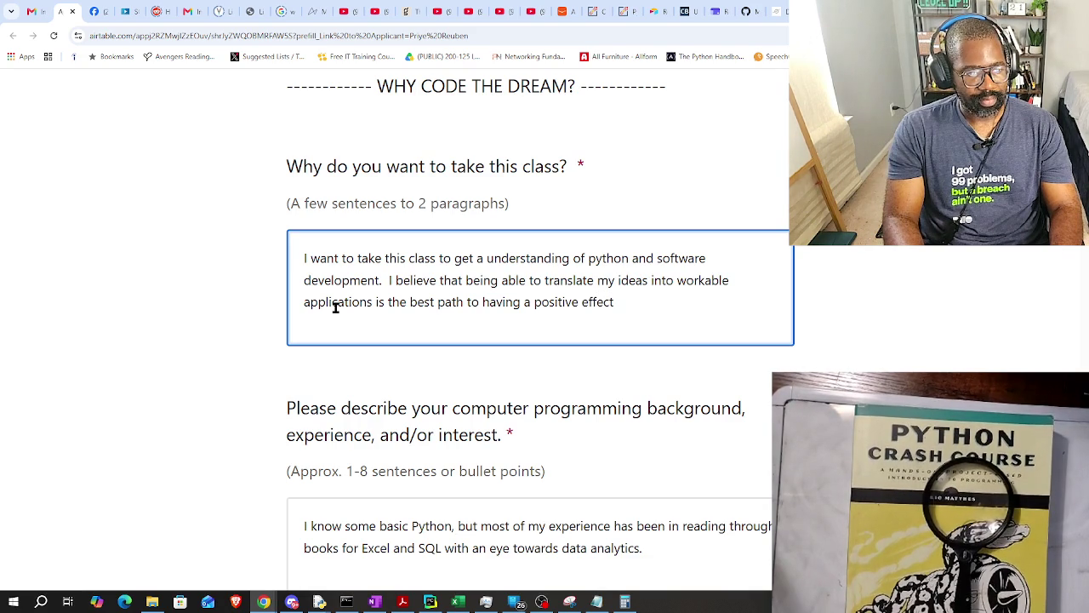
text(on )
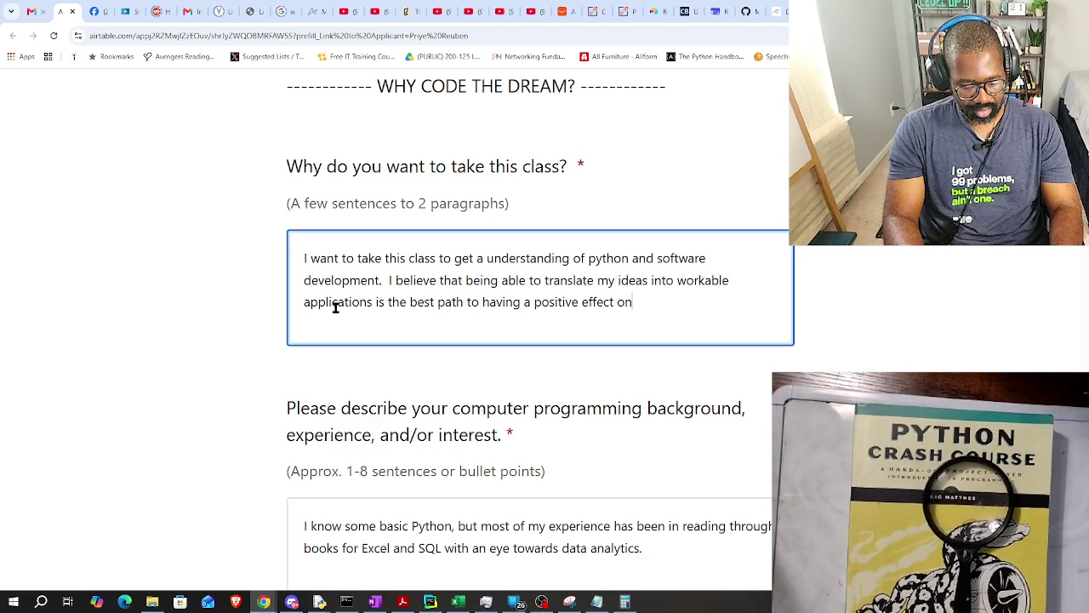
text(those)
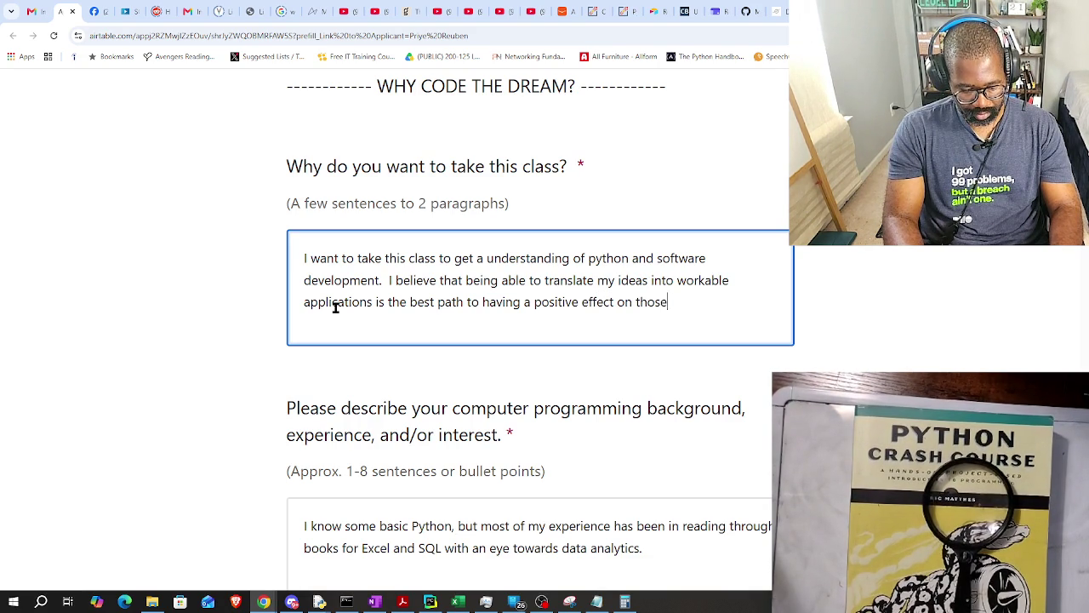
text( around me.)
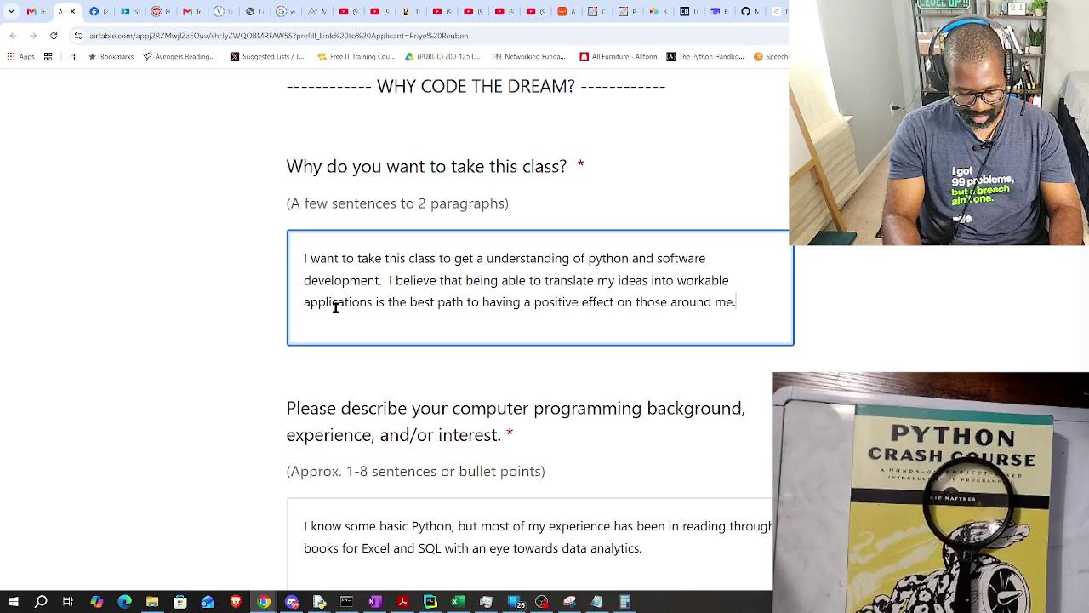
Scroll through the form reviewing the other answers, including the class-benefit answer.
scroll(381, 361, down, 1)
scroll(381, 361, down, 5)
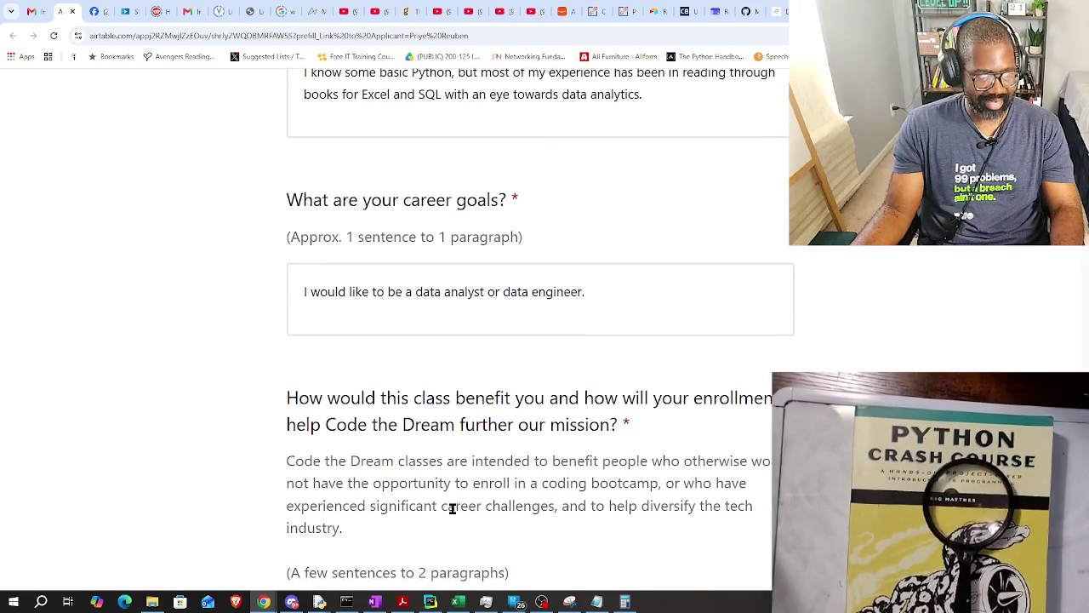
scroll(834, 363, down, 3)
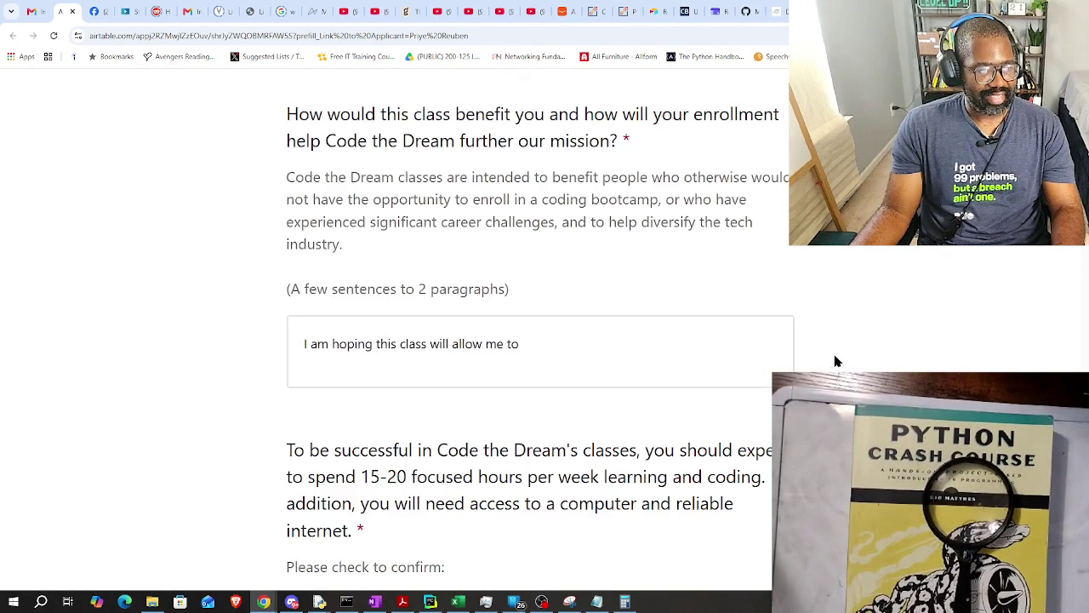
click(661, 347)
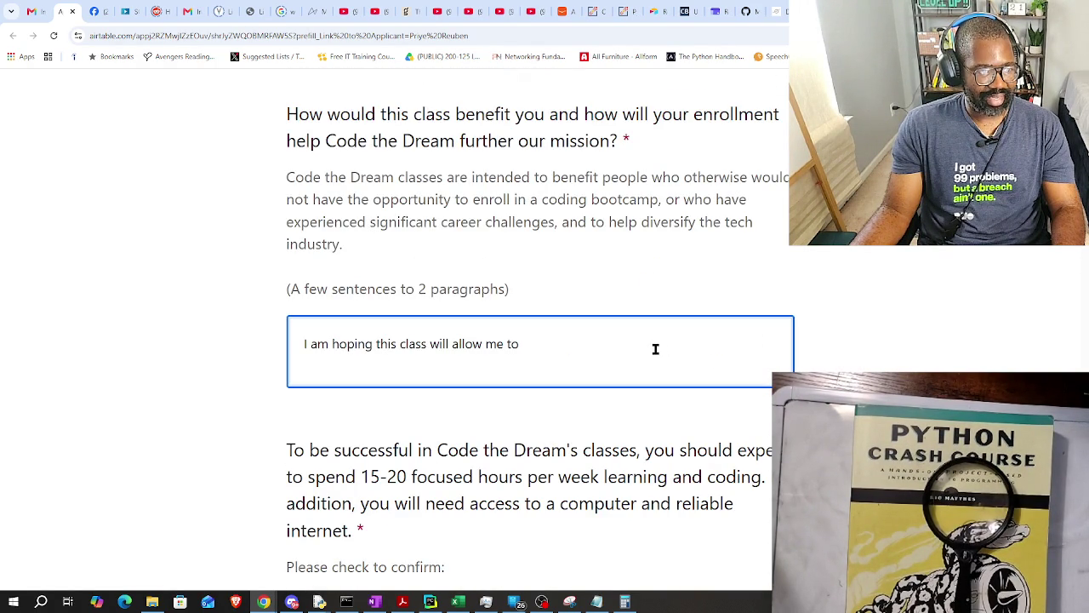
scroll(654, 350, up, 1)
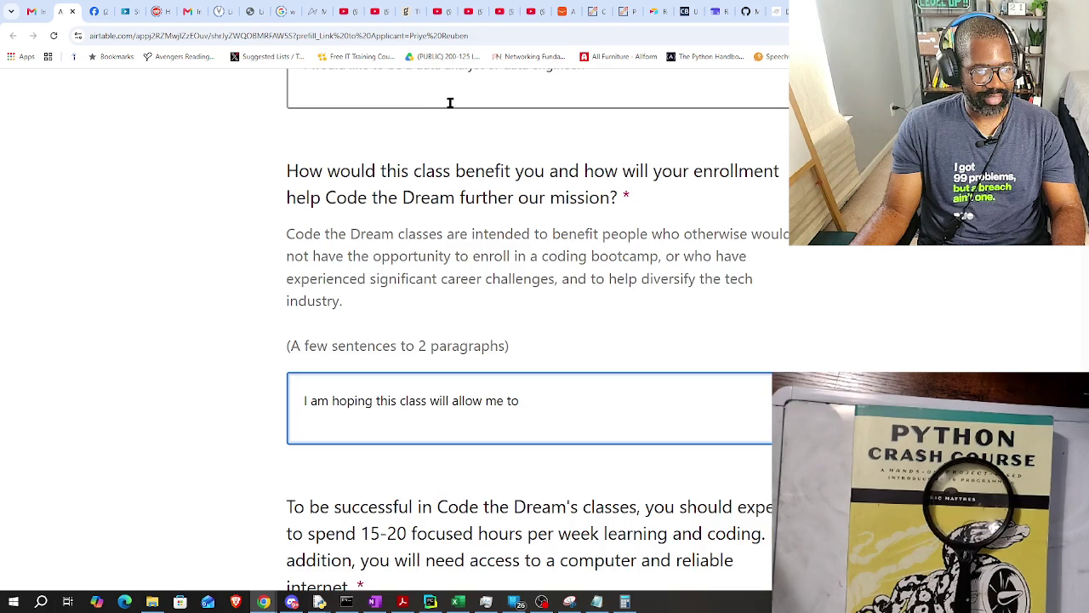
scroll(550, 259, up, 4)
scroll(551, 258, up, 3)
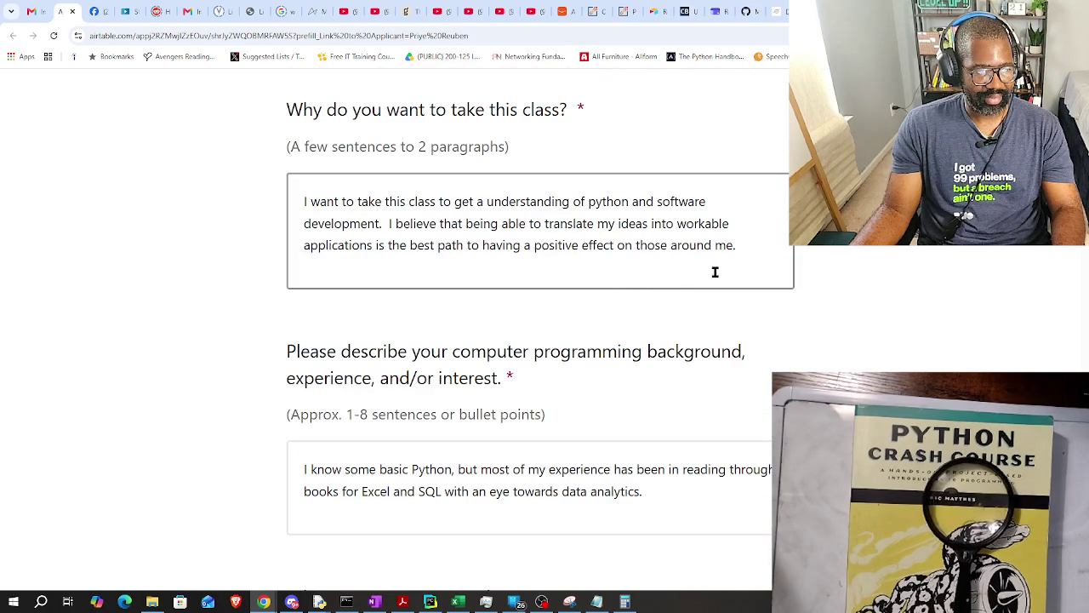
Cut the entire 'Why do you want to take this class?' answer out of its field.
mouse_move(760, 251)
mouse_down()
mouse_move(165, 221)
mouse_move(201, 197)
mouse_up()
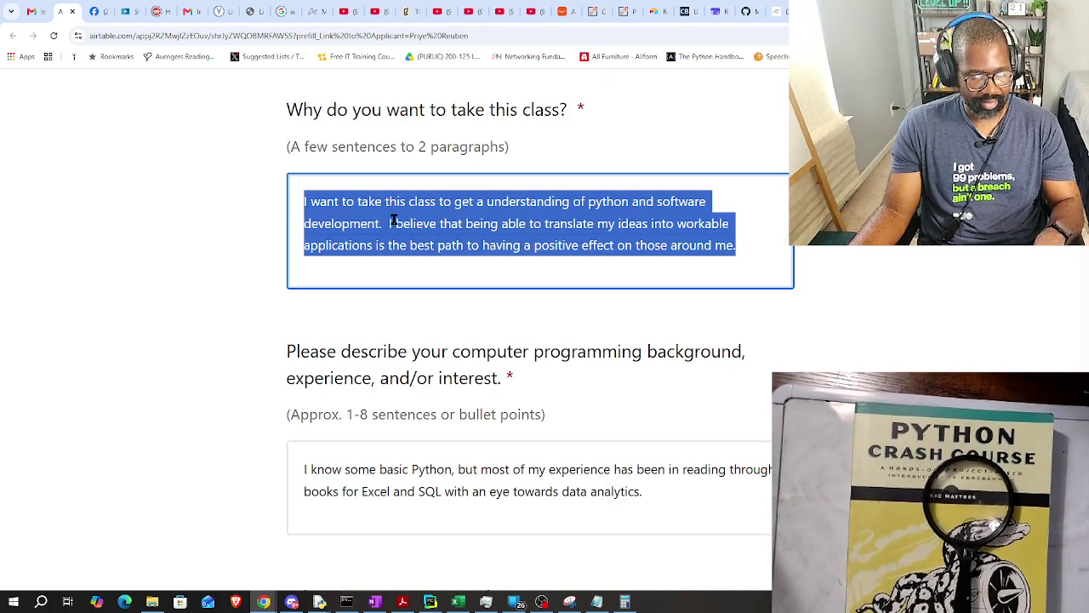
key(ctrl+x)
scroll(473, 392, down, 3)
scroll(467, 382, down, 3)
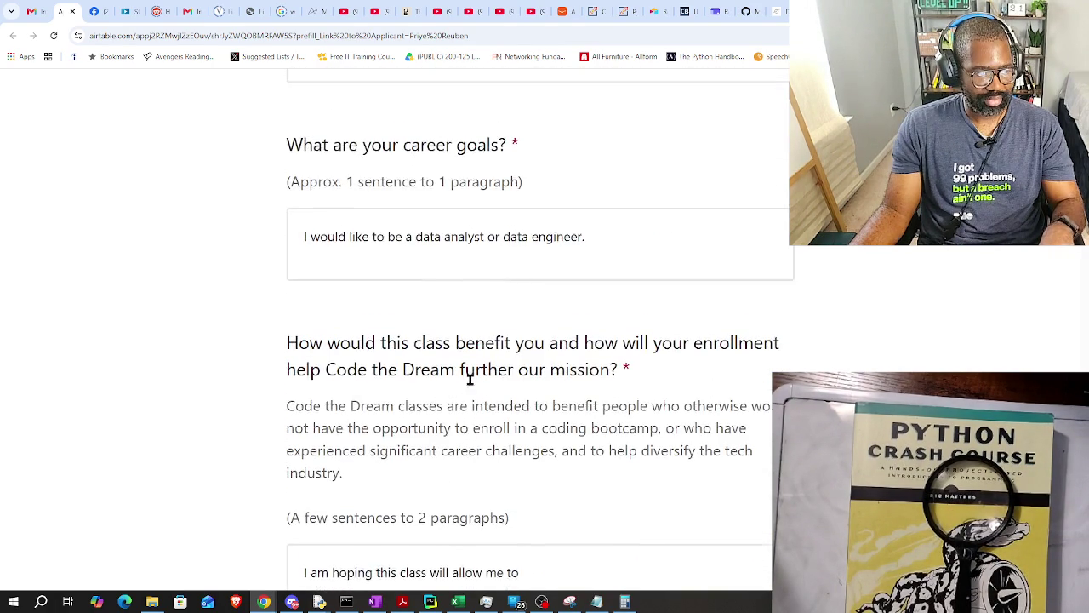
scroll(547, 358, down, 2)
Paste it over the unfinished class-benefit answer, then return to the empty 'Why' box.
drag(549, 439, 165, 396)
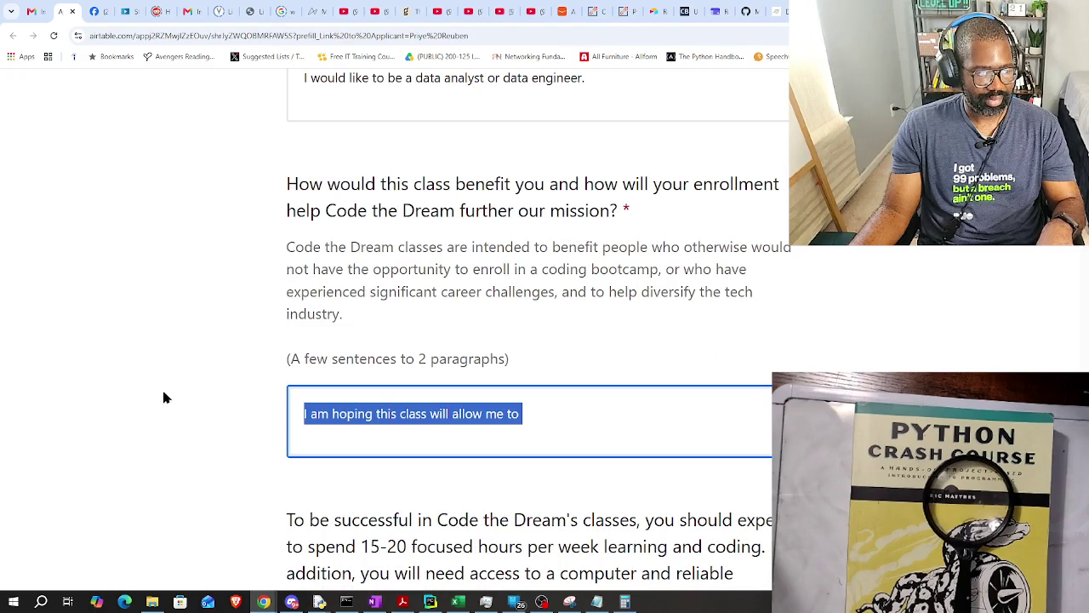
key(ctrl+v)
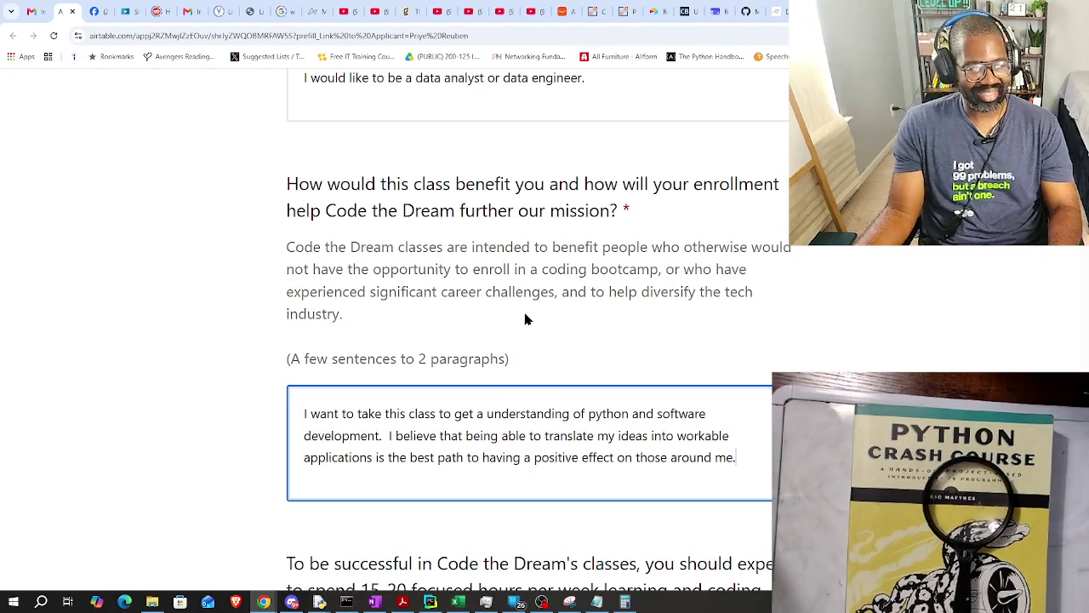
scroll(442, 284, up, 5)
scroll(443, 284, up, 4)
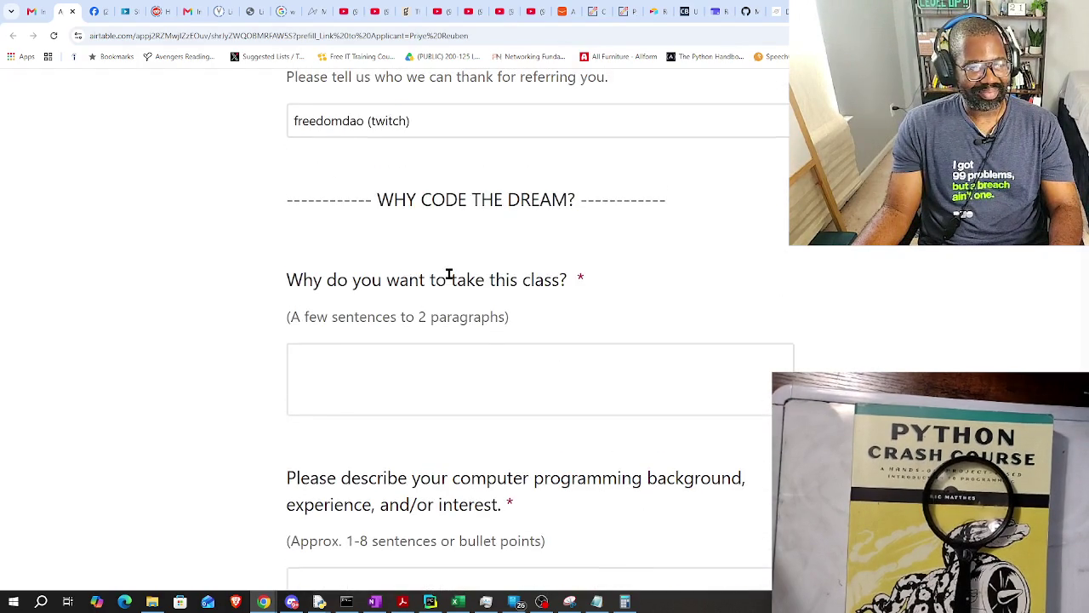
click(389, 383)
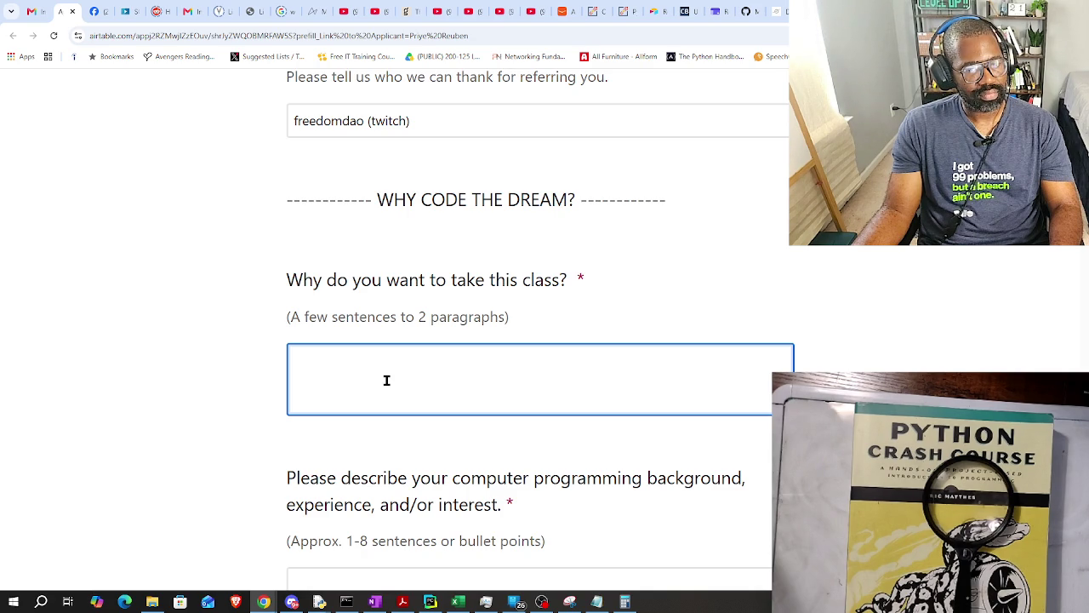
Type 'I want to take this class because I believe that creating software' into the empty 'Why' answer.
scroll(387, 380, down, 10)
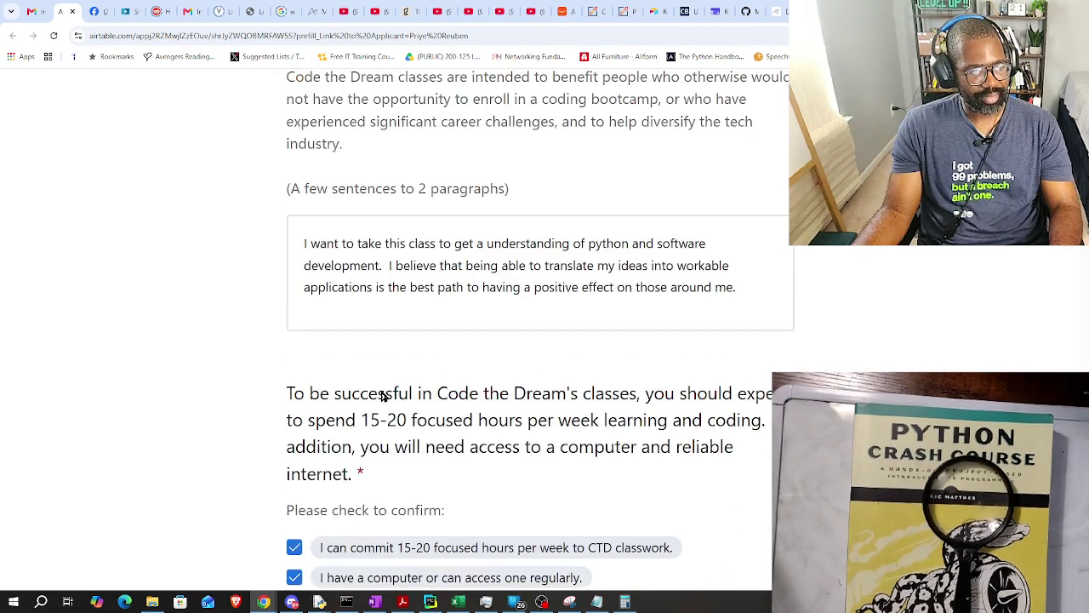
scroll(382, 396, up, 1)
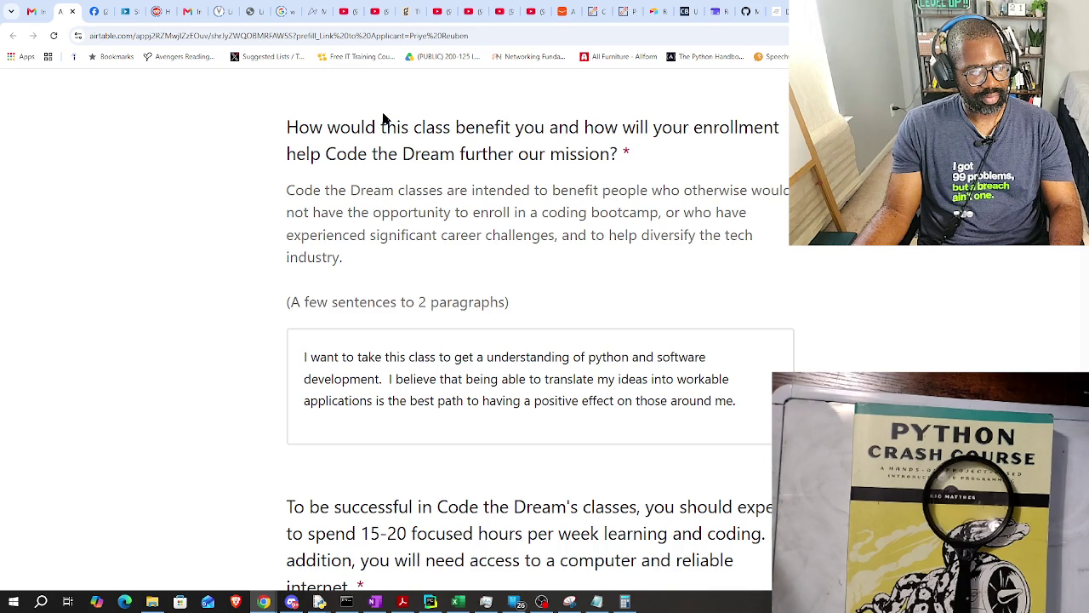
scroll(396, 275, up, 6)
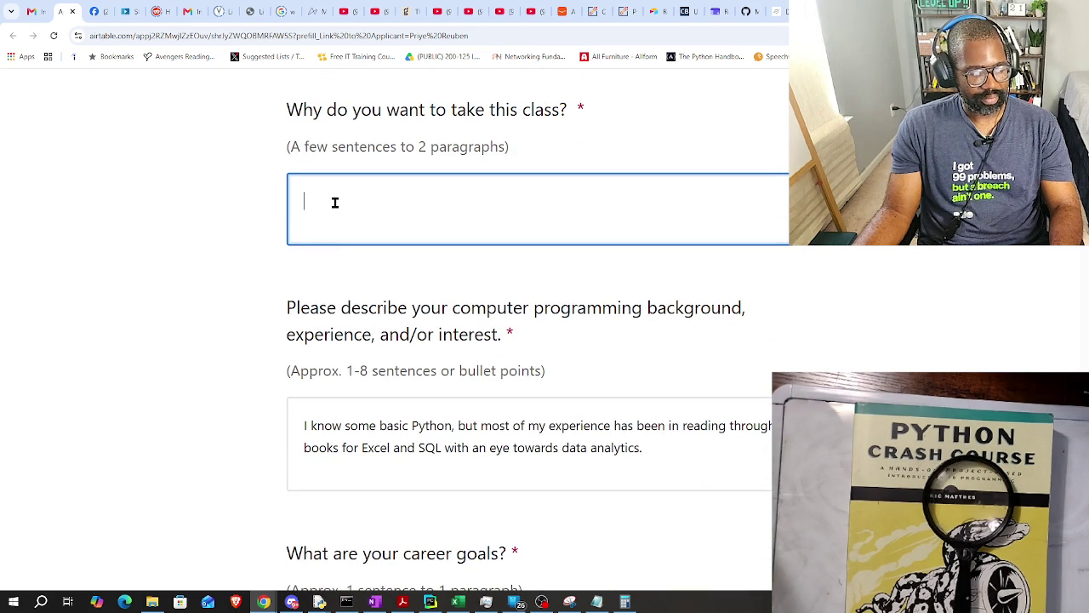
text(I want to take this class because i belived)
key(BackSpace)
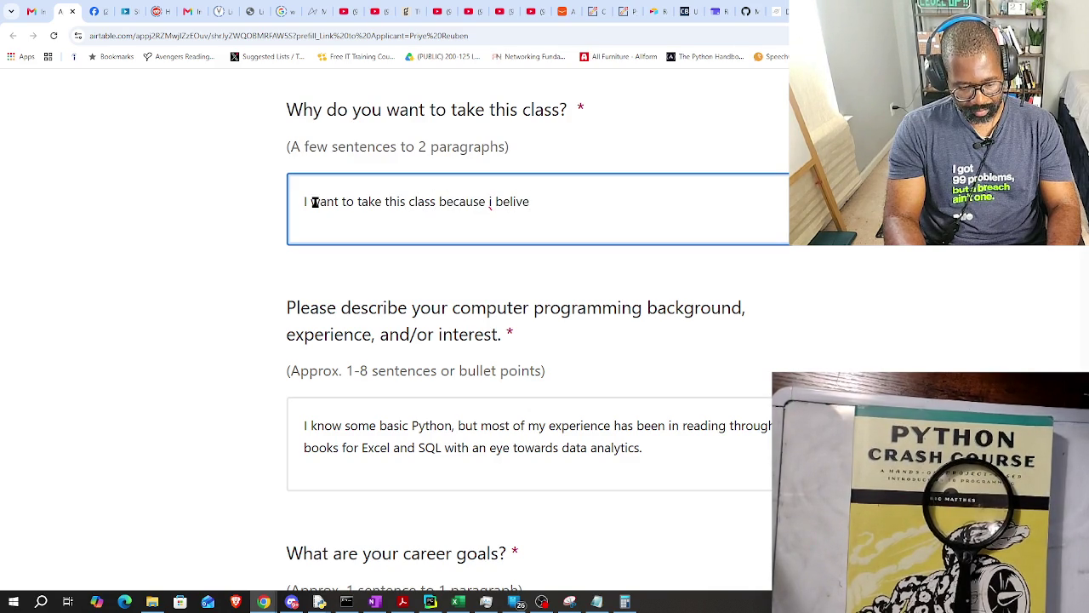
key(BackSpace)
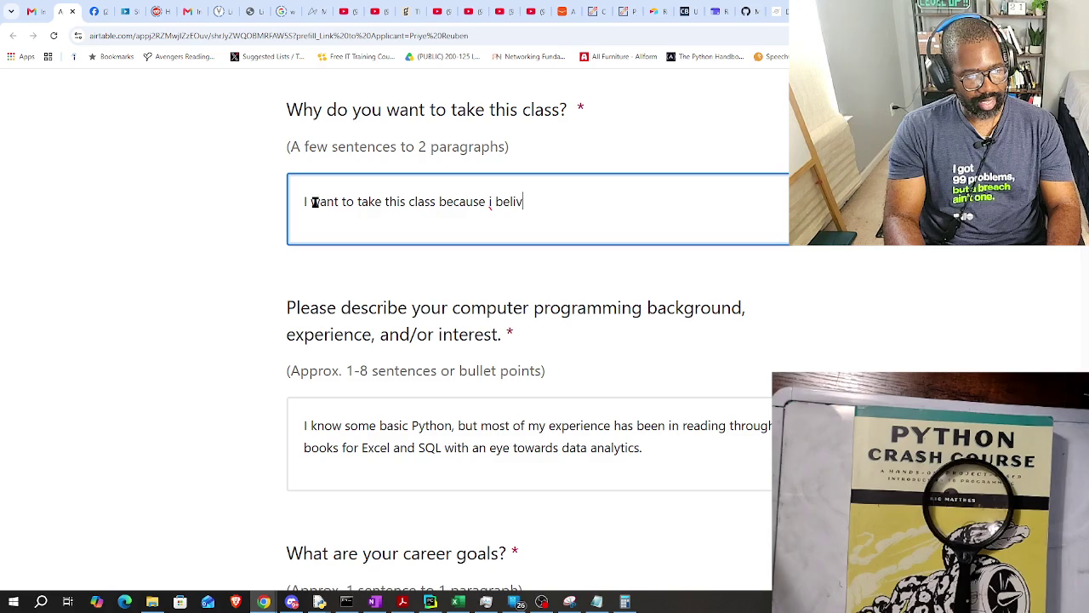
text(ve thaT)
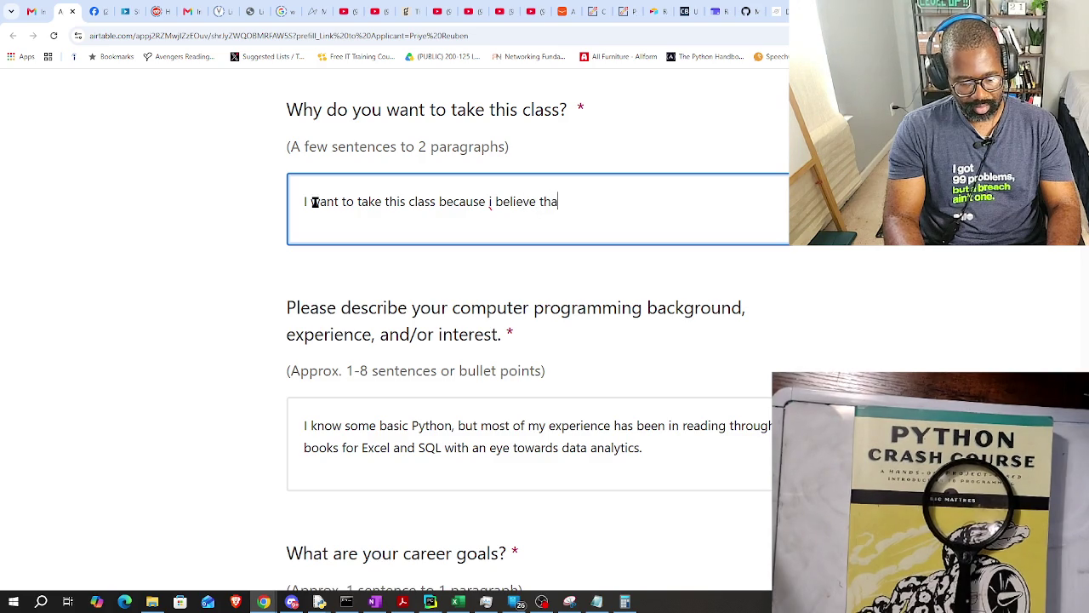
key(BackSpace)
text(t c)
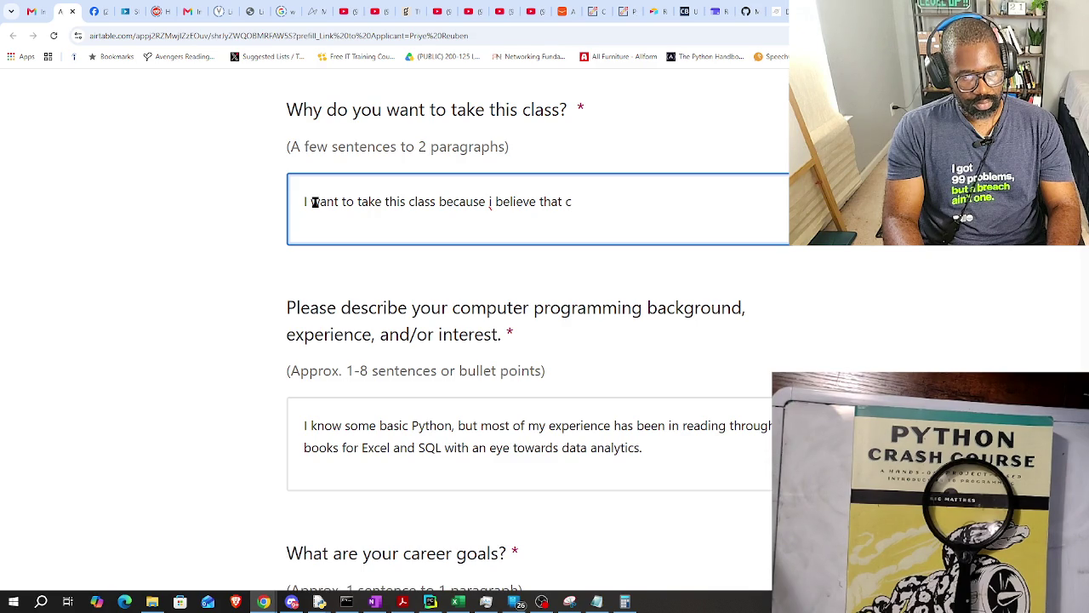
text(eating softwa)
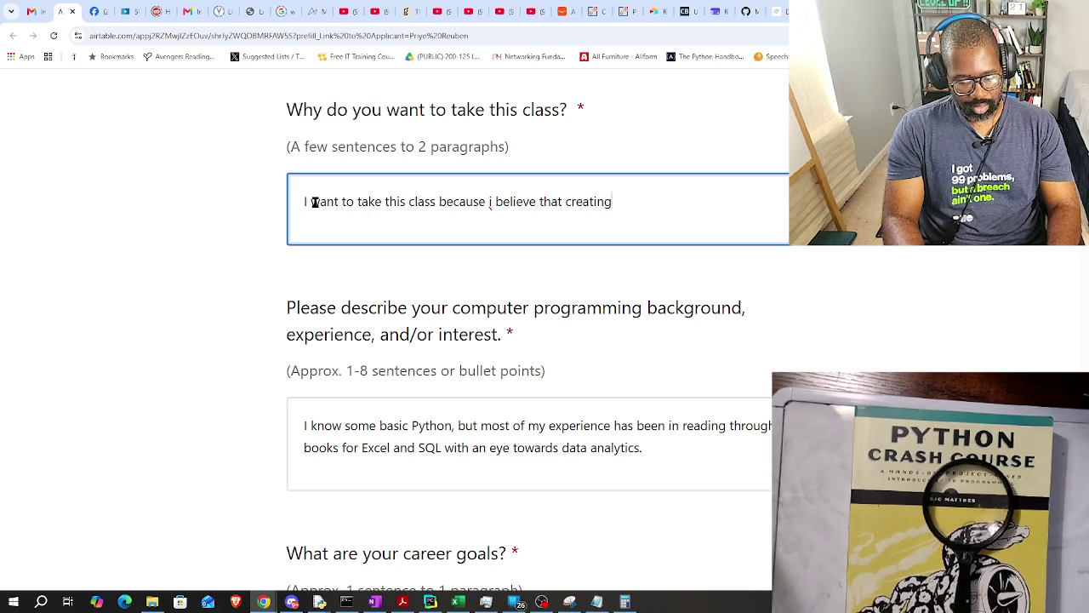
text(re)
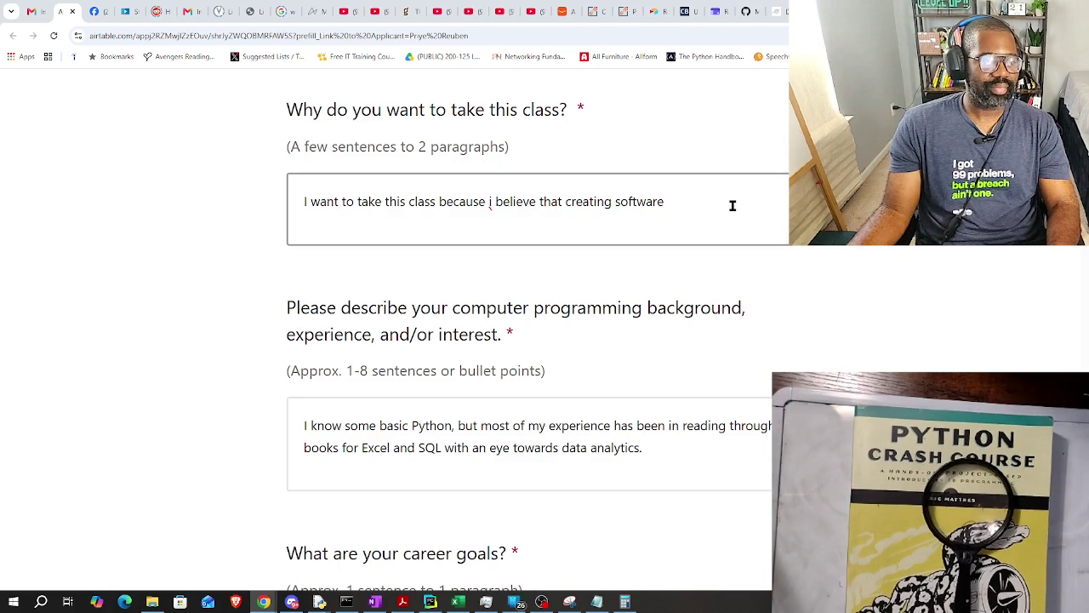
Complete the sentence with 'is pretty cool'.
drag(731, 204, 641, 232)
click(693, 234)
text(a)
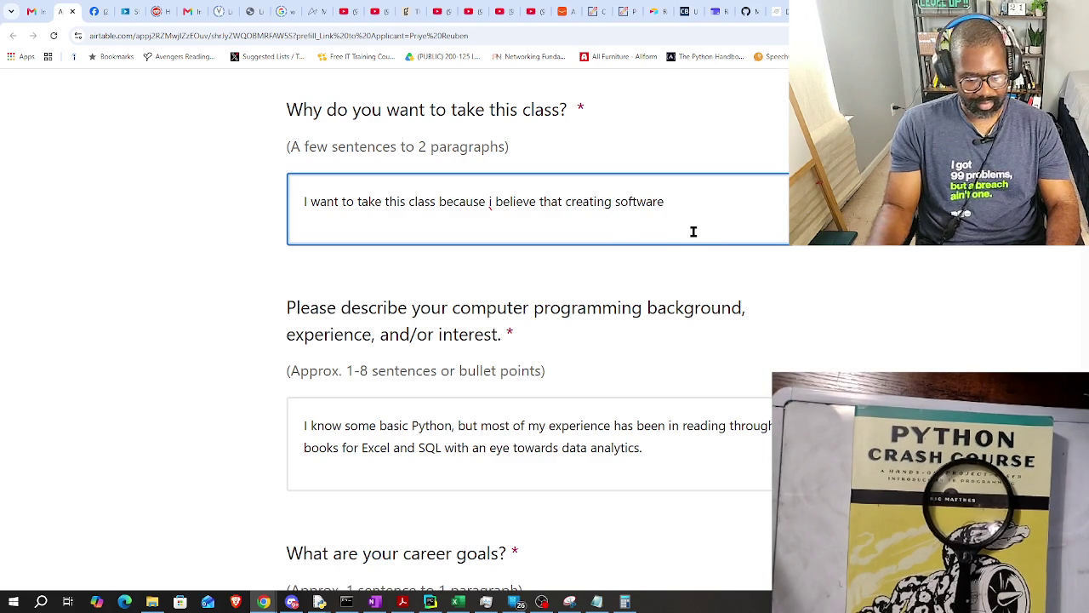
key(BackSpace)
text(is pretty cool.)
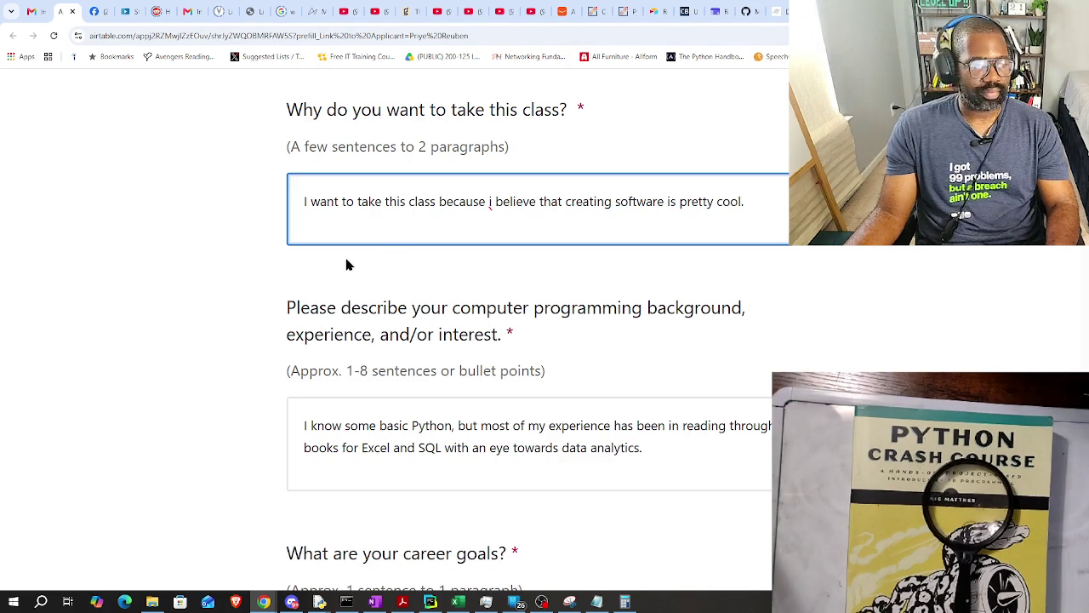
Capitalize the 'I' after 'because' and scroll the form to check the answer.
click(492, 201)
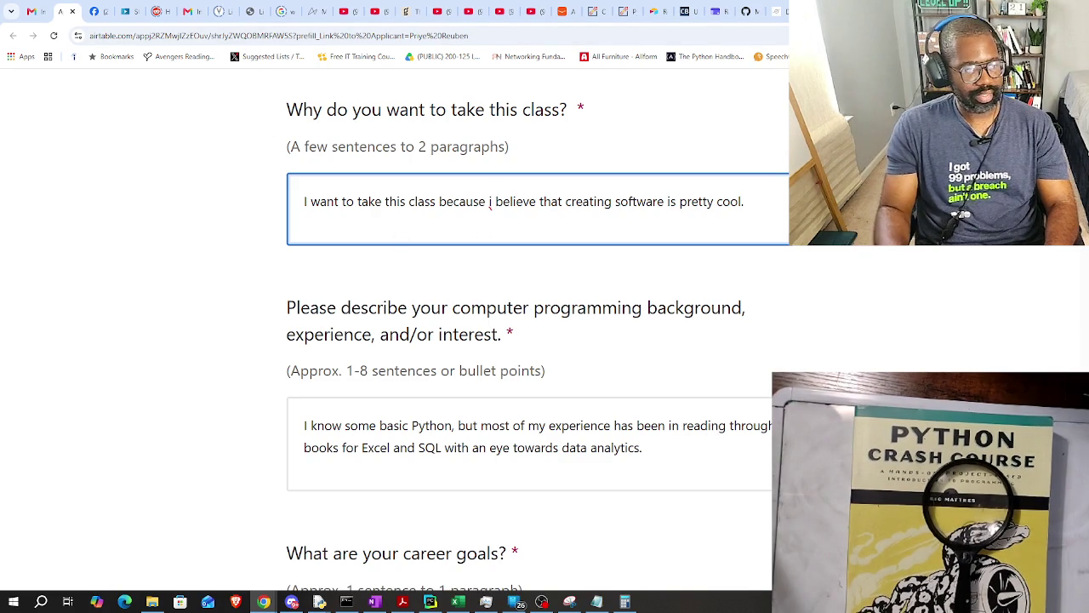
key(BackSpace)
text(I)
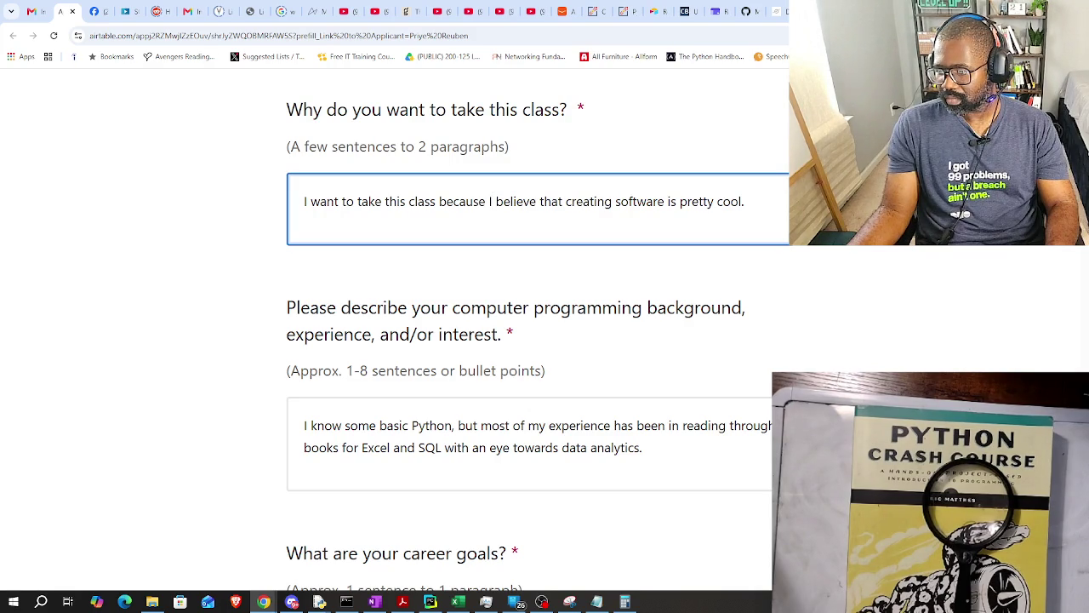
key(alt+Tab)
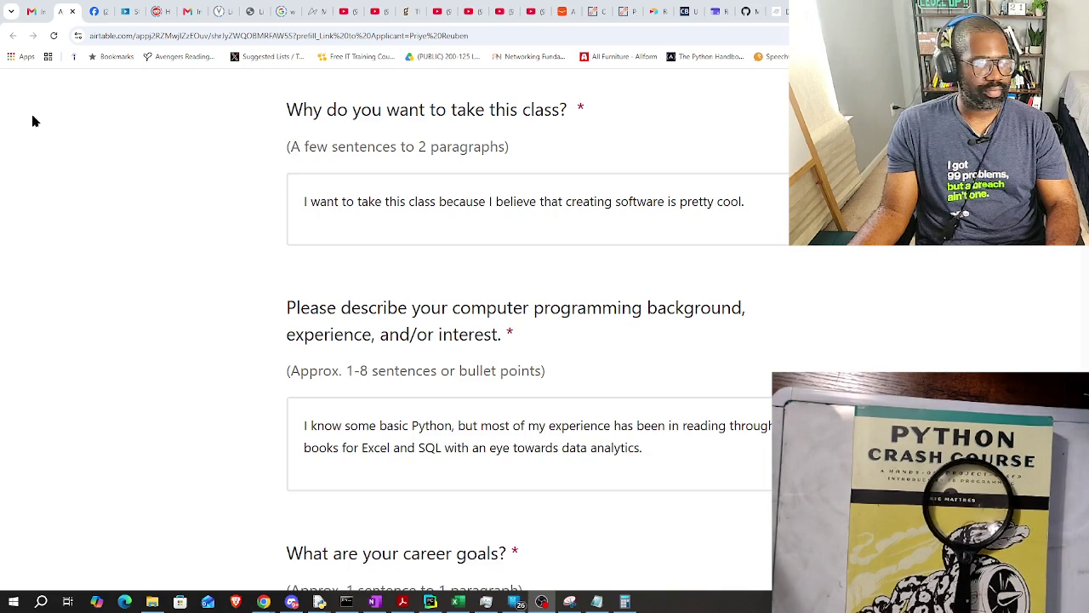
scroll(328, 285, down, 3)
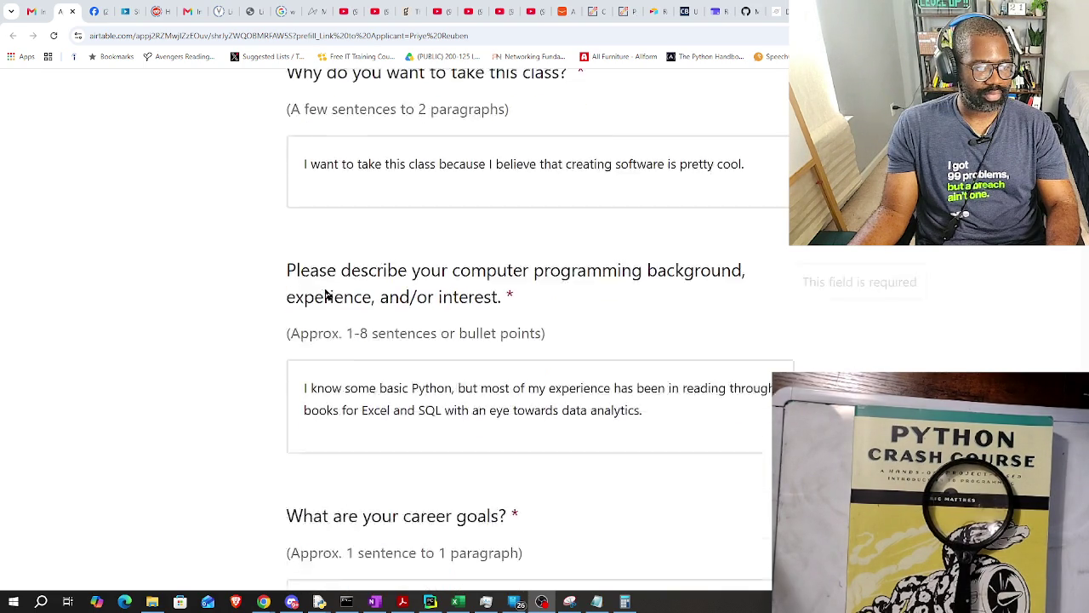
scroll(328, 281, down, 1)
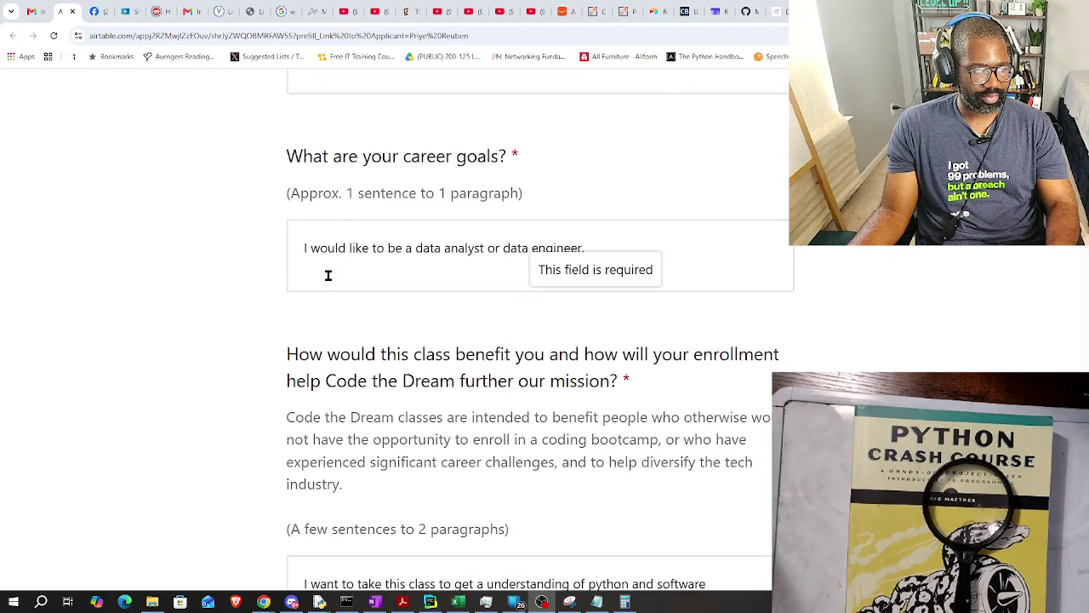
scroll(332, 276, up, 5)
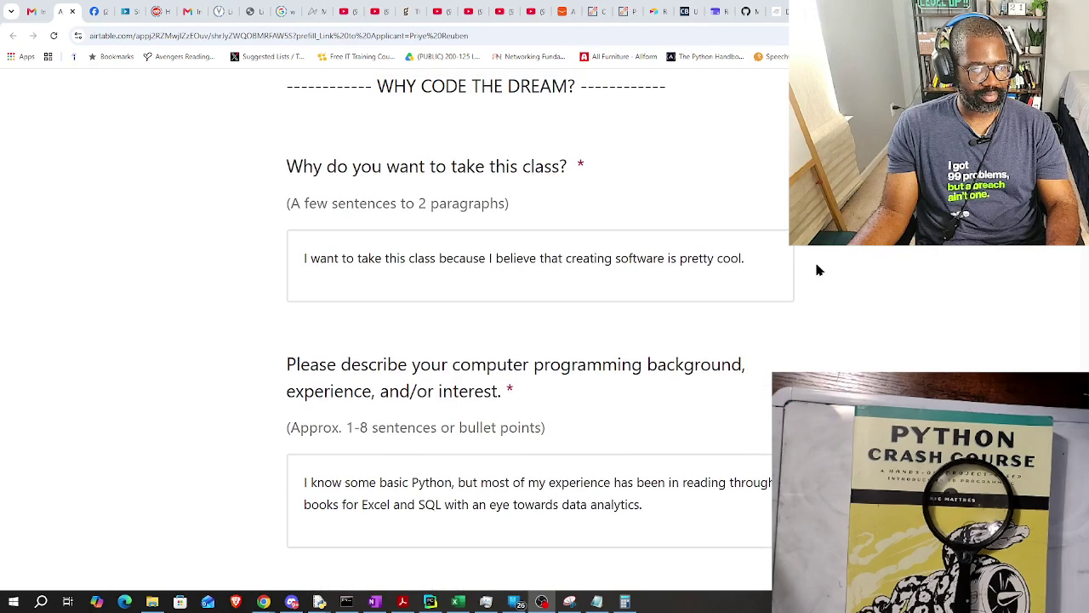
Write the class-reason answer and a programming background mentioning basic Python, Excel and SQL.
click(772, 258)
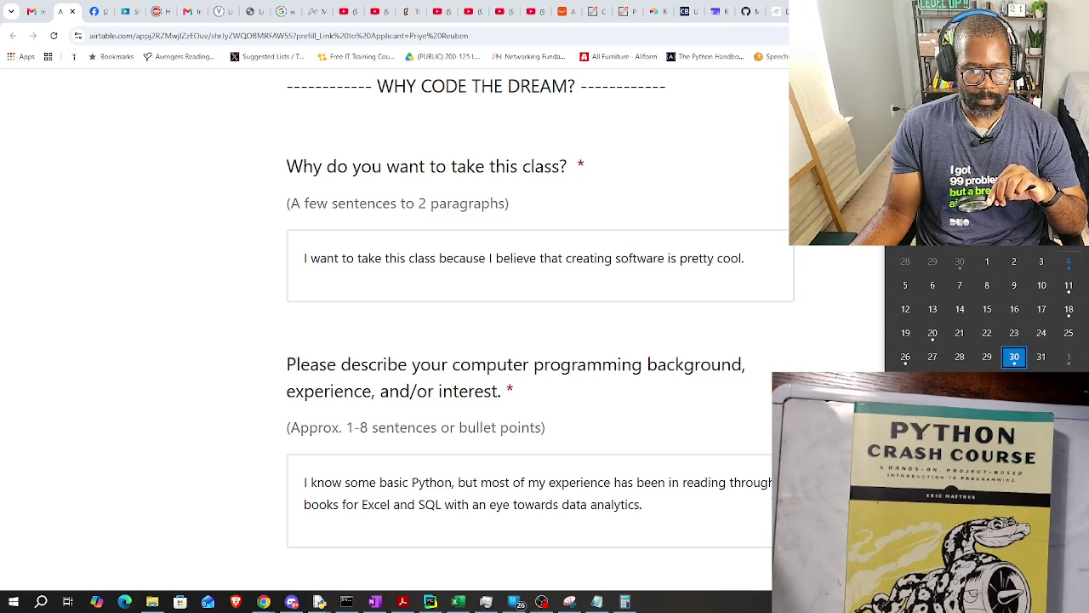
scroll(987, 307, down, 1)
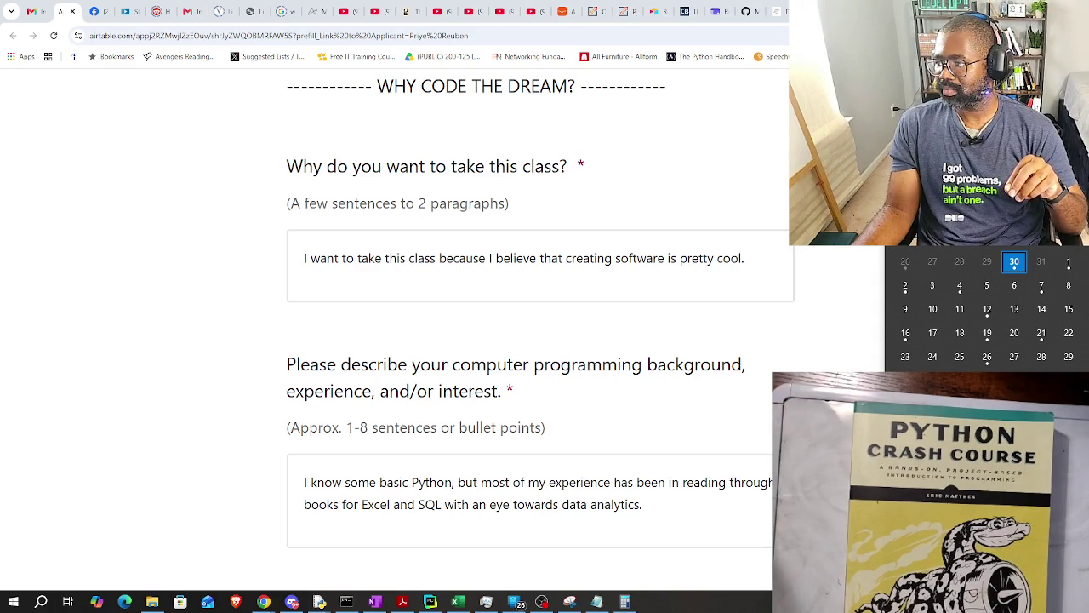
key(Escape)
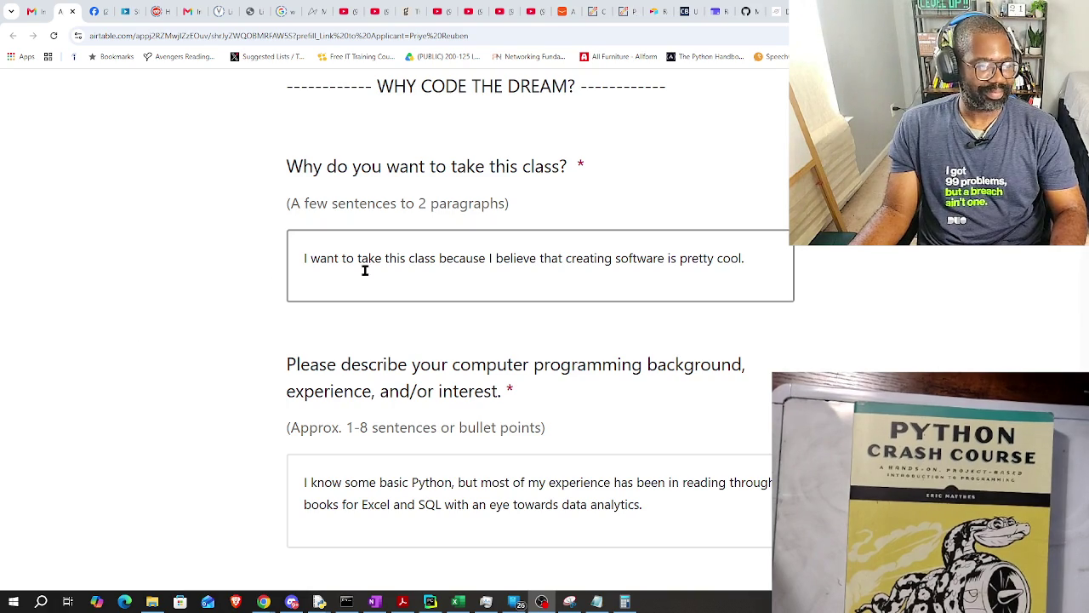
Add a sentence about automating the ideal job away to spend more time with loved ones, deleting 'sinapse'.
click(784, 259)
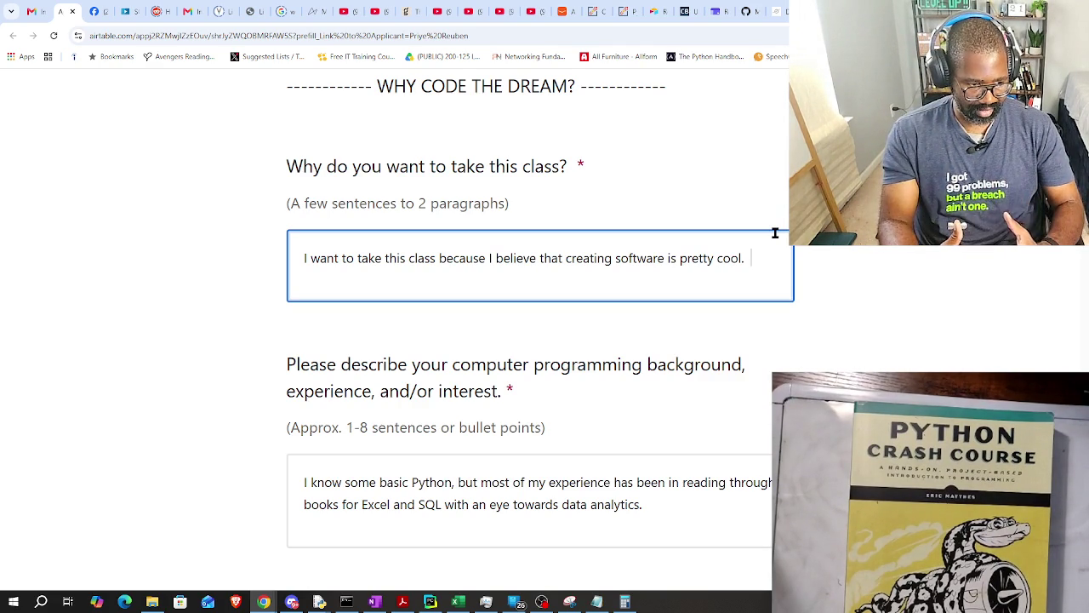
text(I want to )
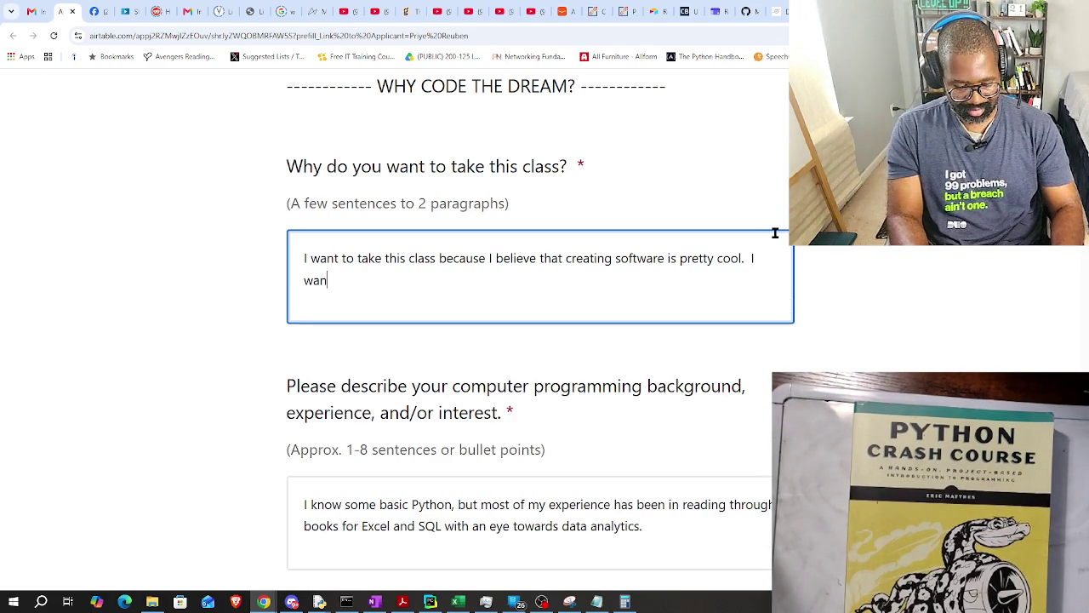
text(automate myself out of the ideal job that I dont have yet so i can spend more )
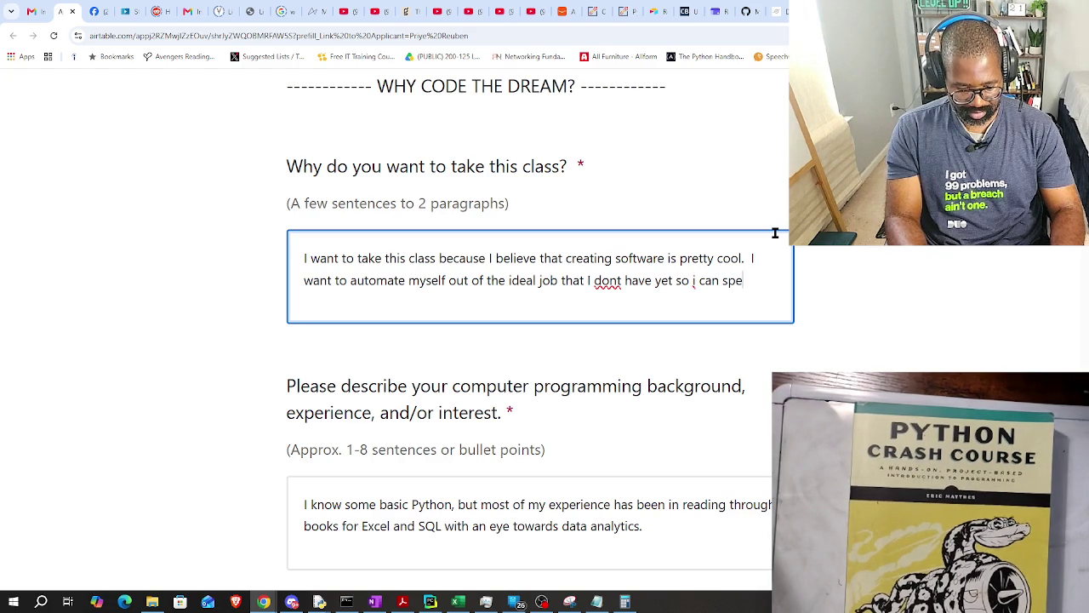
text(time)
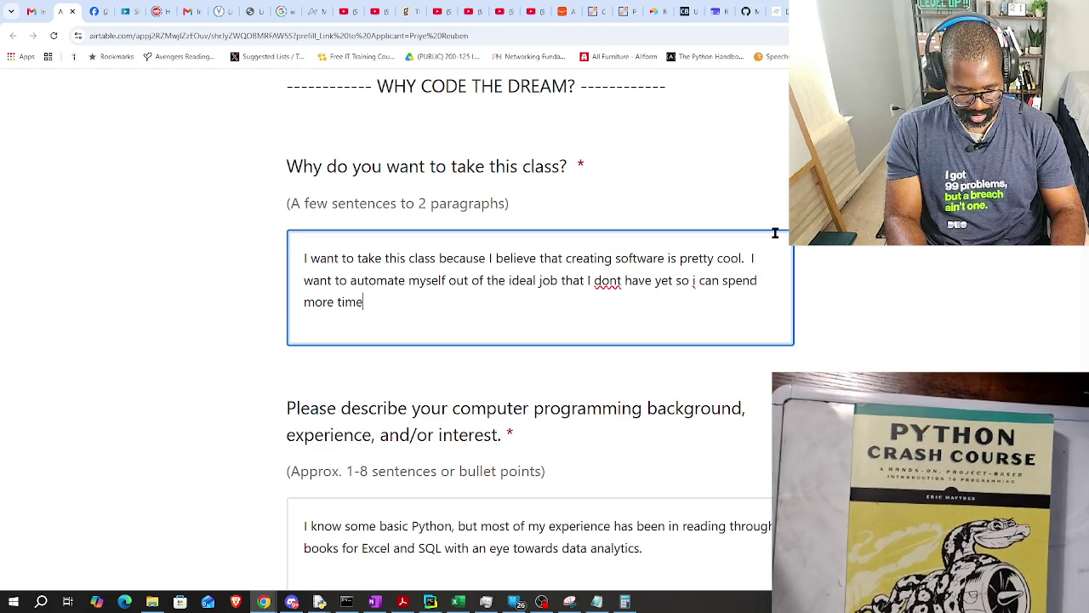
text( making memor)
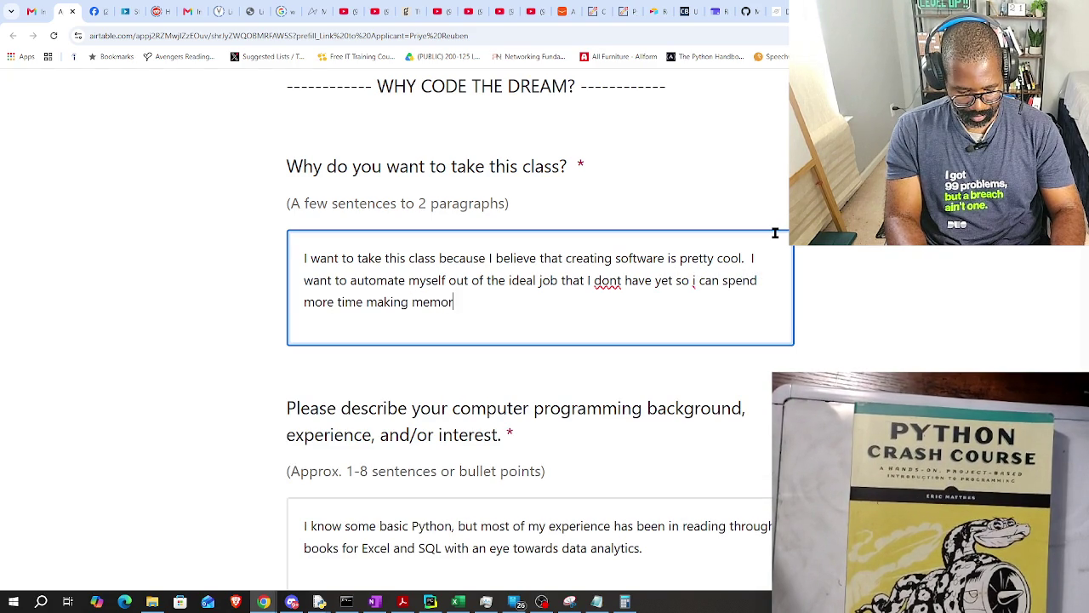
text(ies with the )
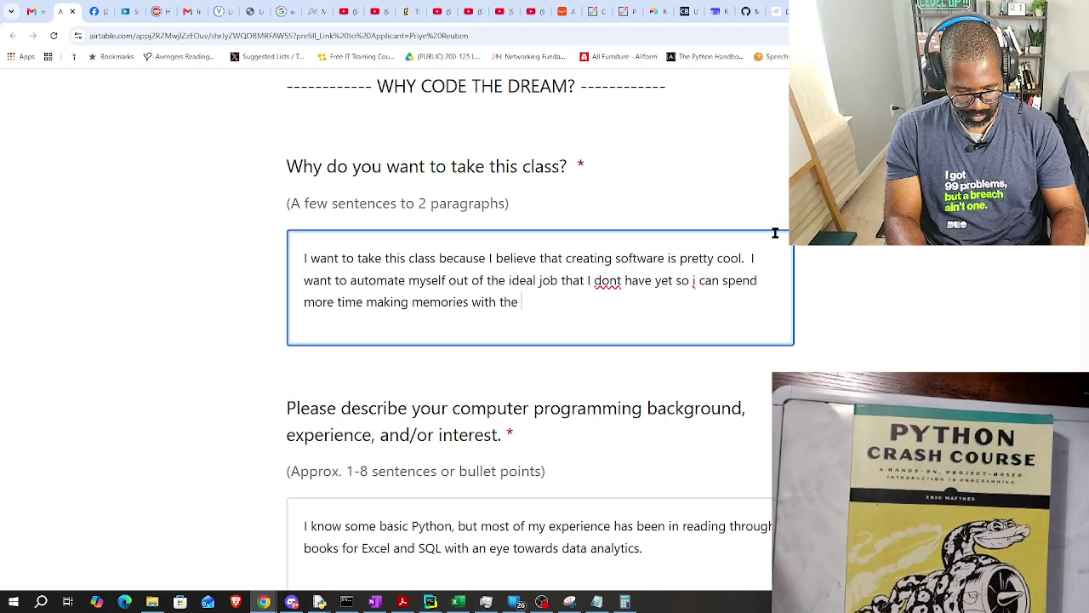
text(real-lif)
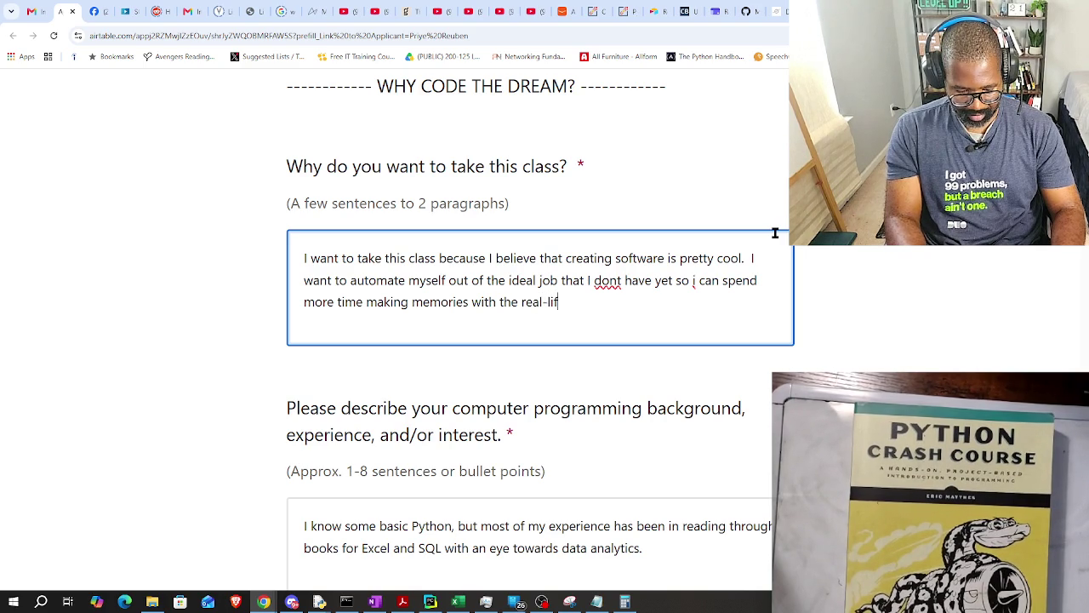
text(e people tha)
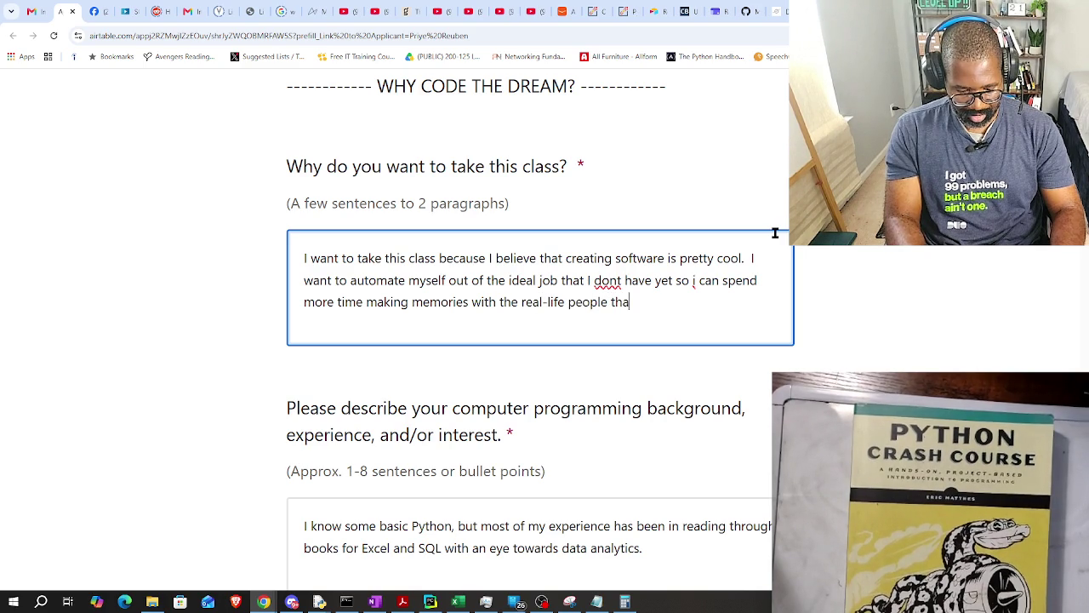
text(t i love an)
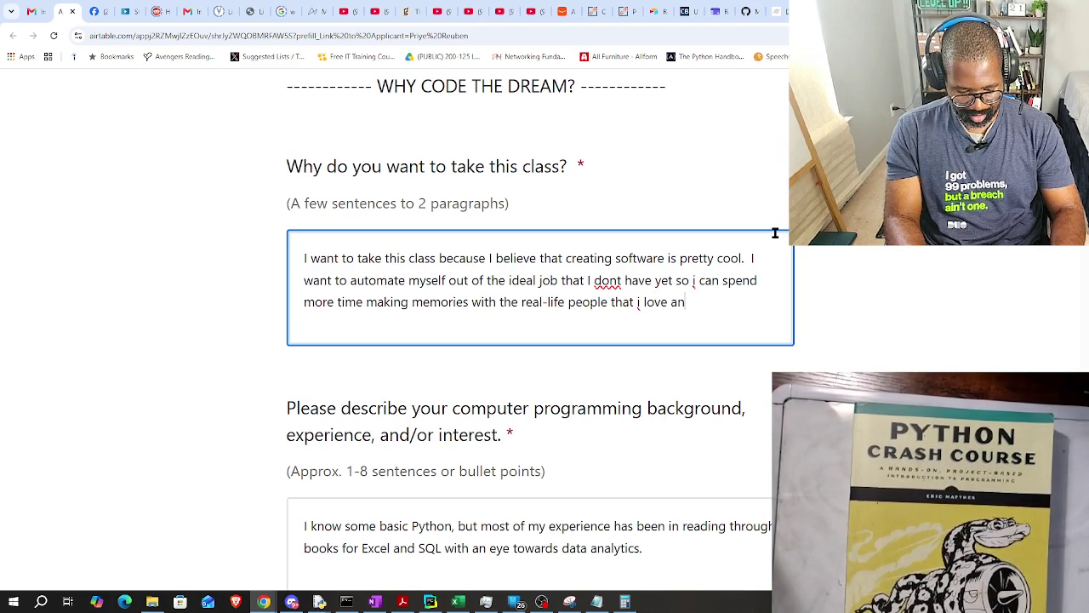
text(d sinapse.)
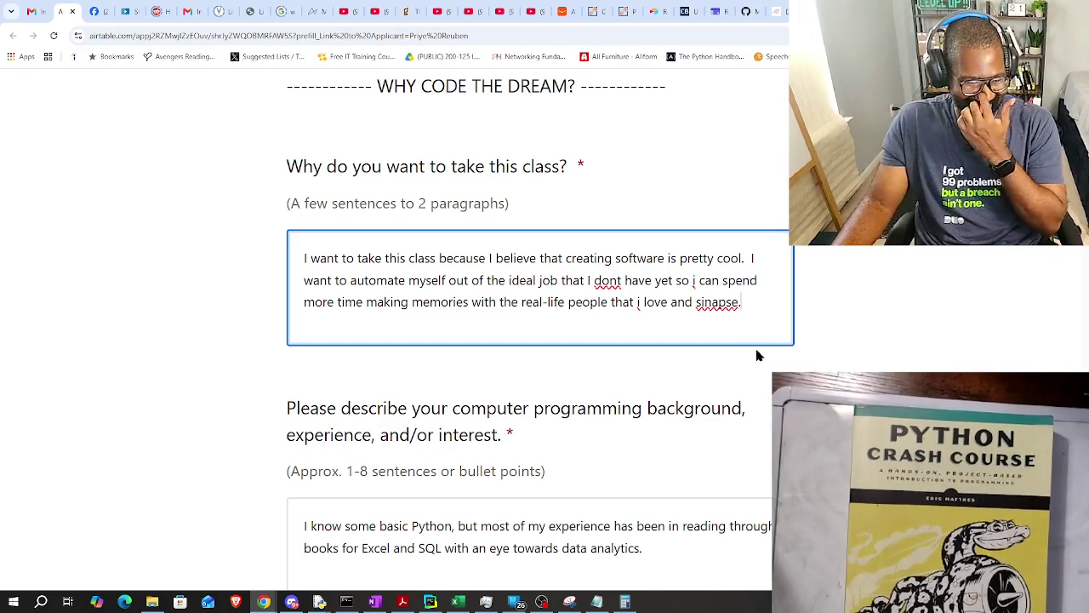
double_click(713, 303)
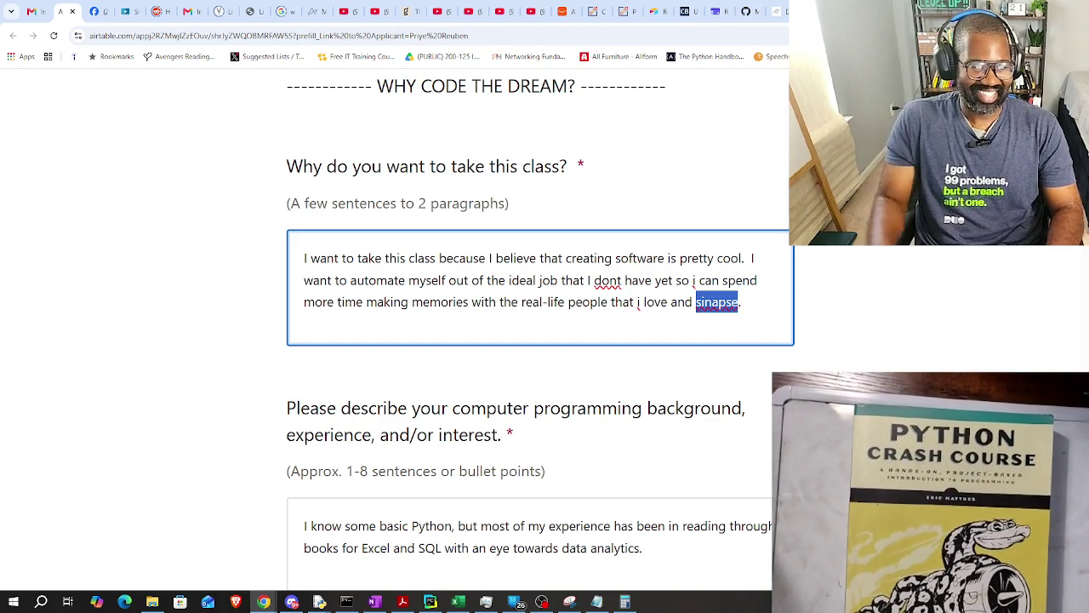
key(BackSpace)
key(BackSpace)
key(BackSpace)
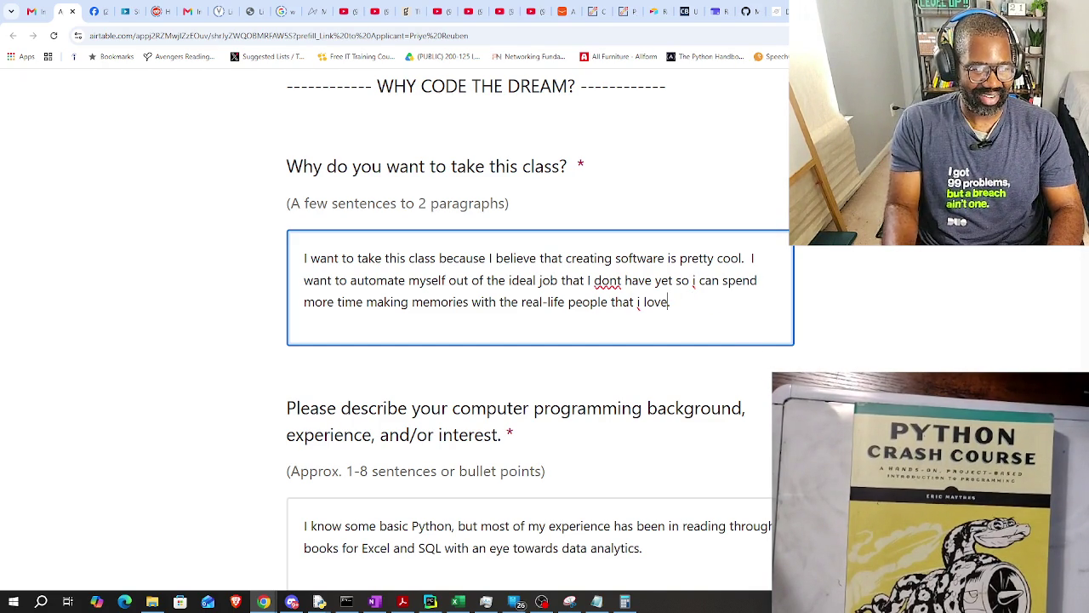
Add the apostrophe in 'don't' and capitalize both lowercase 'i's in the answer.
click(617, 280)
text(')
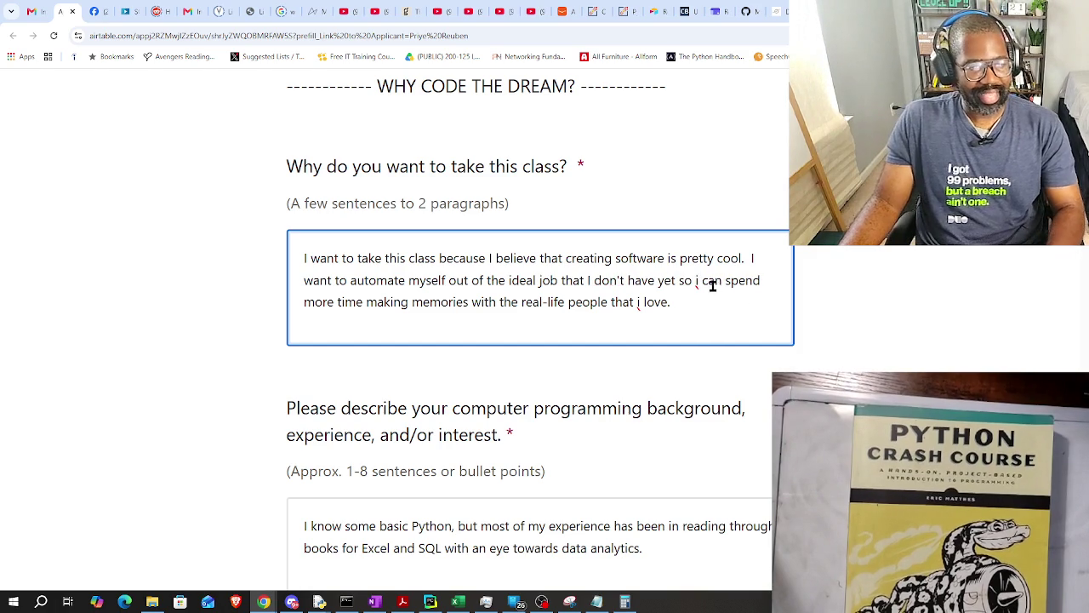
click(700, 280)
key(BackSpace)
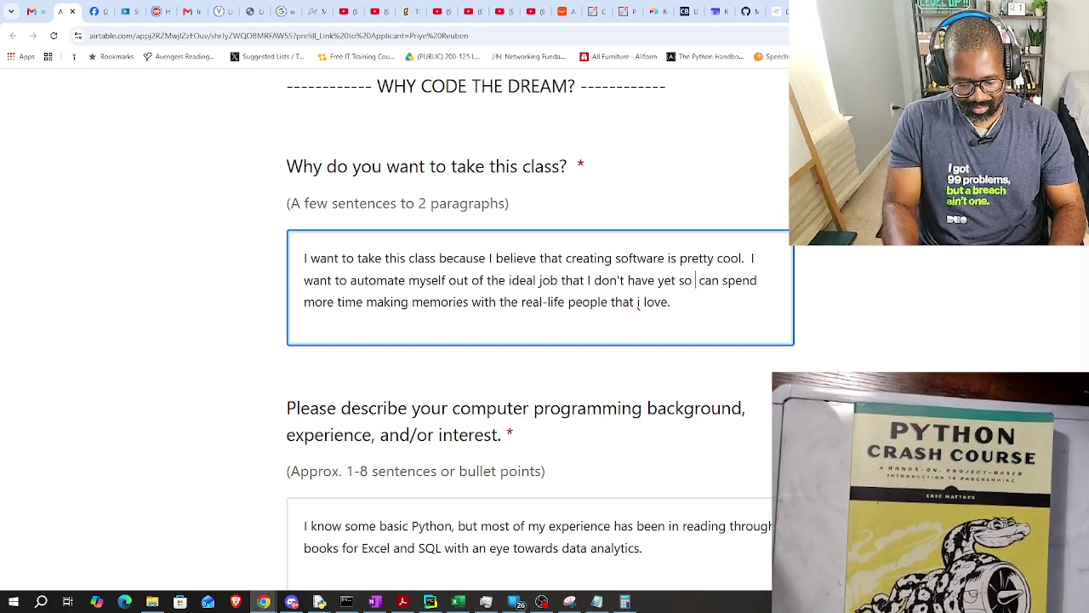
text(I)
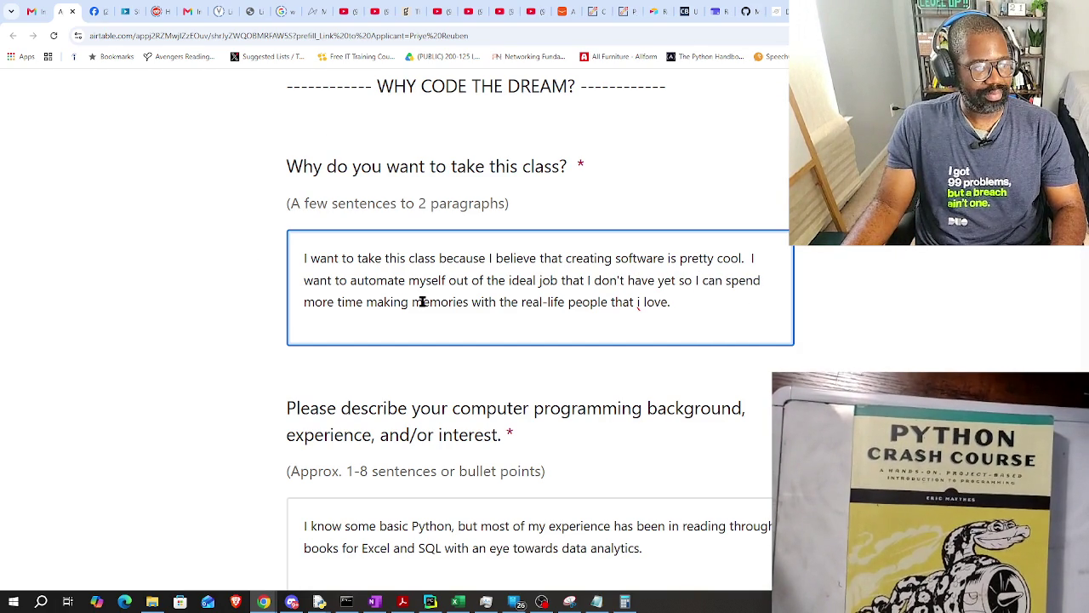
click(640, 303)
key(BackSpace)
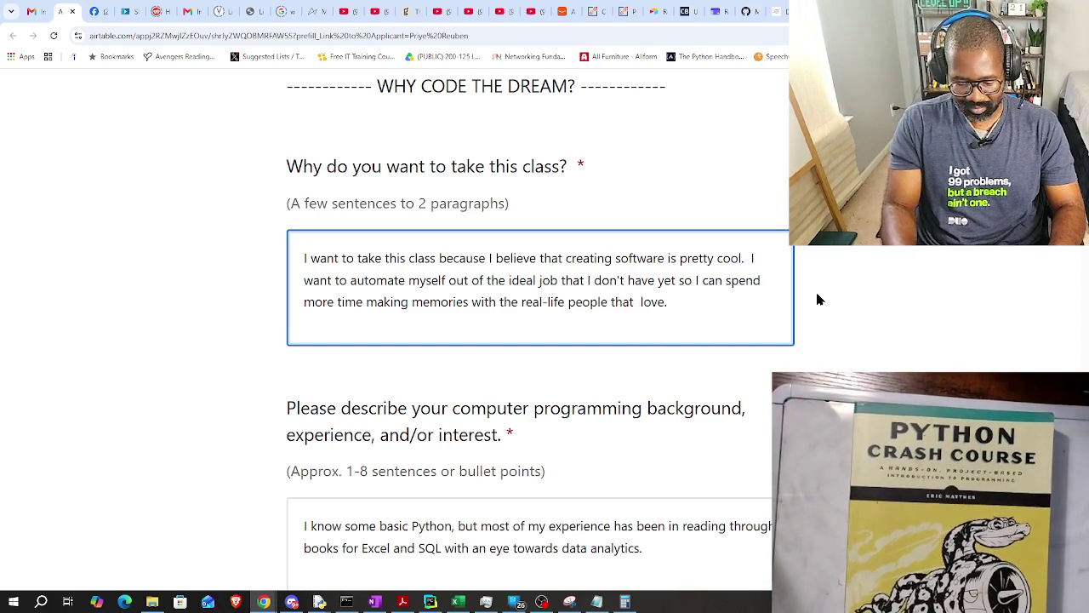
text(I)
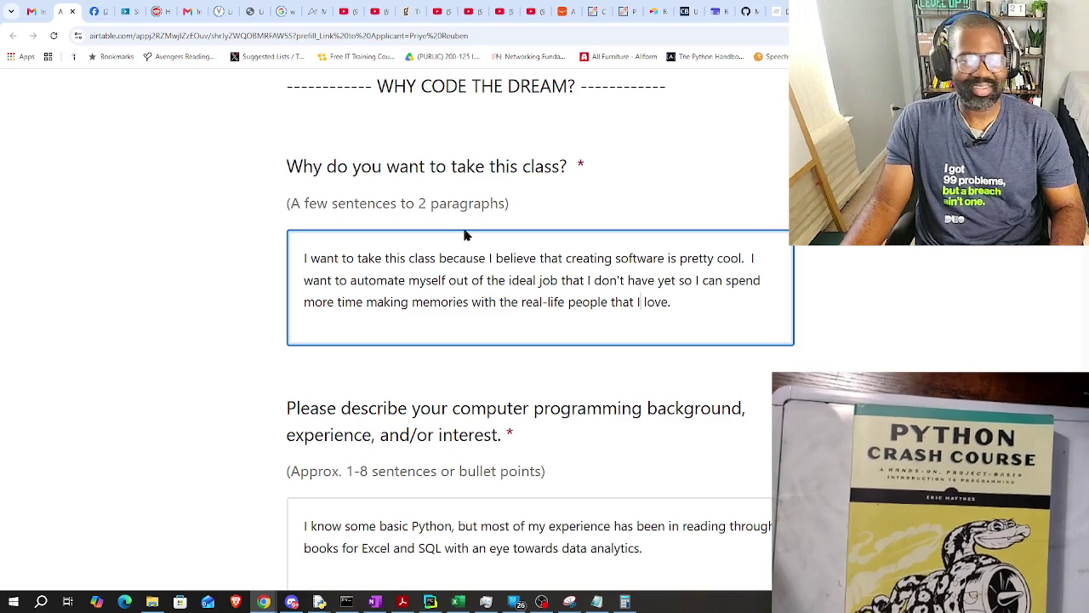
scroll(855, 313, down, 3)
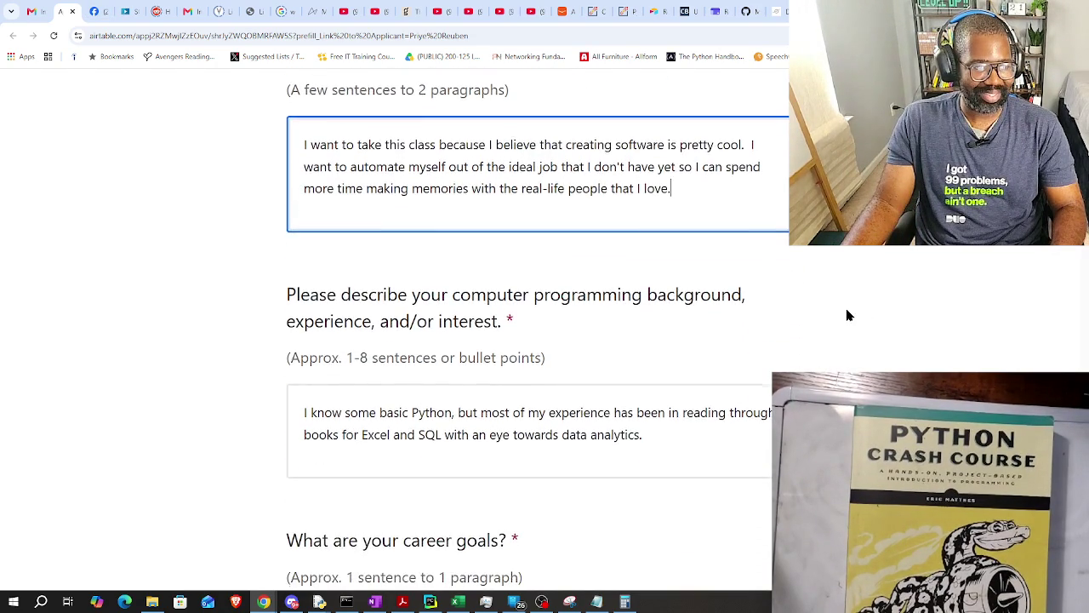
Scroll through the confirmations, pre-work Yes, Paying It Forward and phone fields, then restore the browser.
scroll(834, 314, down, 5)
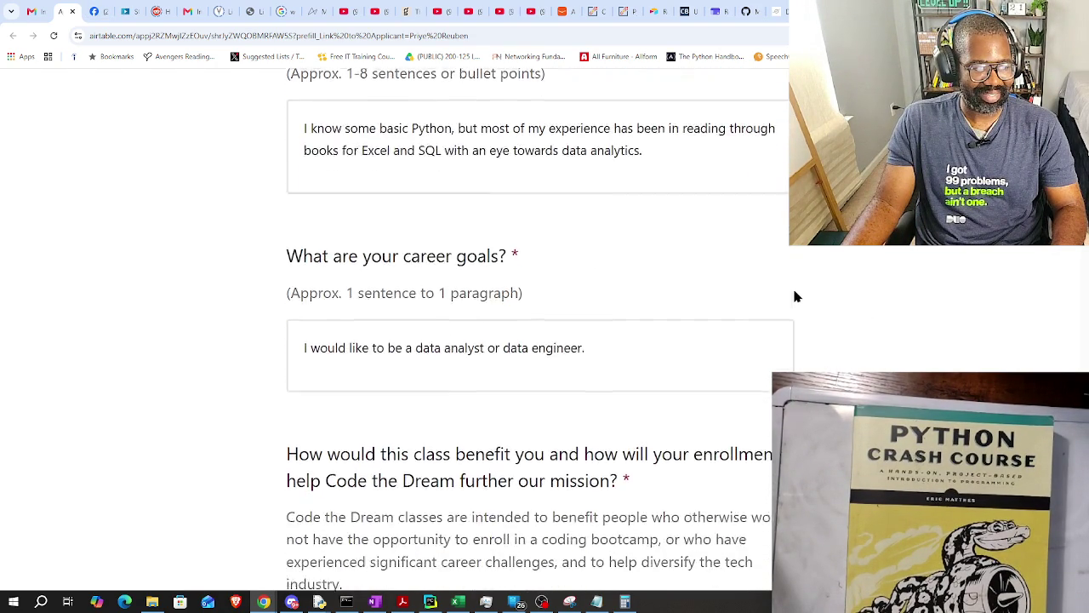
scroll(793, 294, down, 5)
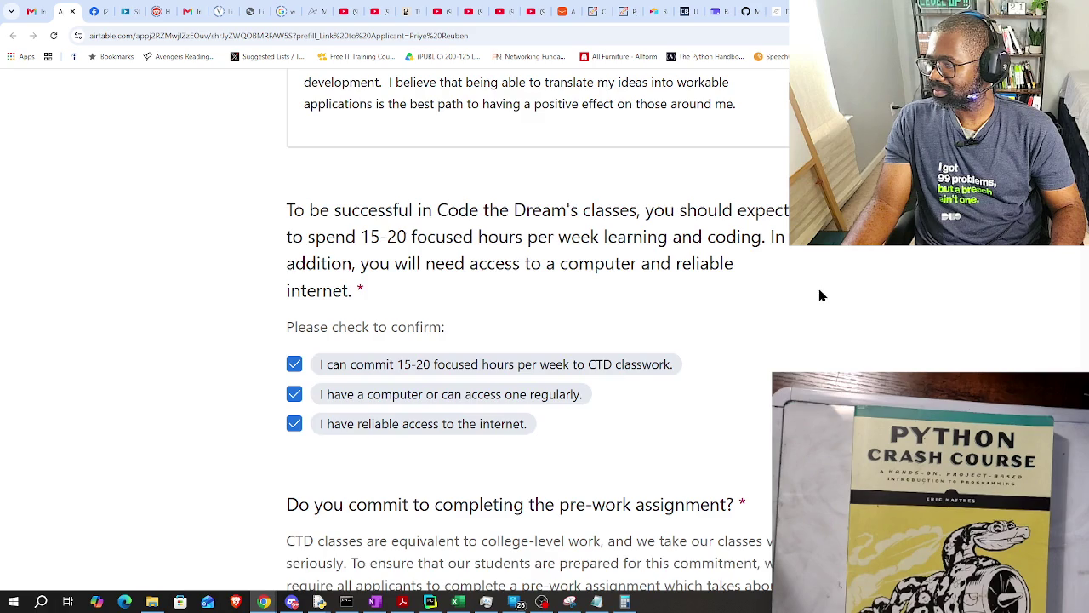
scroll(817, 296, down, 3)
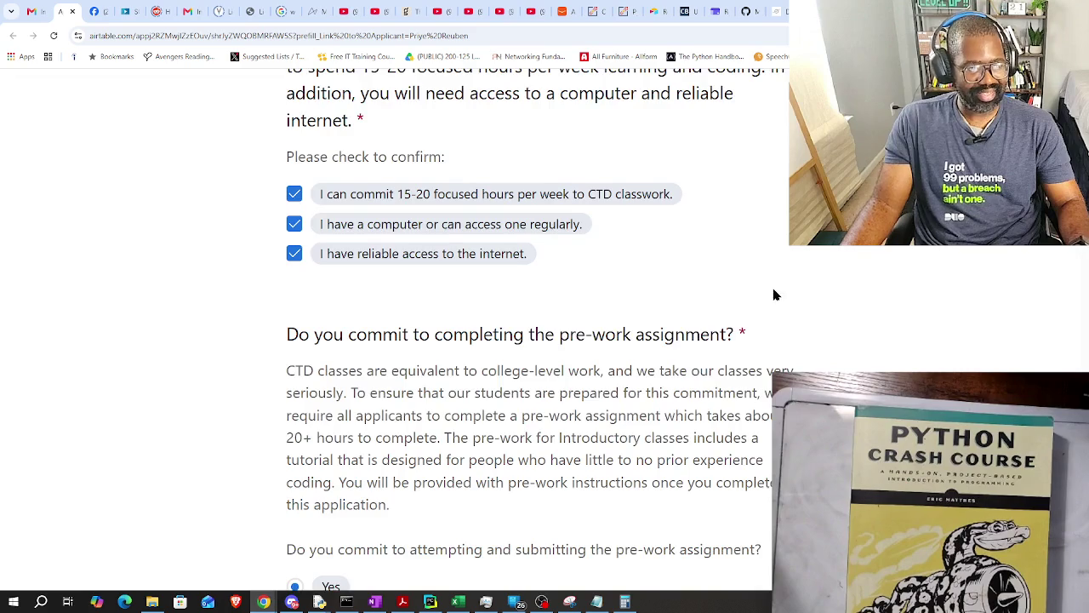
scroll(771, 293, down, 4)
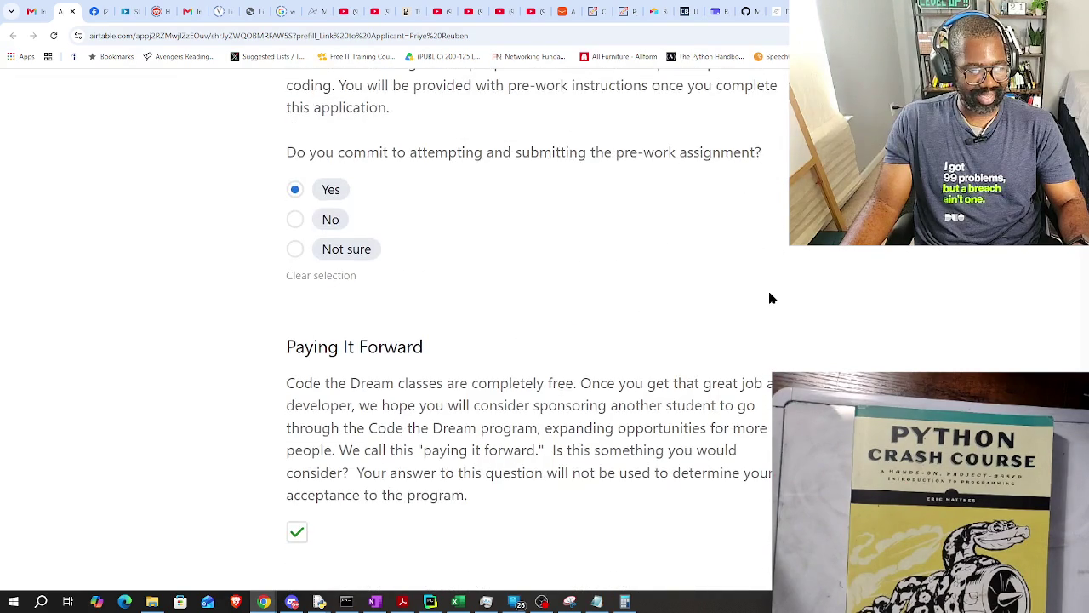
scroll(770, 289, down, 3)
scroll(776, 294, down, 6)
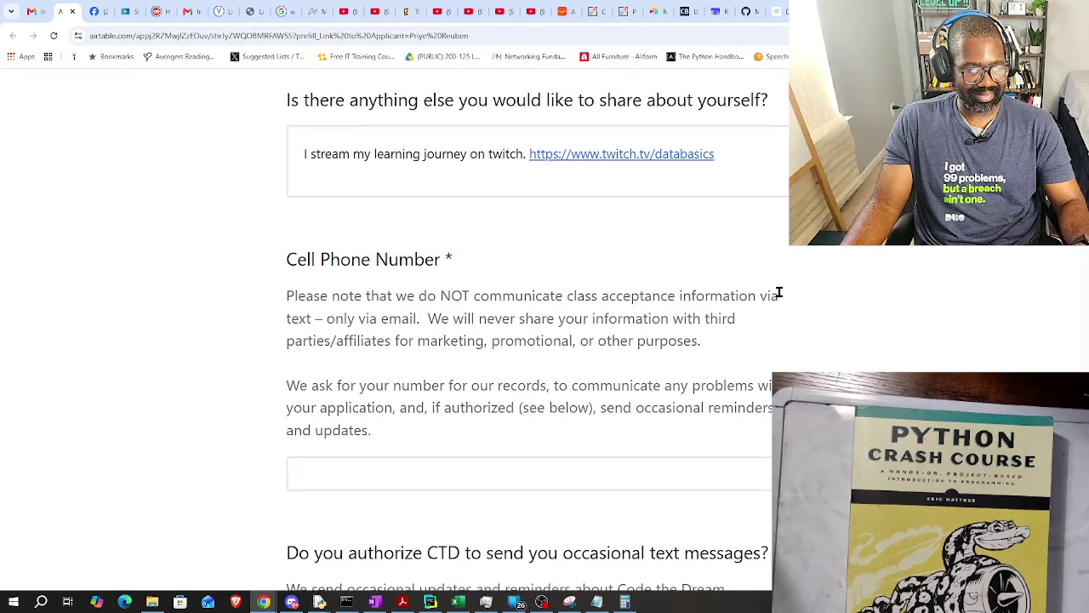
scroll(789, 294, up, 1)
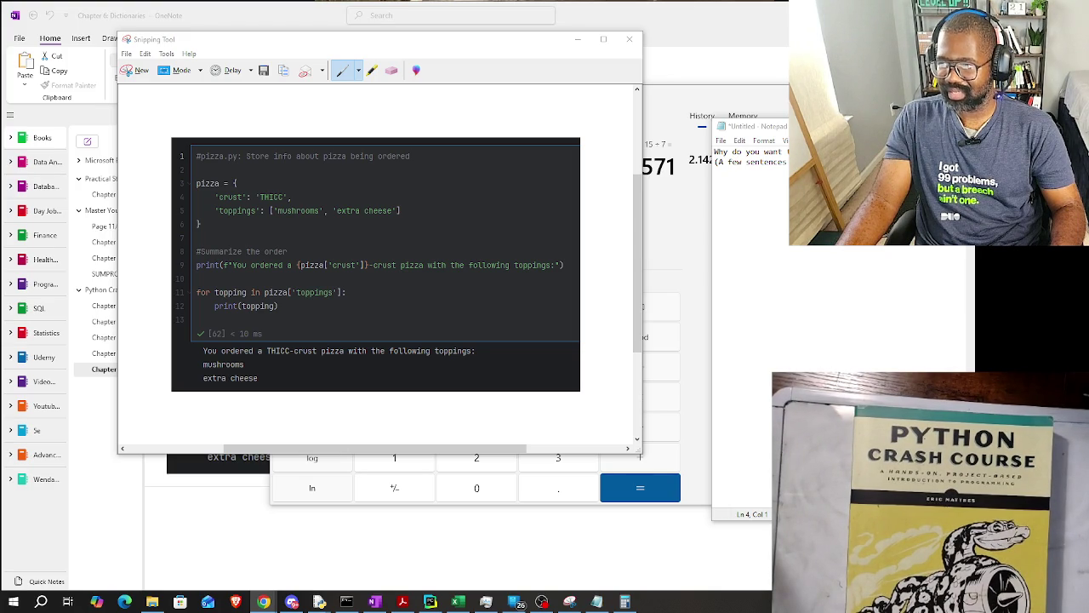
click(264, 601)
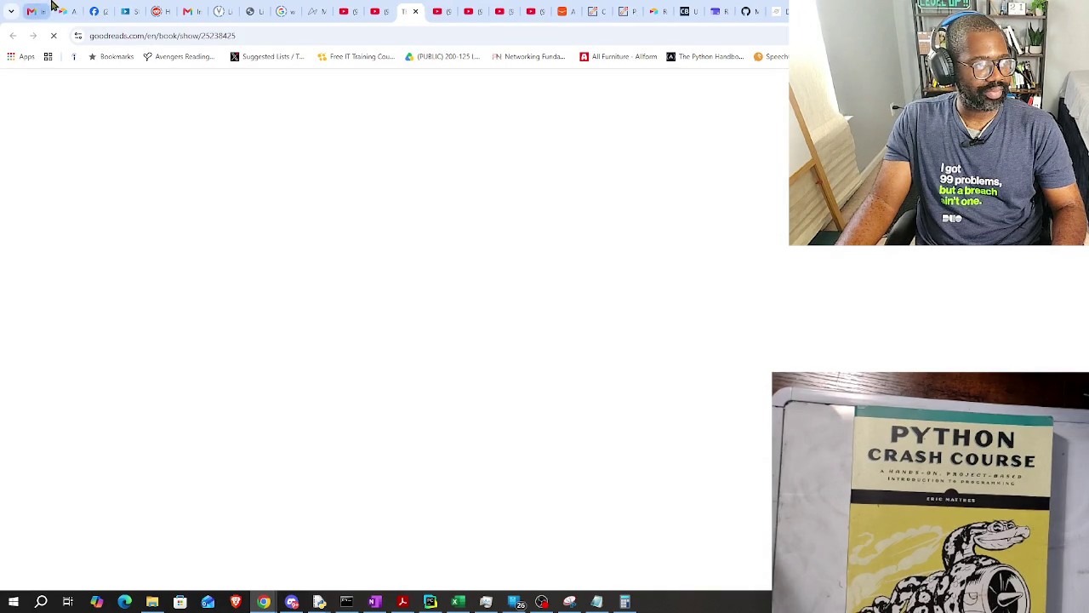
View the Airtable thank-you confirmation page, then close that tab.
click(66, 11)
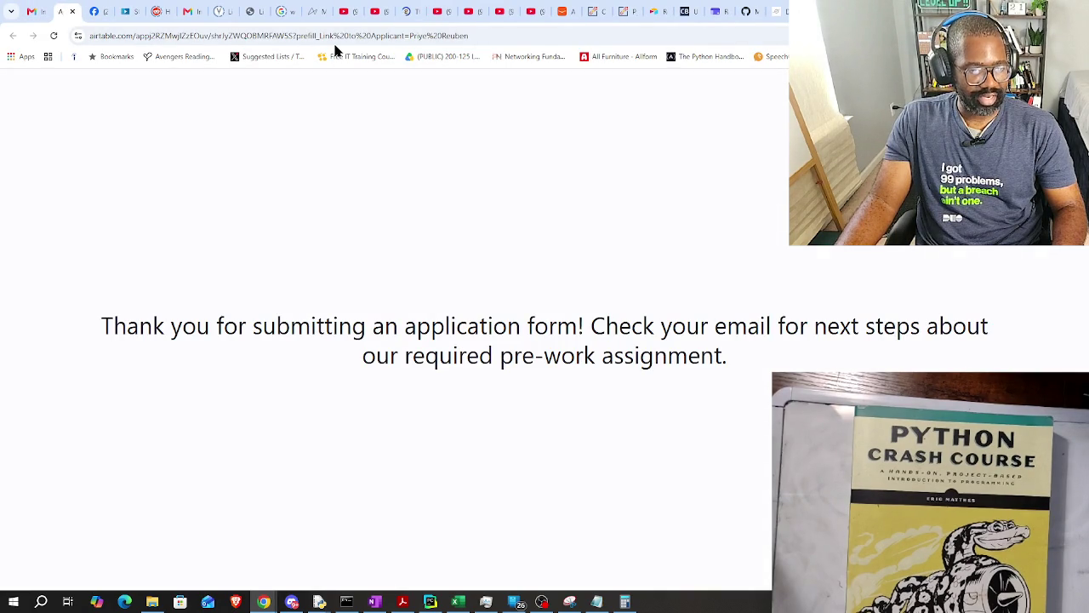
click(73, 11)
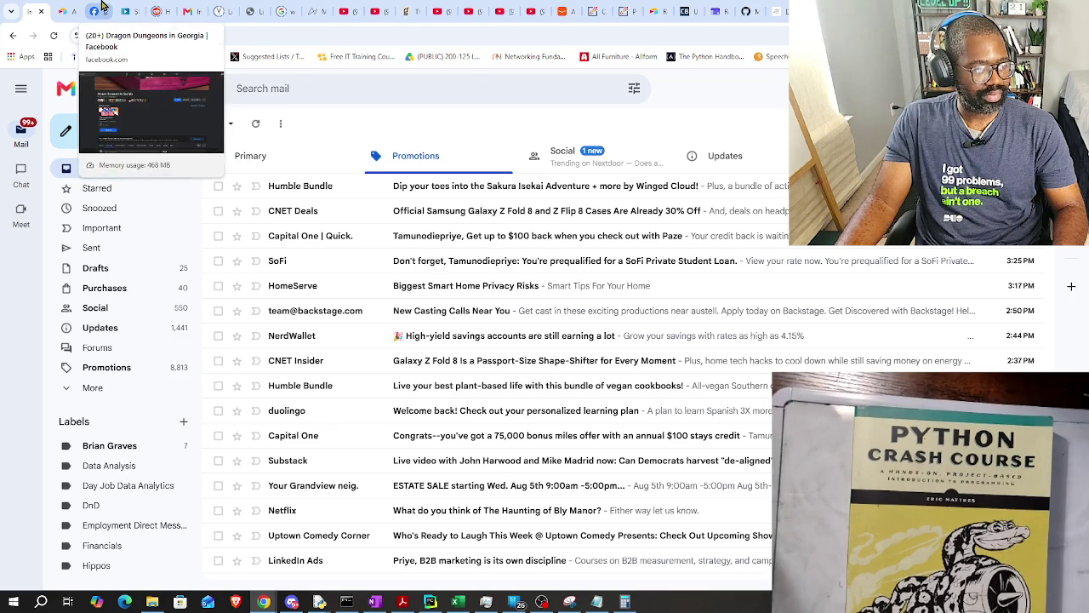
Reload Gmail and open the 'Action Required: Complete Your Prework Assignment' email.
click(53, 37)
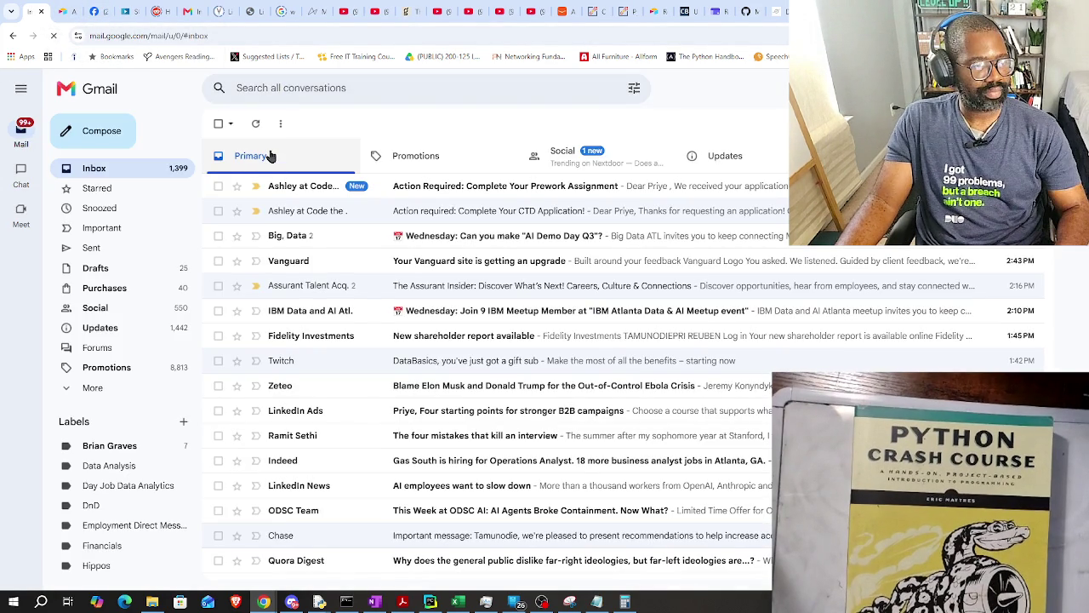
click(484, 191)
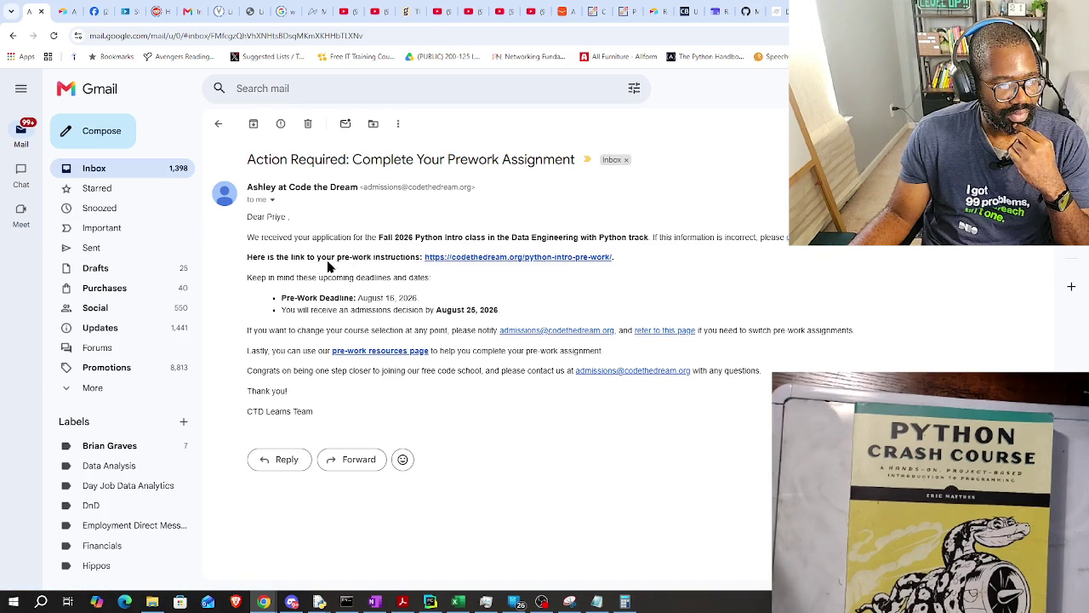
Open the Python Intro pre-work page and scroll to the Pre-work tasks Step 1 Python Script card.
click(474, 258)
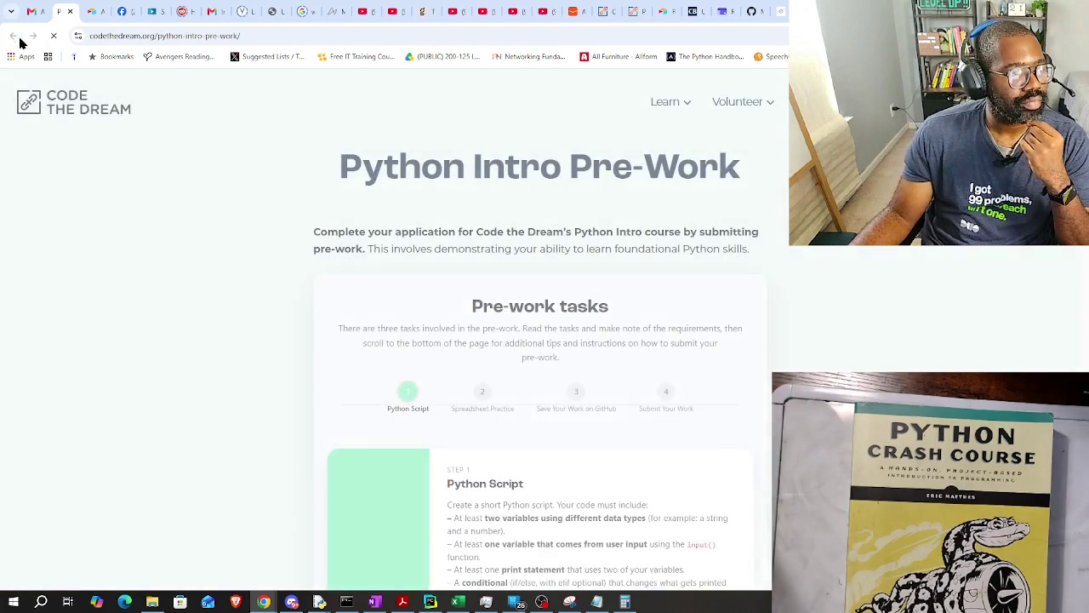
scroll(884, 335, down, 2)
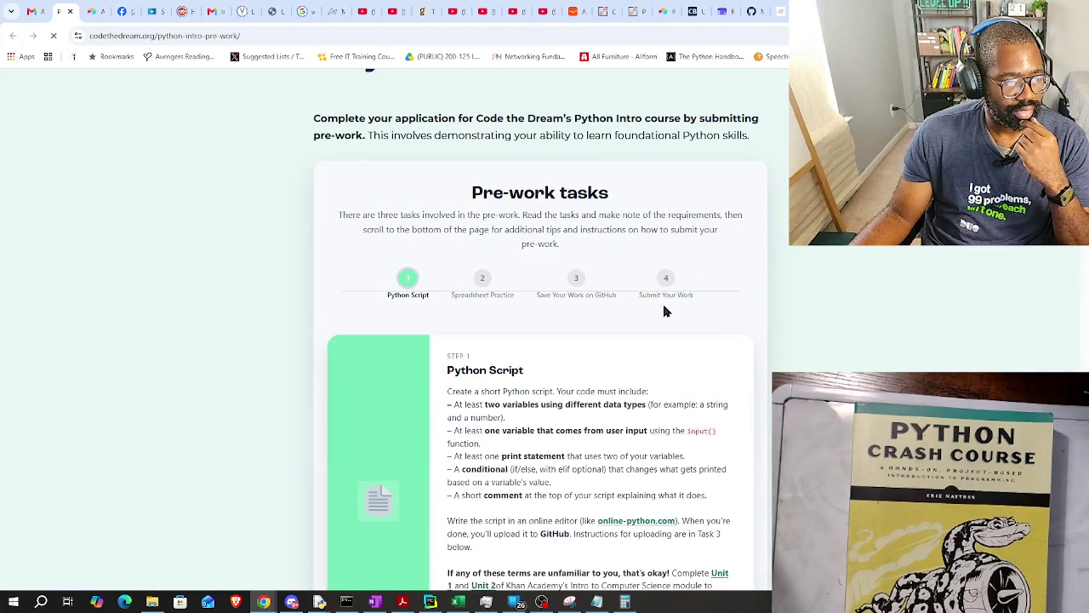
scroll(668, 310, down, 1)
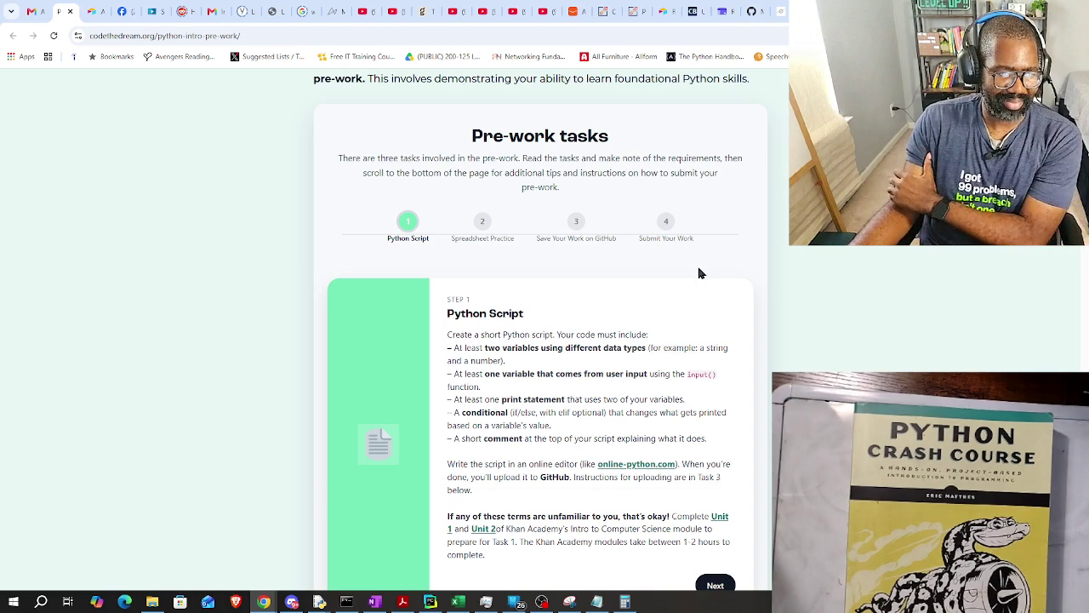
scroll(693, 278, down, 2)
scroll(717, 284, up, 2)
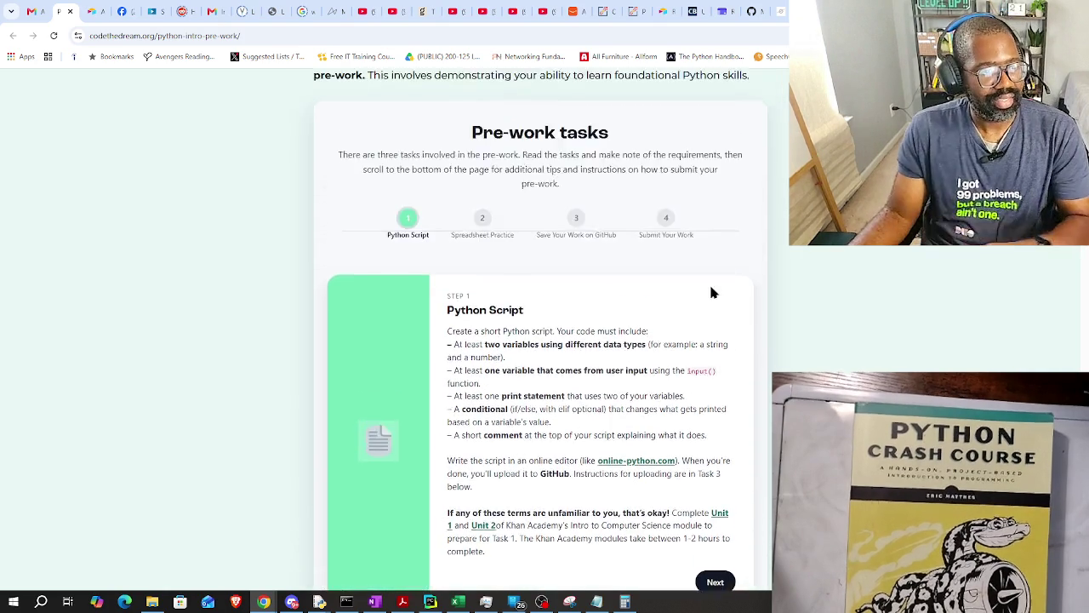
scroll(709, 433, down, 2)
click(569, 602)
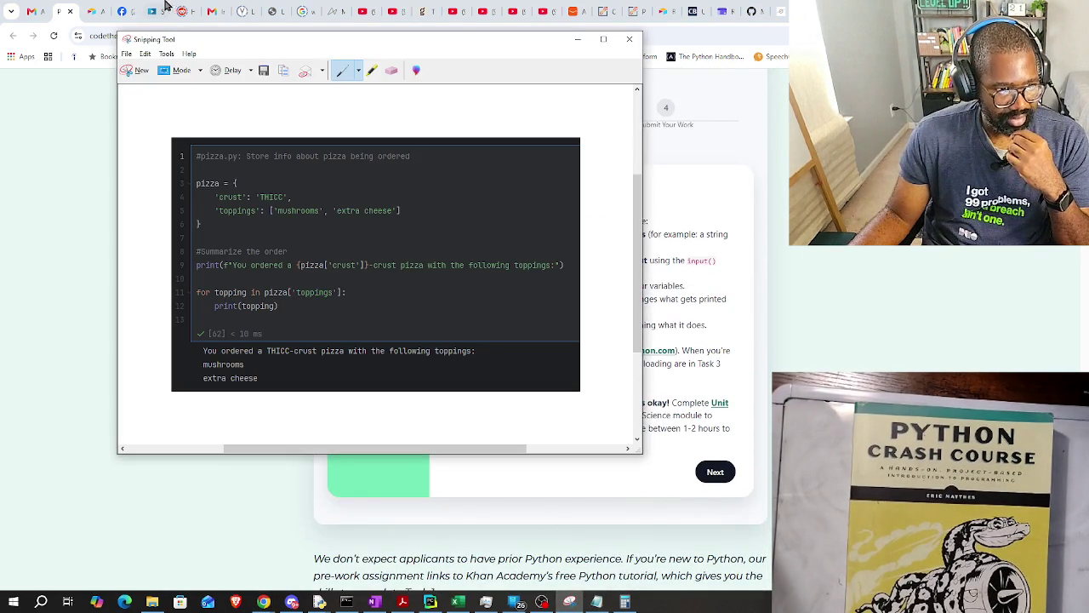
Snip the Step 1 Python Script requirements card, set the capture aside, and advance to Step 2.
click(126, 70)
mouse_move(301, 144)
mouse_down()
mouse_move(788, 557)
mouse_move(771, 522)
mouse_up()
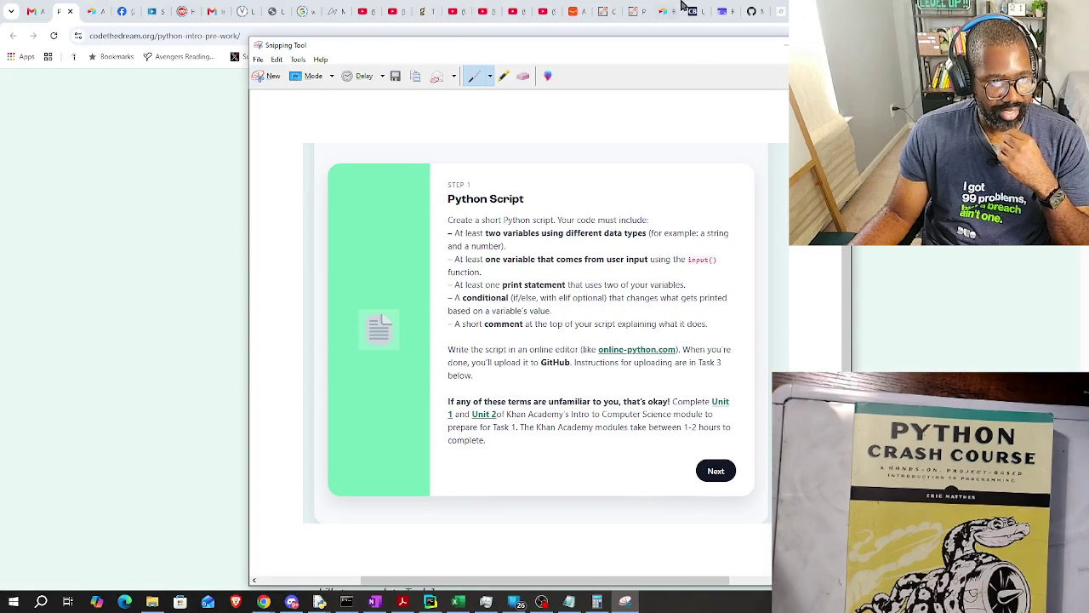
drag(660, 49, 1088, 94)
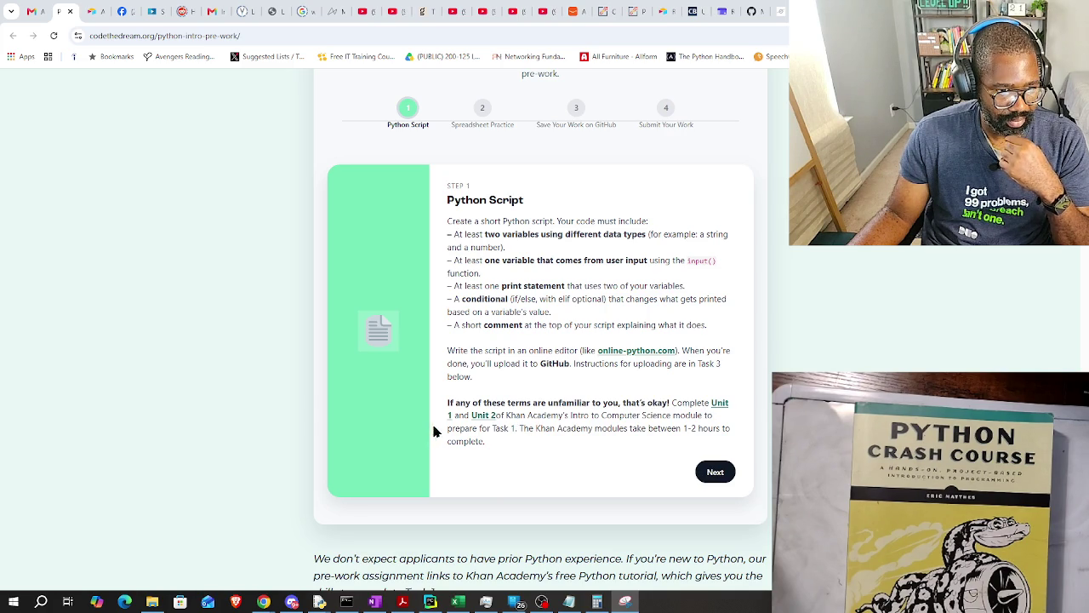
click(728, 476)
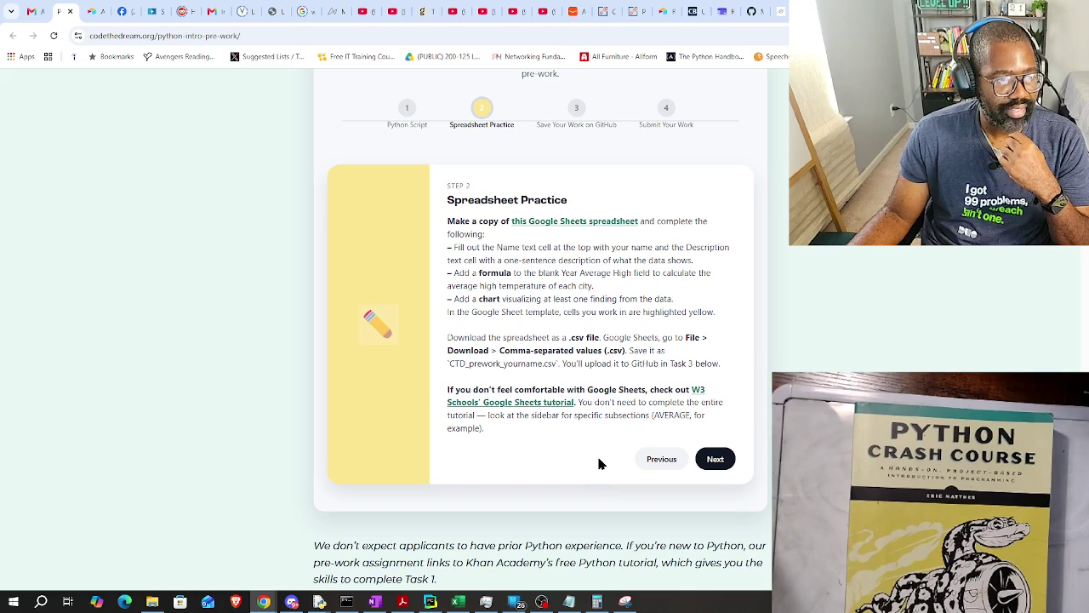
Go back from Spreadsheet Practice to the Python Script step and read the Task 1 requirements.
scroll(651, 417, up, 1)
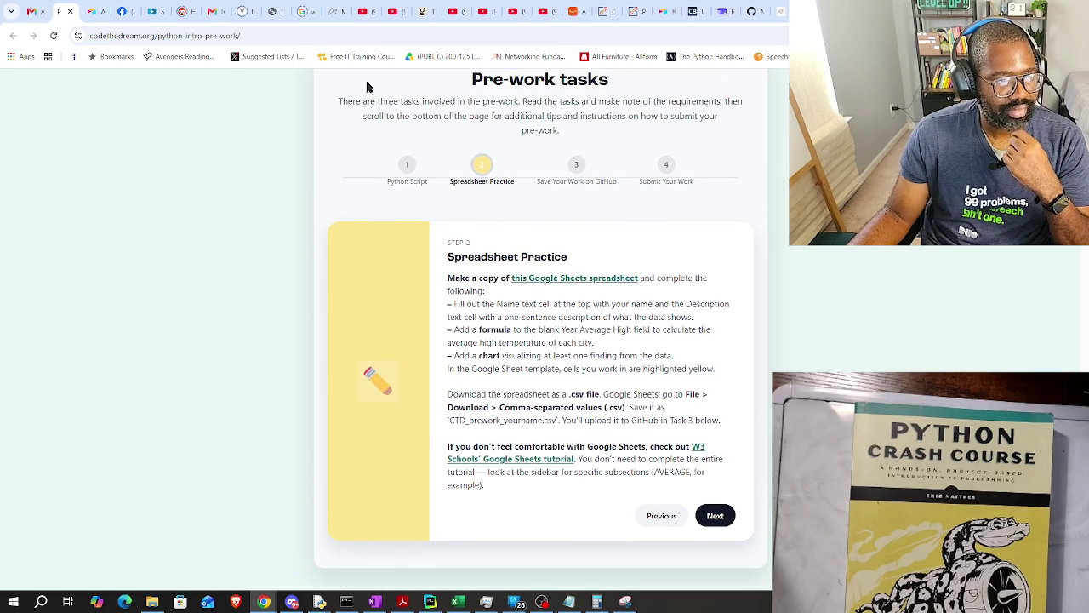
click(409, 179)
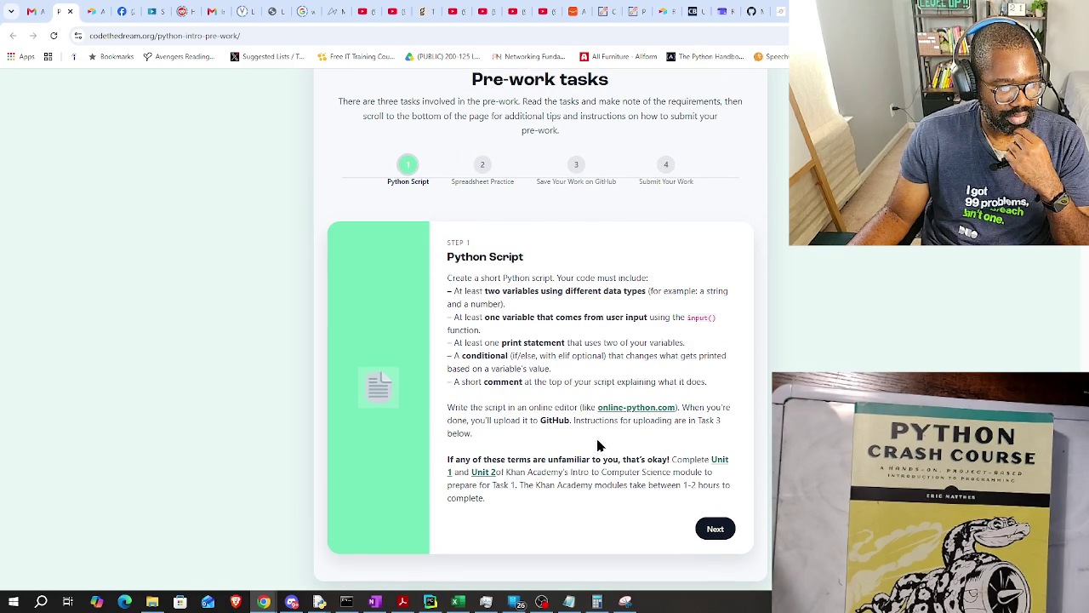
scroll(464, 380, down, 3)
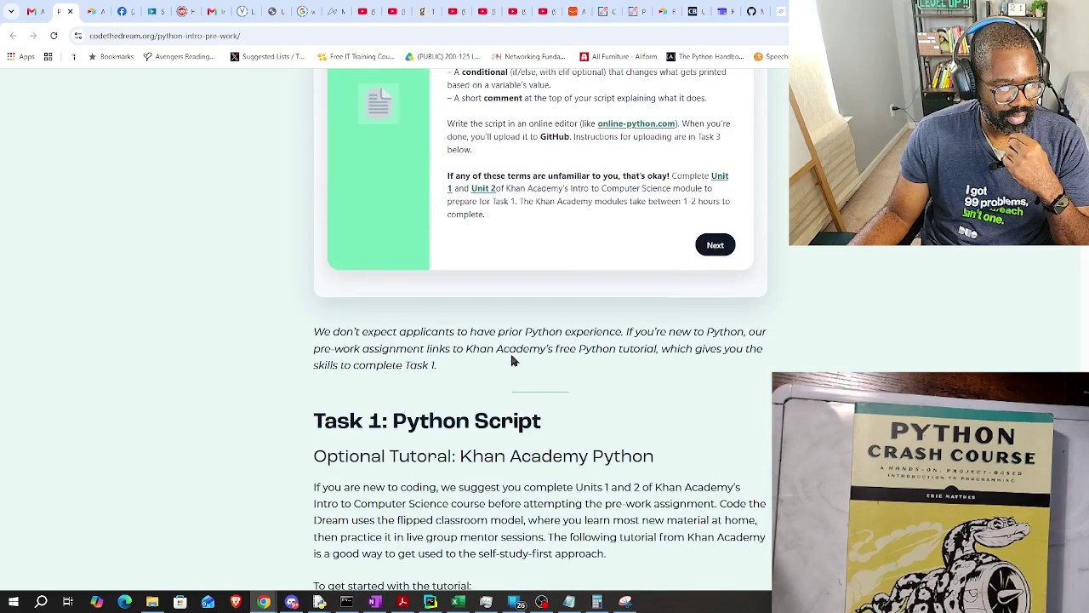
scroll(498, 364, down, 4)
scroll(397, 252, up, 2)
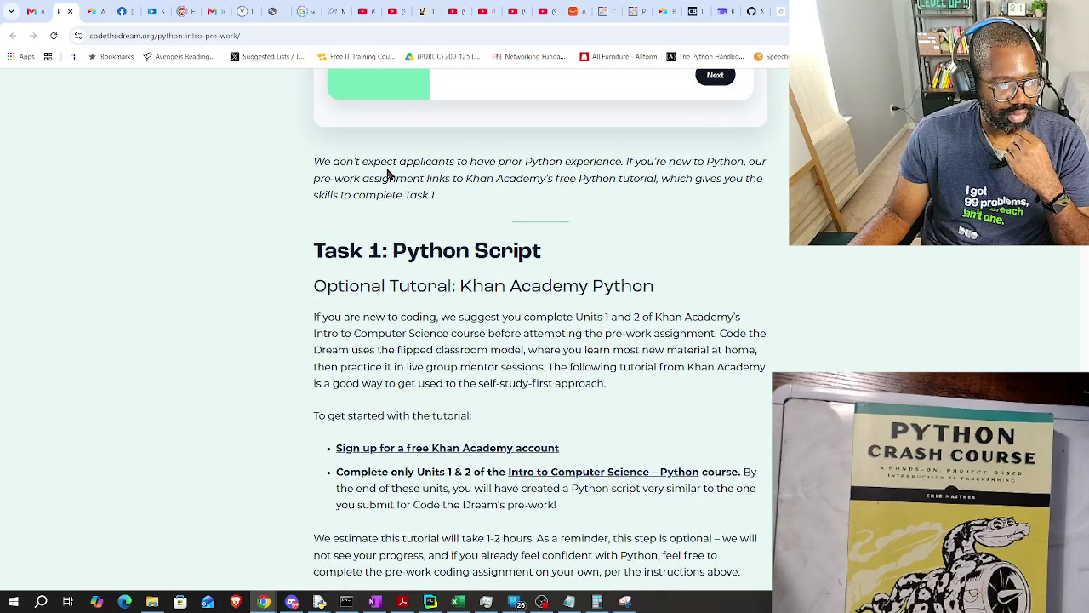
scroll(556, 197, down, 2)
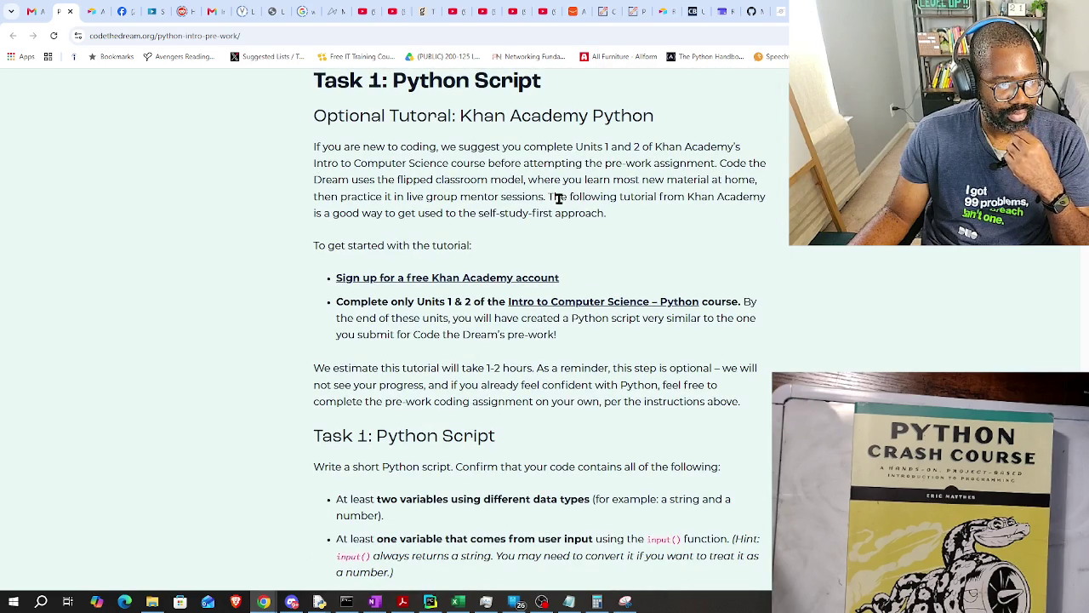
scroll(562, 196, down, 4)
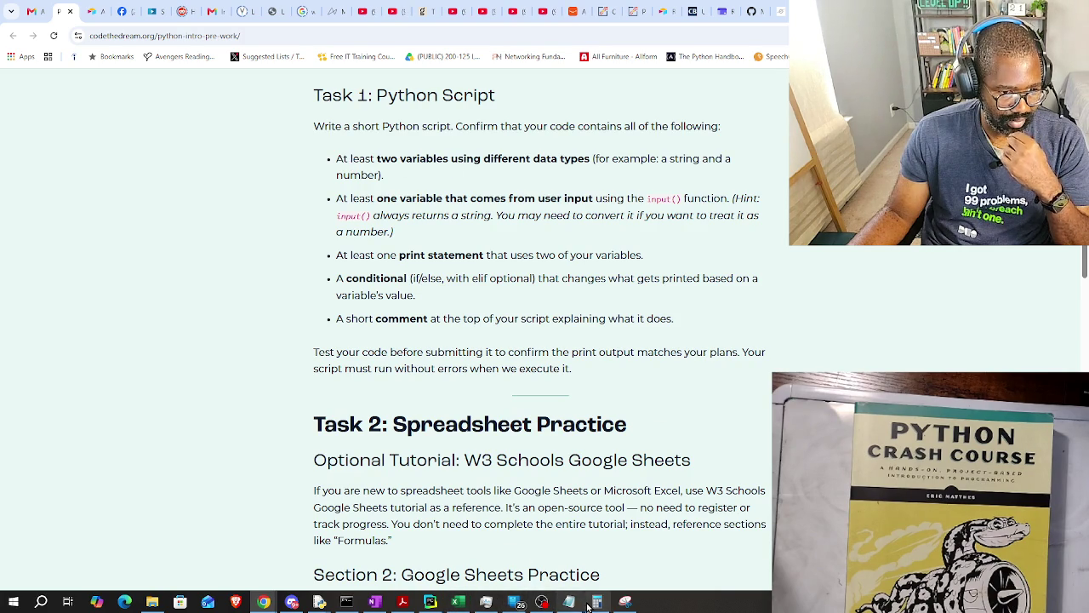
mouse_move(627, 604)
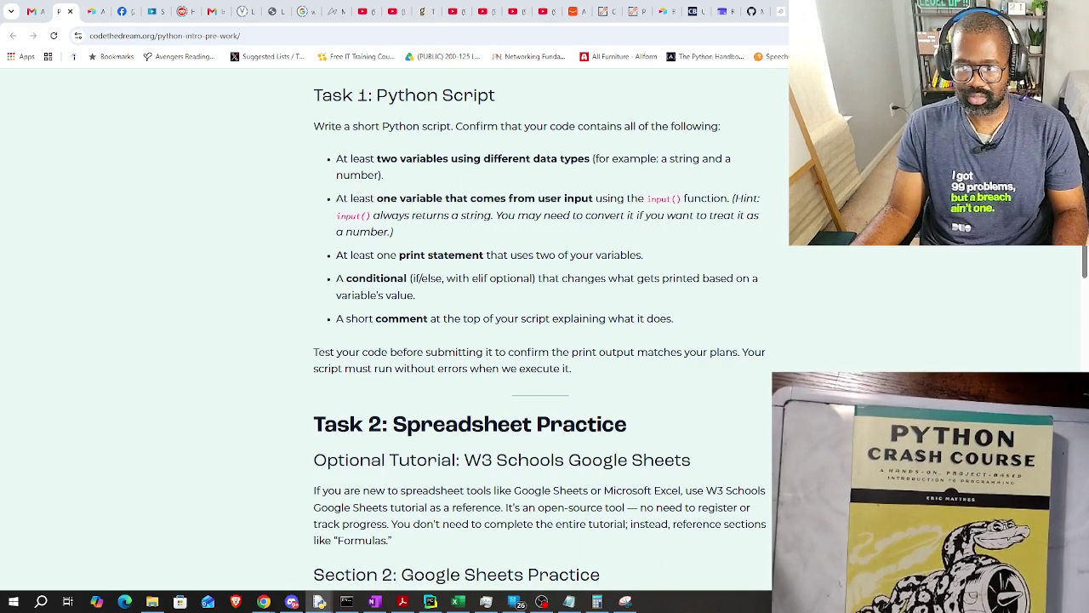
Open the Python shell, then open the CH6_Dictionaries lab.ipynb notebook in PyCharm.
click(320, 601)
mouse_move(455, 243)
mouse_down()
mouse_move(195, 146)
mouse_move(365, 251)
mouse_move(895, 186)
mouse_move(888, 125)
mouse_move(874, 126)
mouse_up()
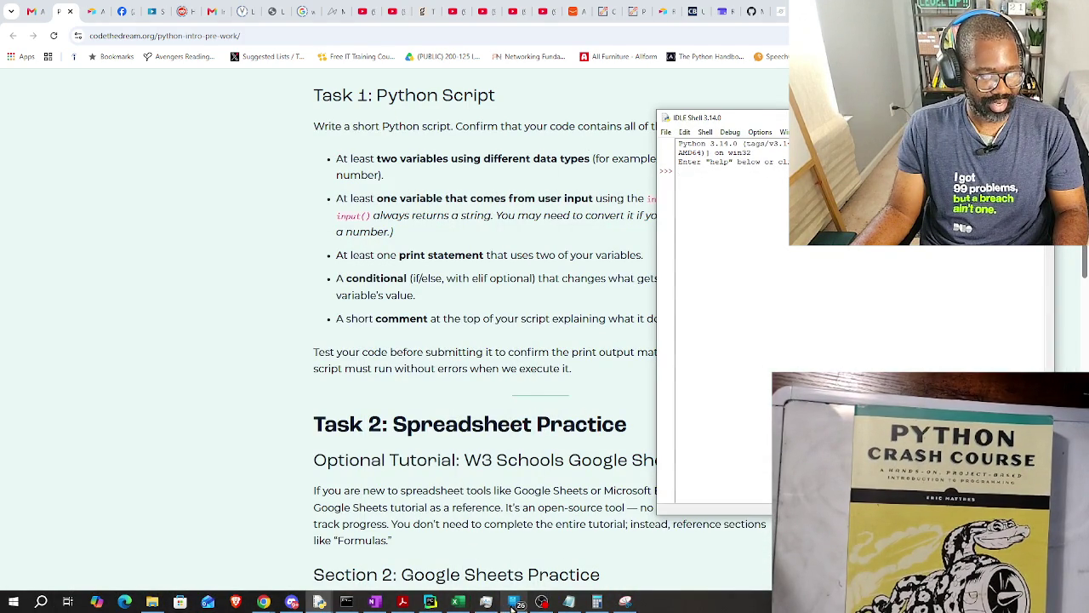
click(431, 604)
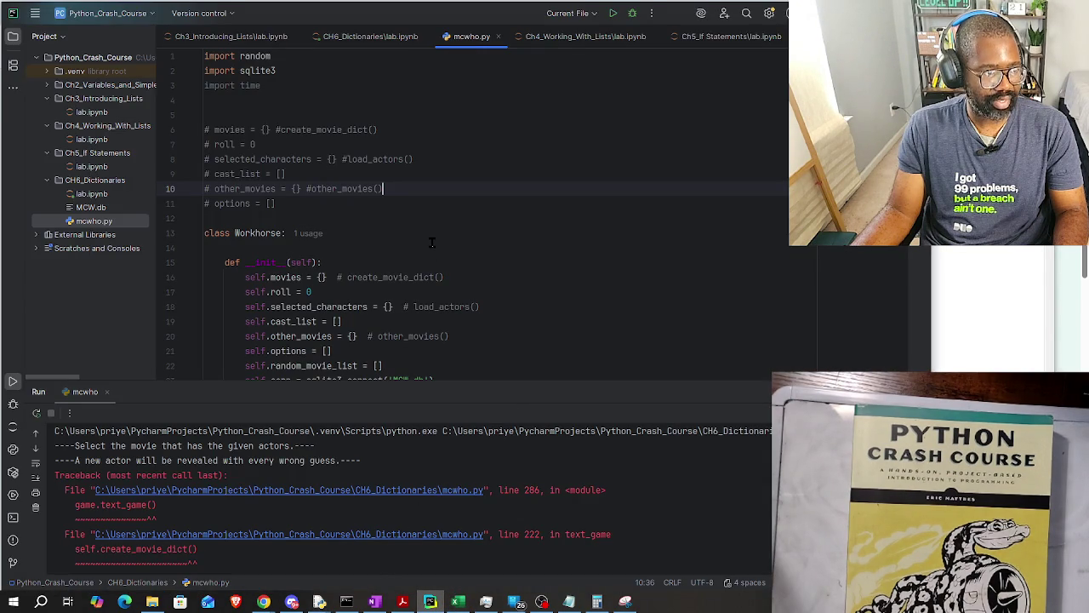
click(102, 179)
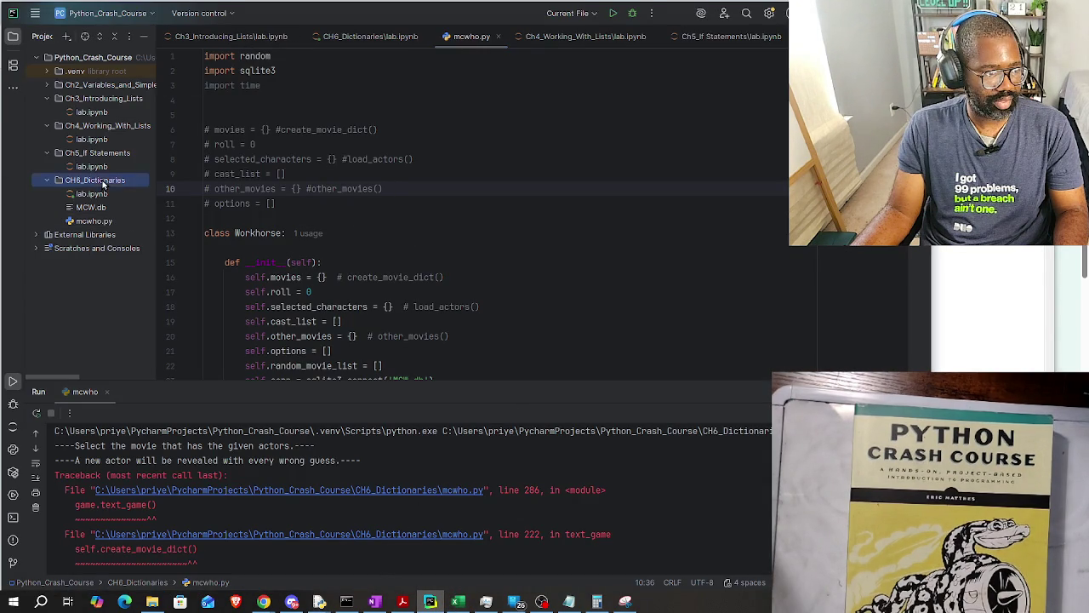
click(93, 195)
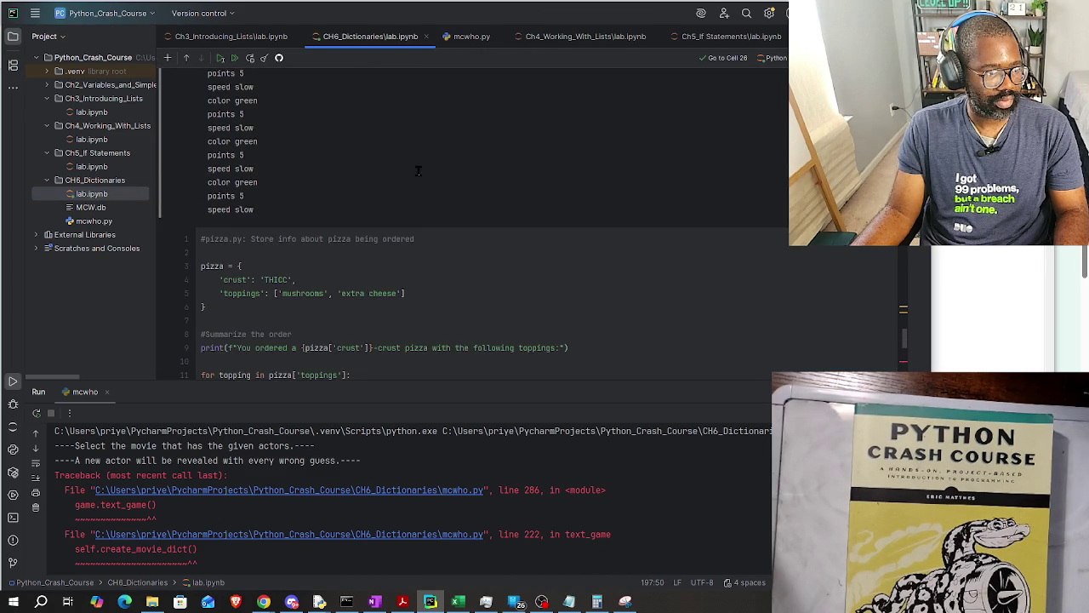
Select the alien_0 to alien_2 dictionary code and bring up the requirements screenshot beside it.
scroll(188, 250, up, 10)
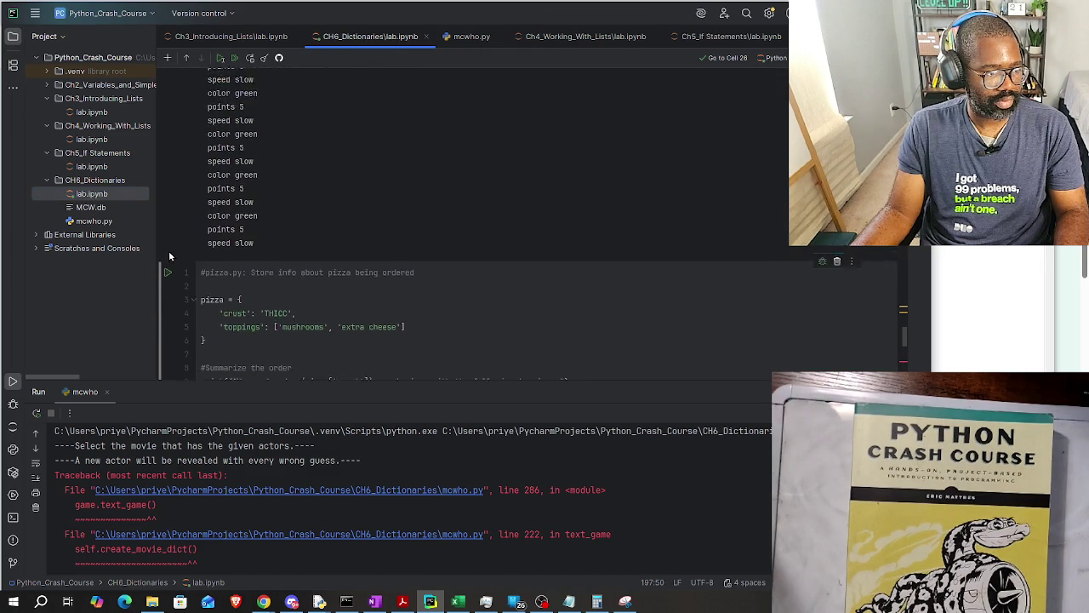
scroll(178, 235, up, 5)
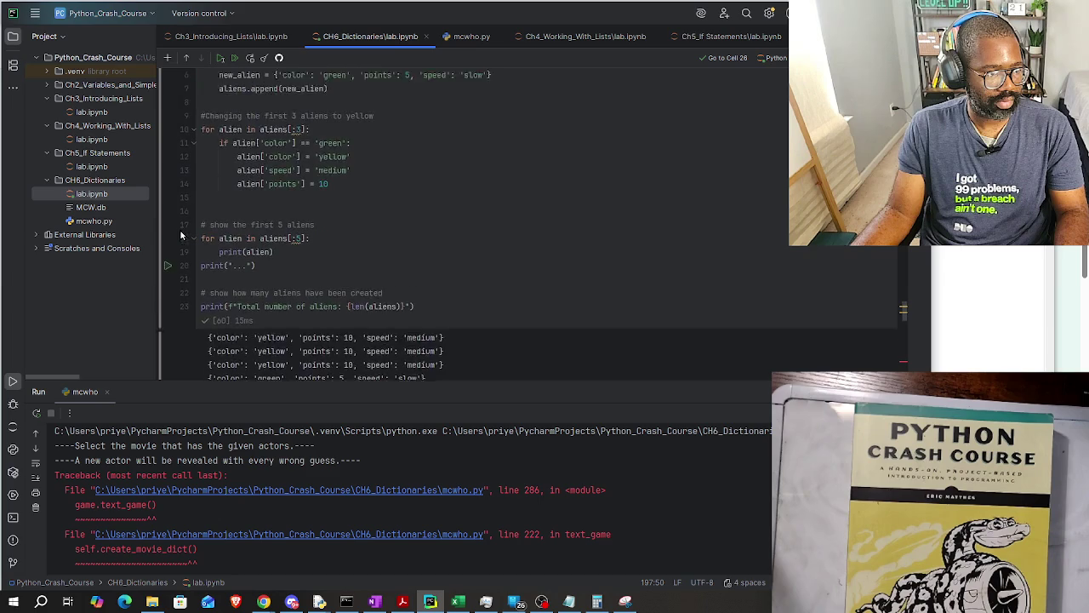
scroll(362, 220, up, 1)
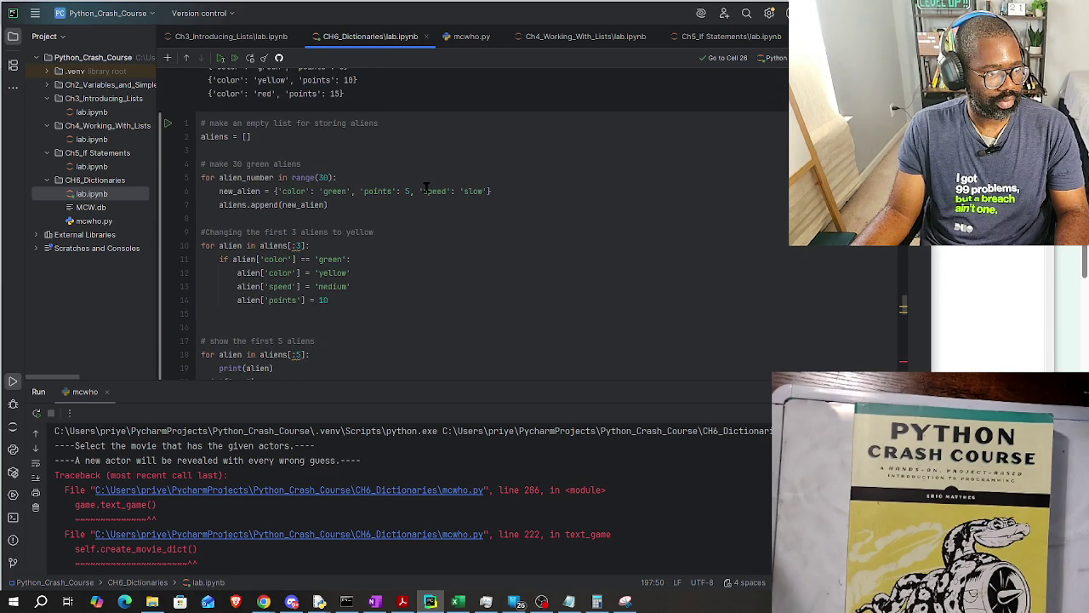
scroll(427, 187, down, 2)
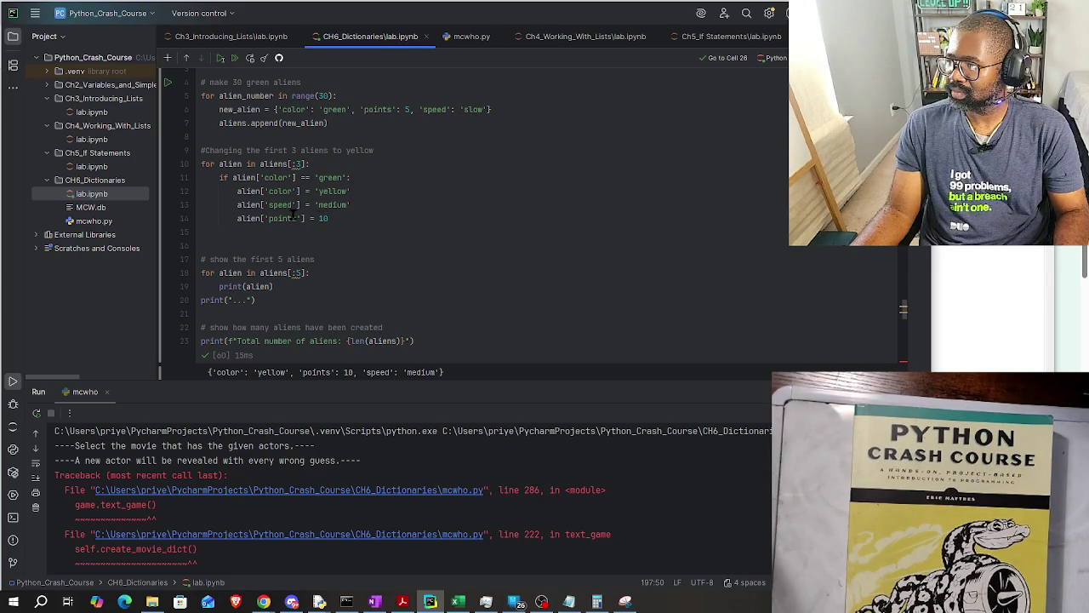
scroll(410, 256, up, 8)
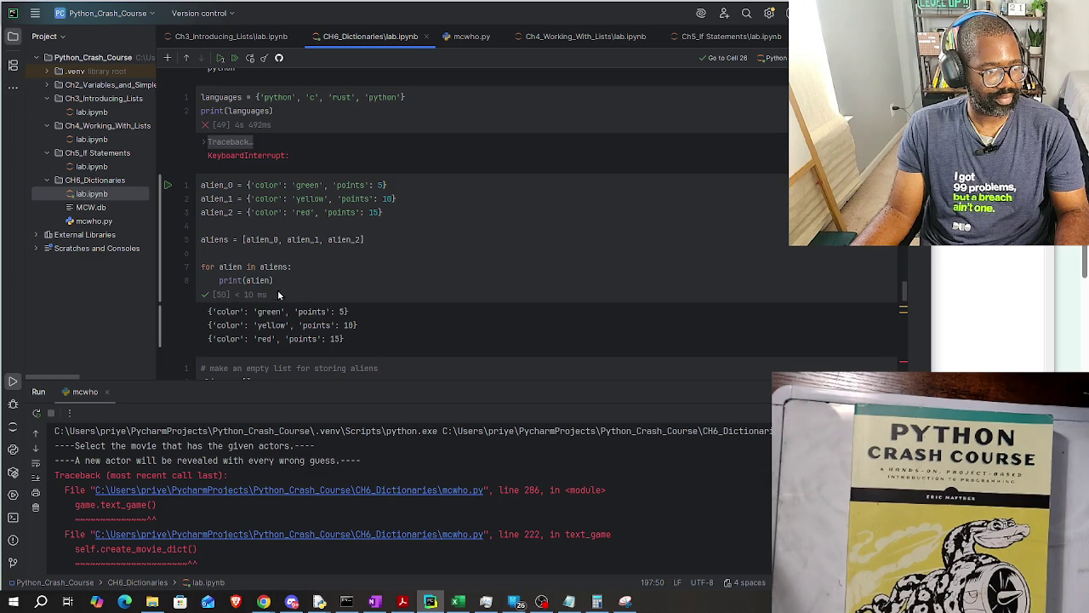
scroll(274, 280, down, 1)
click(272, 239)
drag(273, 239, 200, 144)
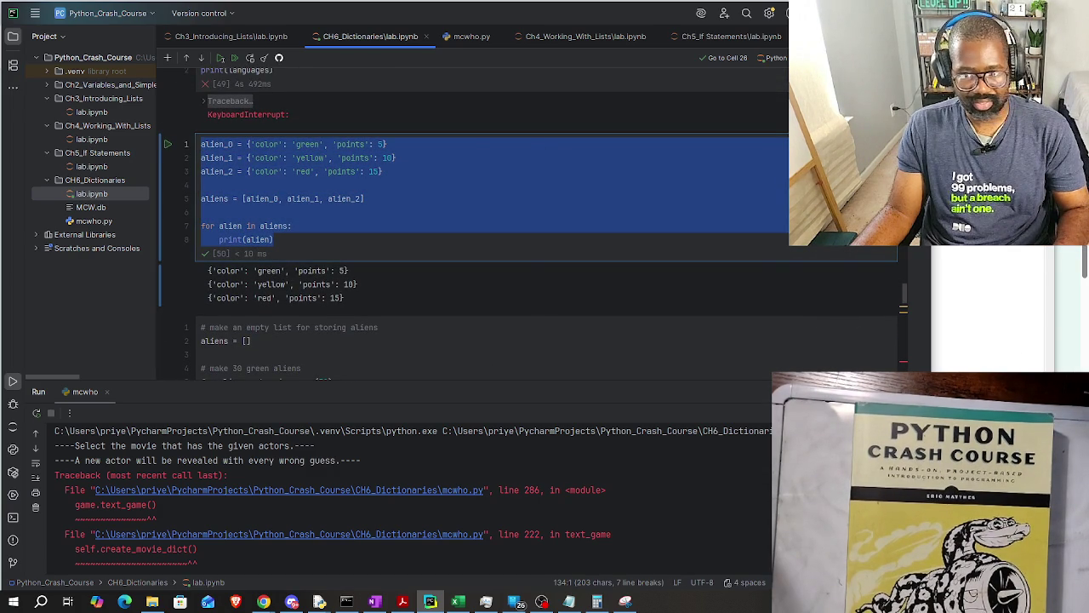
click(625, 601)
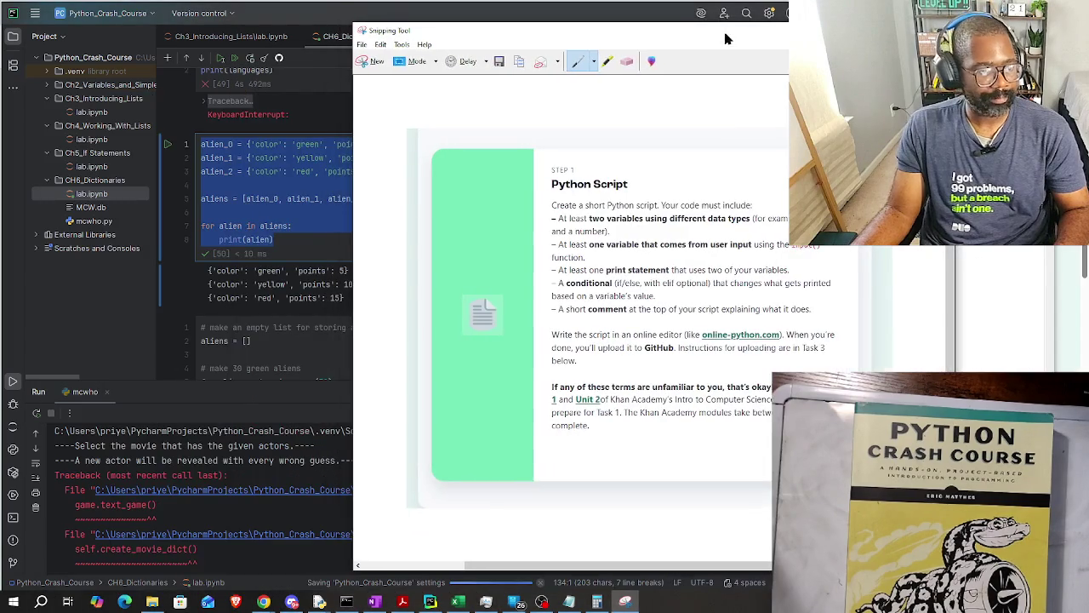
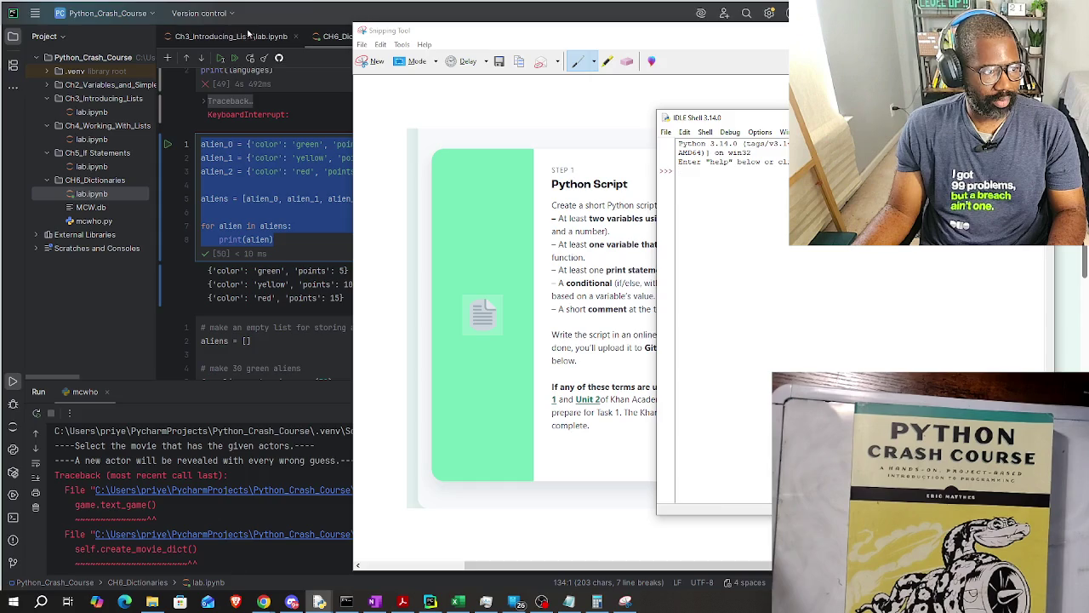
Glance at the wizebot search results in Chrome, then bring the CH6_Dictionaries notebook back in PyCharm.
key(alt+Tab)
click(306, 11)
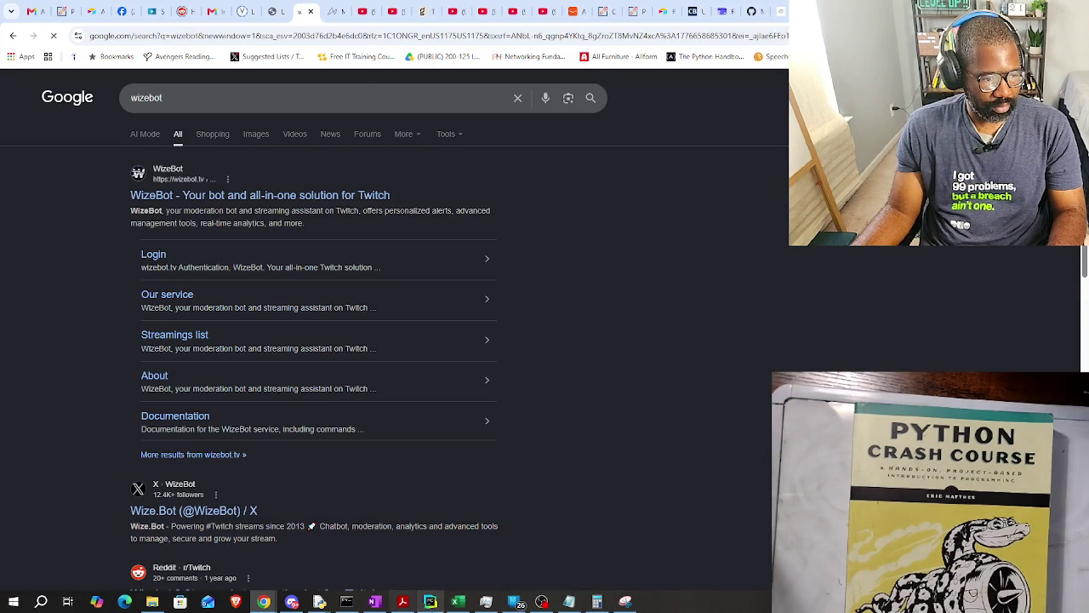
click(429, 601)
scroll(322, 156, down, 20)
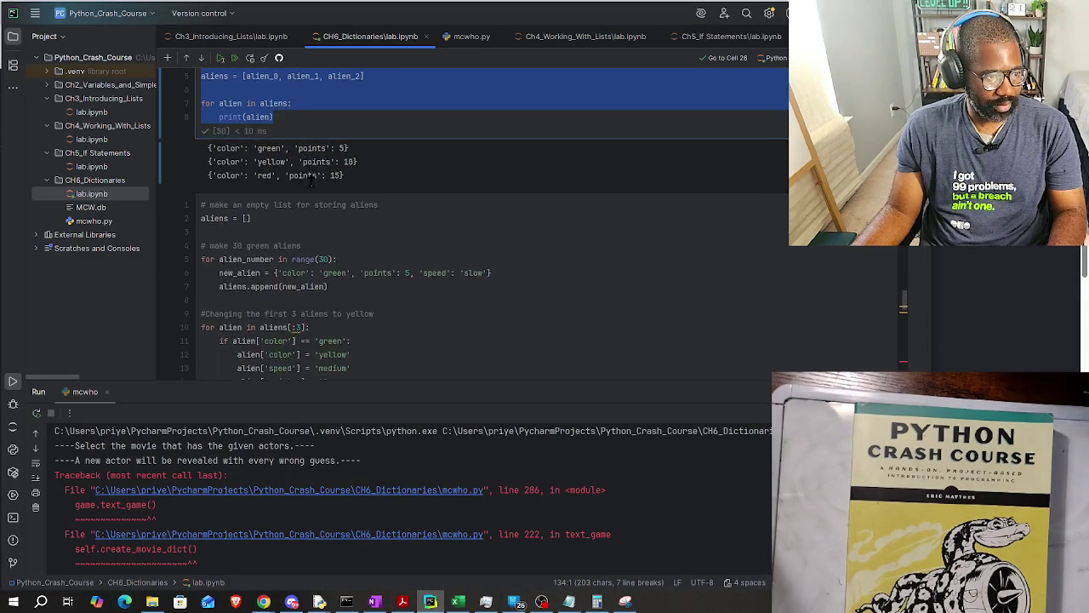
scroll(307, 274, up, 3)
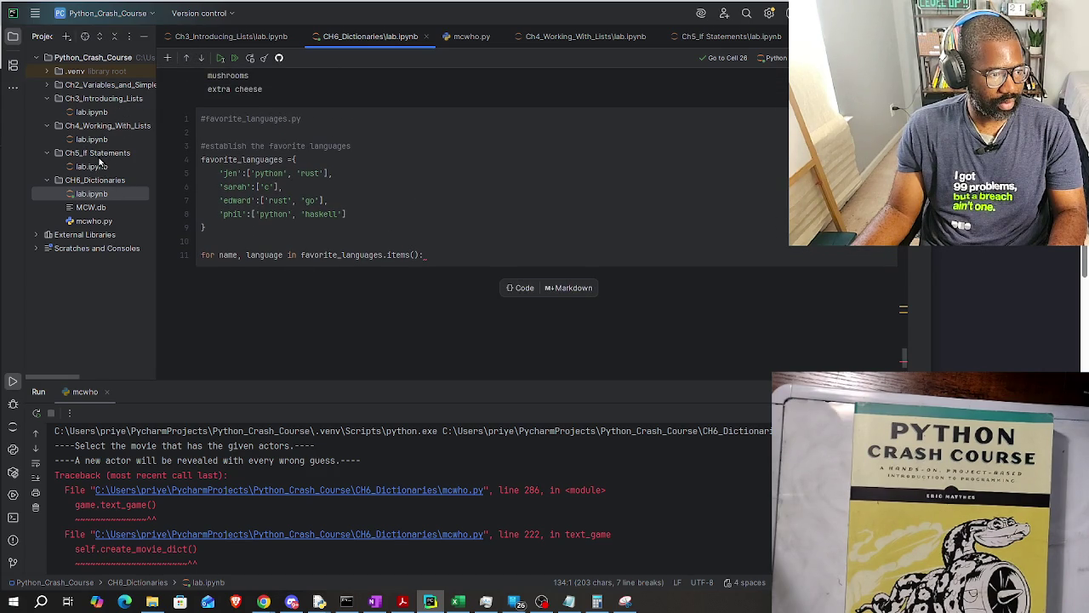
click(98, 165)
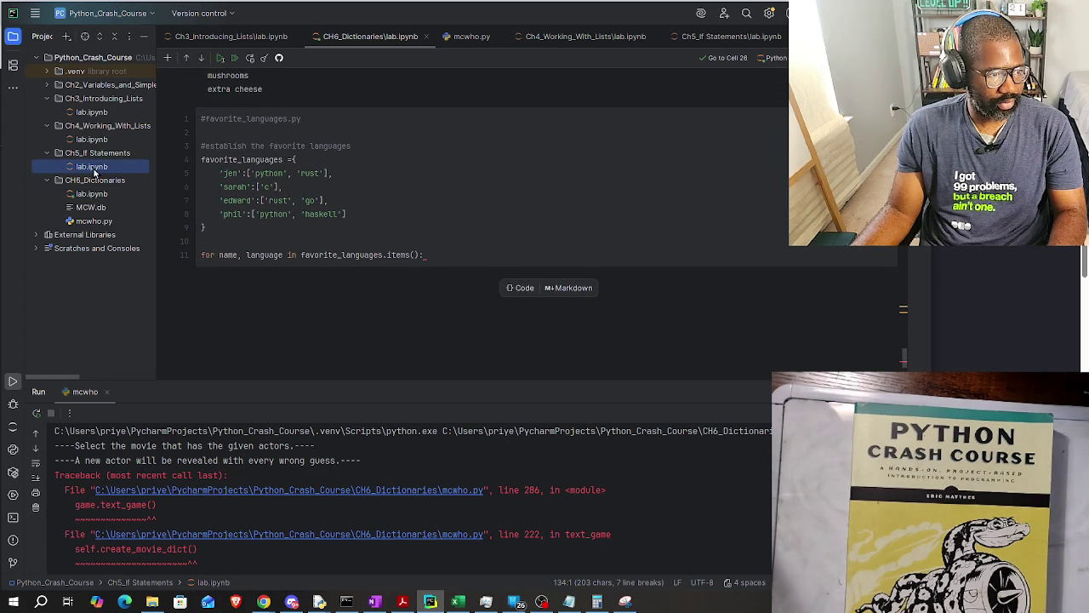
Open Ch5_If Statements lab.ipynb and scroll to the age and height_in_cm cell's if/else lines.
double_click(93, 167)
scroll(579, 225, down, 5)
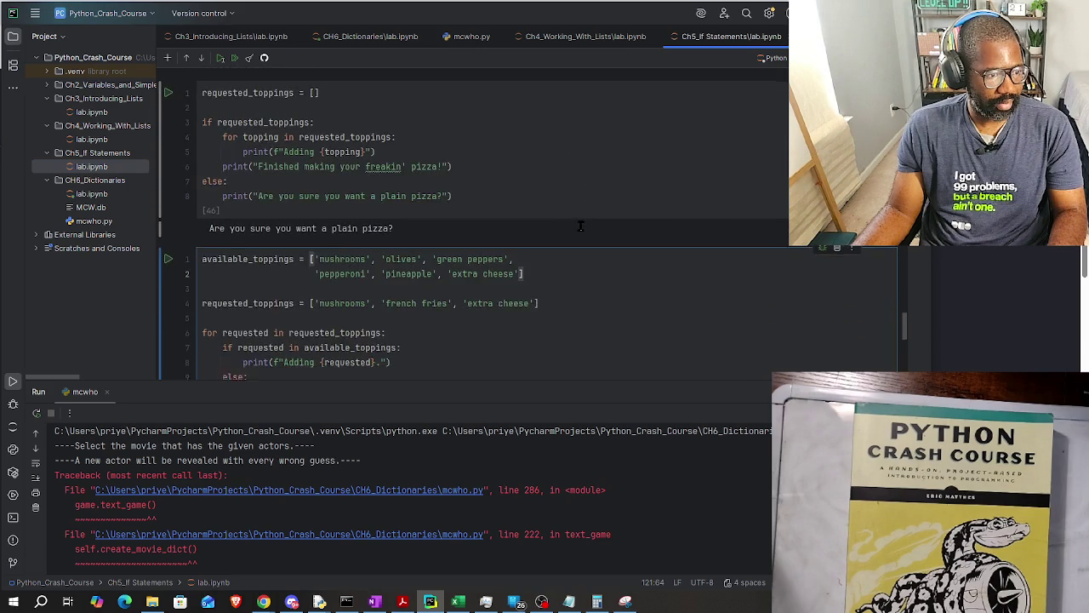
scroll(581, 225, down, 2)
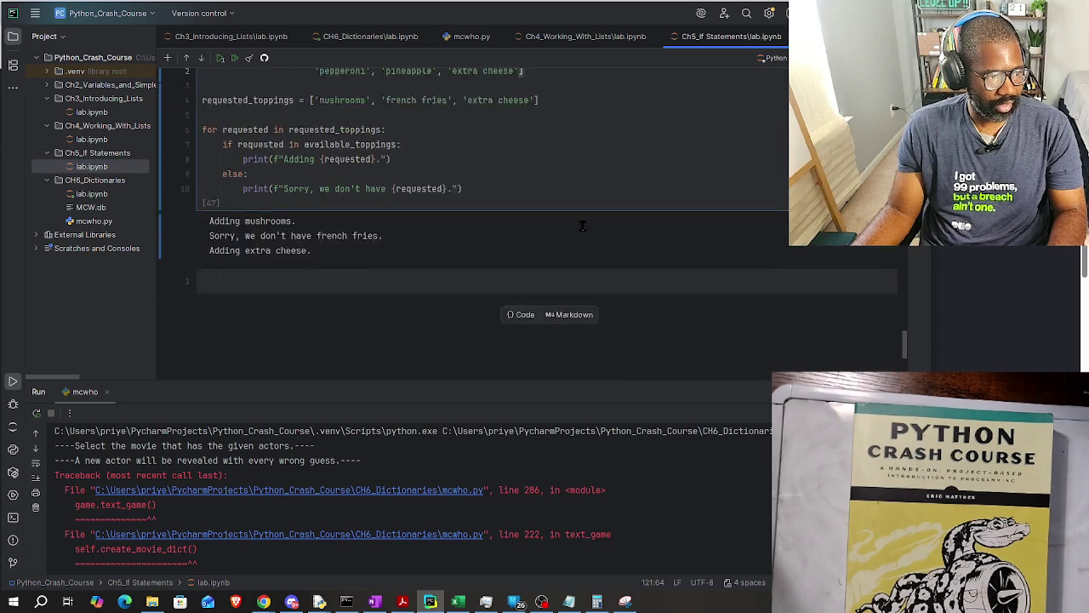
scroll(579, 228, up, 10)
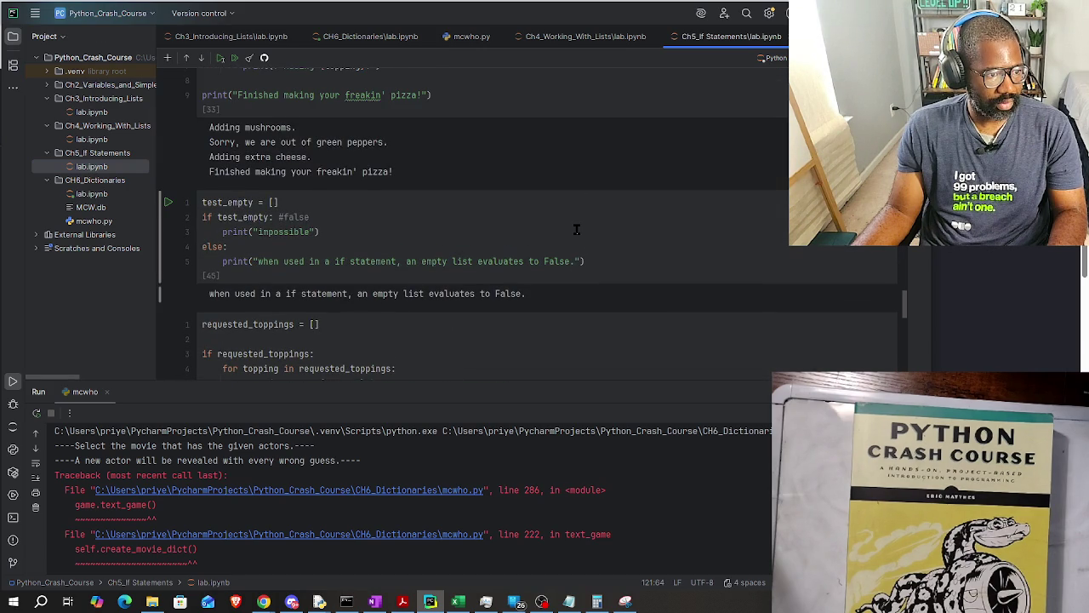
scroll(579, 228, up, 3)
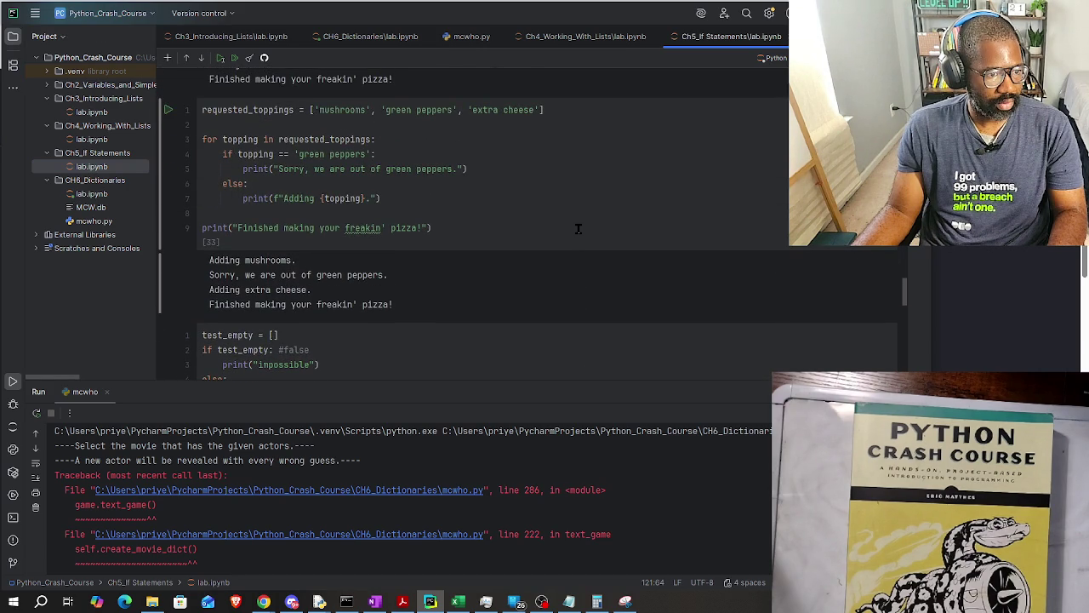
scroll(578, 228, up, 7)
scroll(578, 228, up, 3)
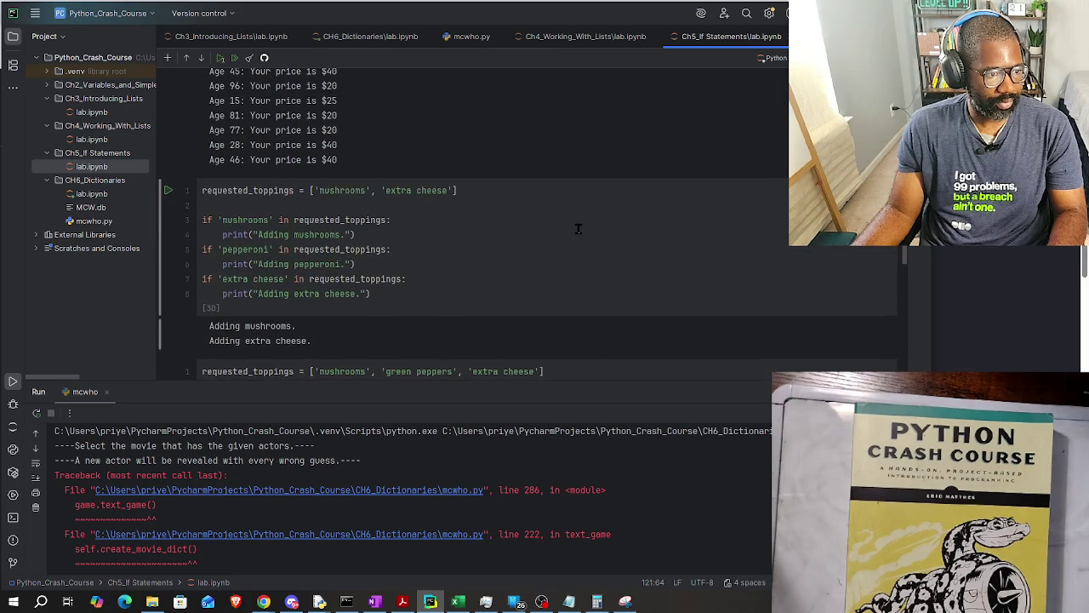
scroll(578, 228, up, 9)
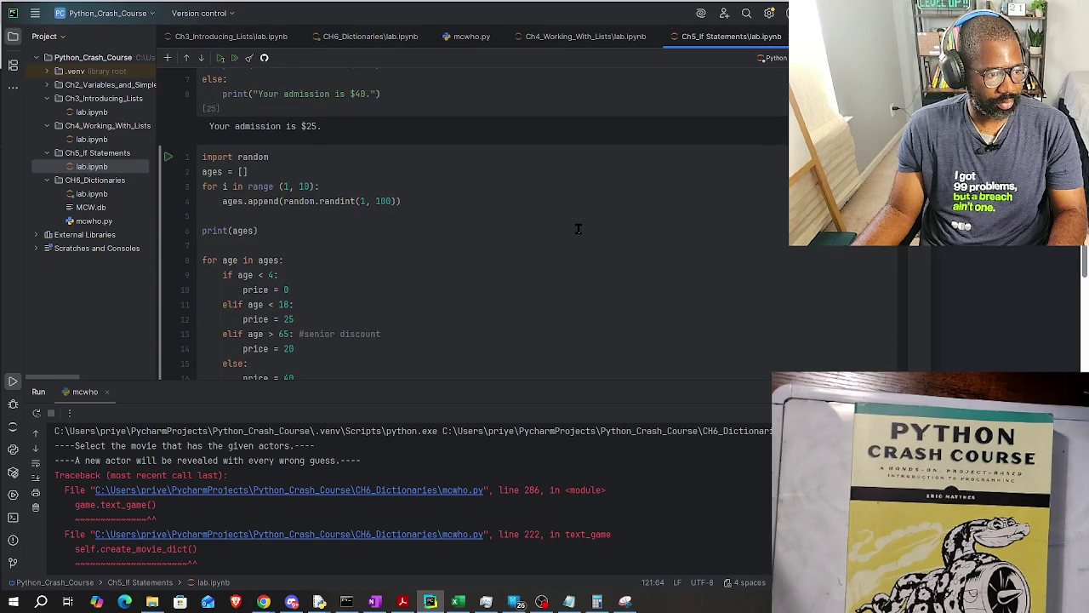
scroll(578, 228, down, 2)
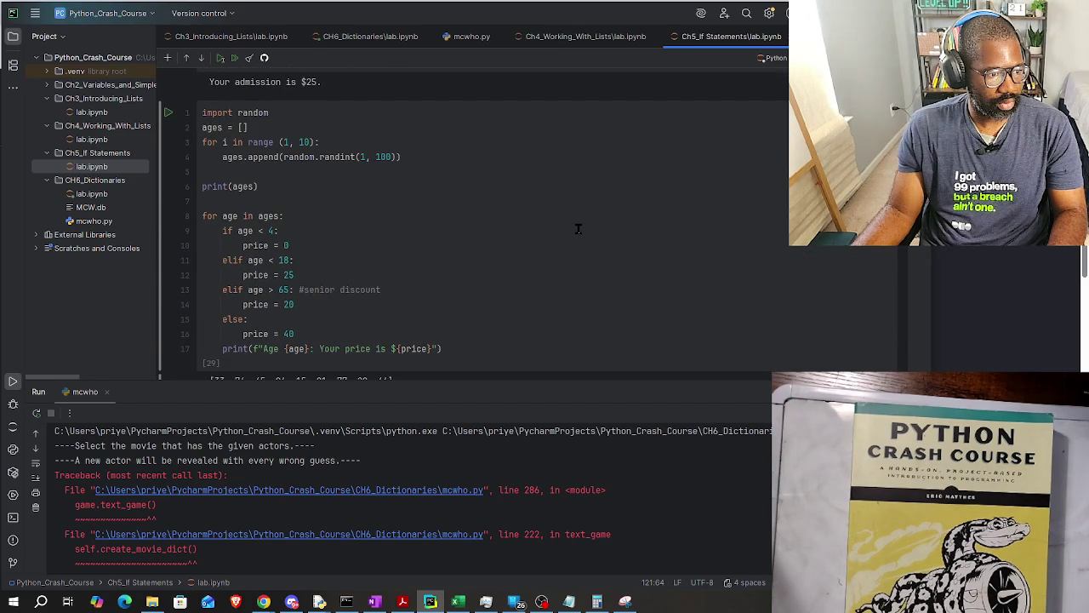
scroll(578, 228, up, 8)
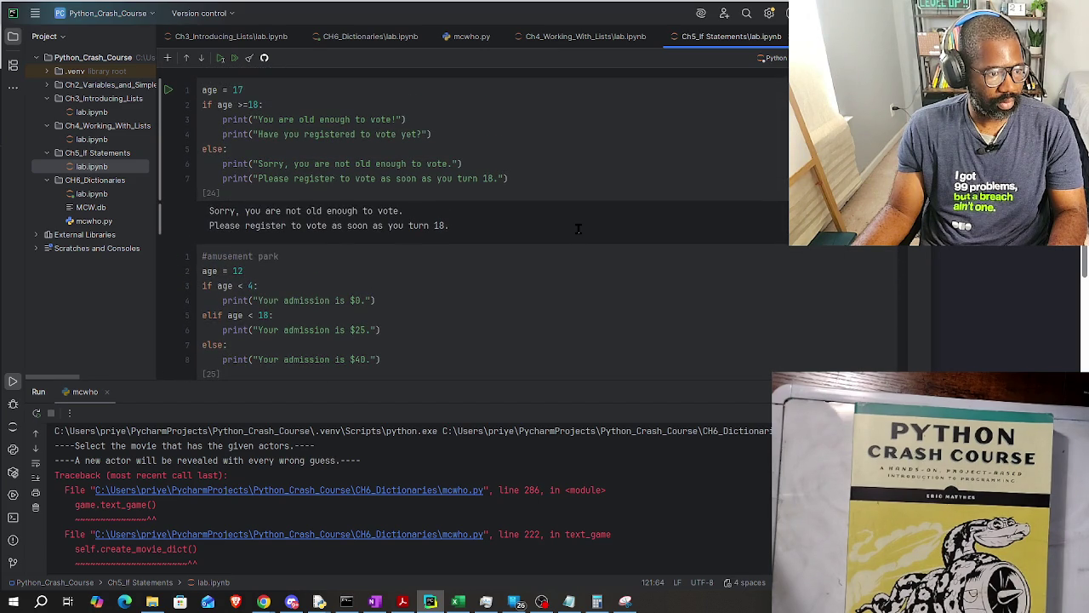
scroll(578, 233, up, 4)
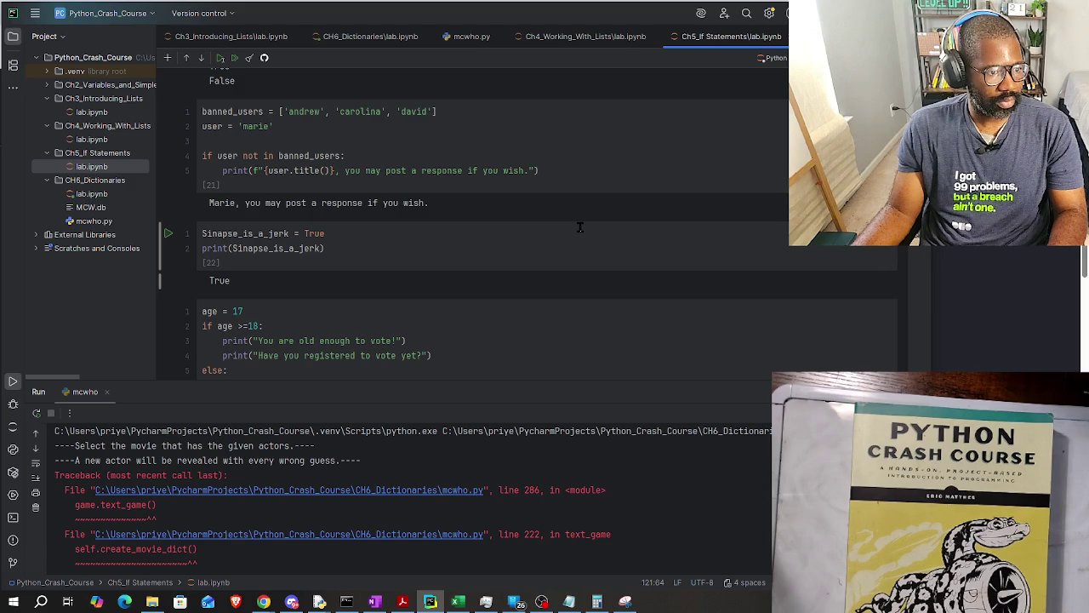
scroll(580, 227, up, 10)
scroll(580, 227, up, 1)
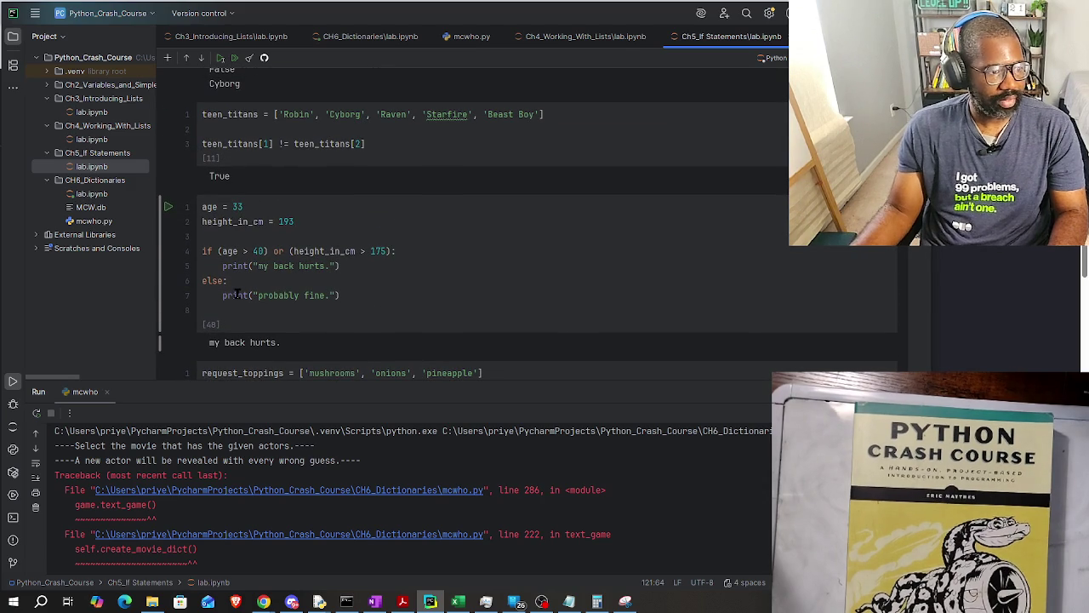
mouse_move(340, 295)
mouse_down()
mouse_move(238, 251)
mouse_move(198, 210)
mouse_up()
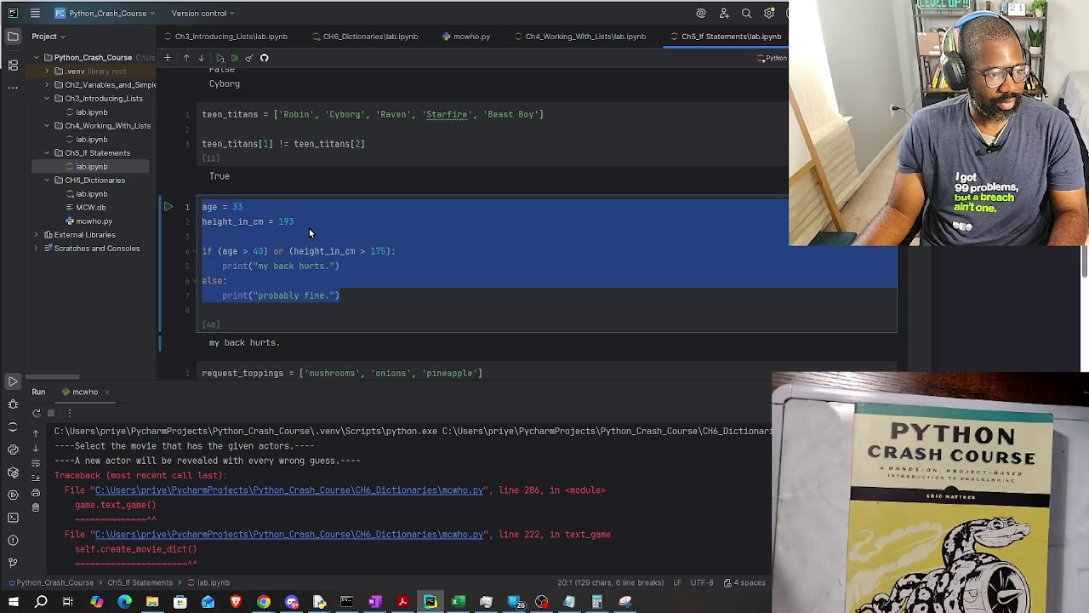
Review the Python Script assignment snip, then replace the age value 33 with input.
click(625, 601)
click(578, 65)
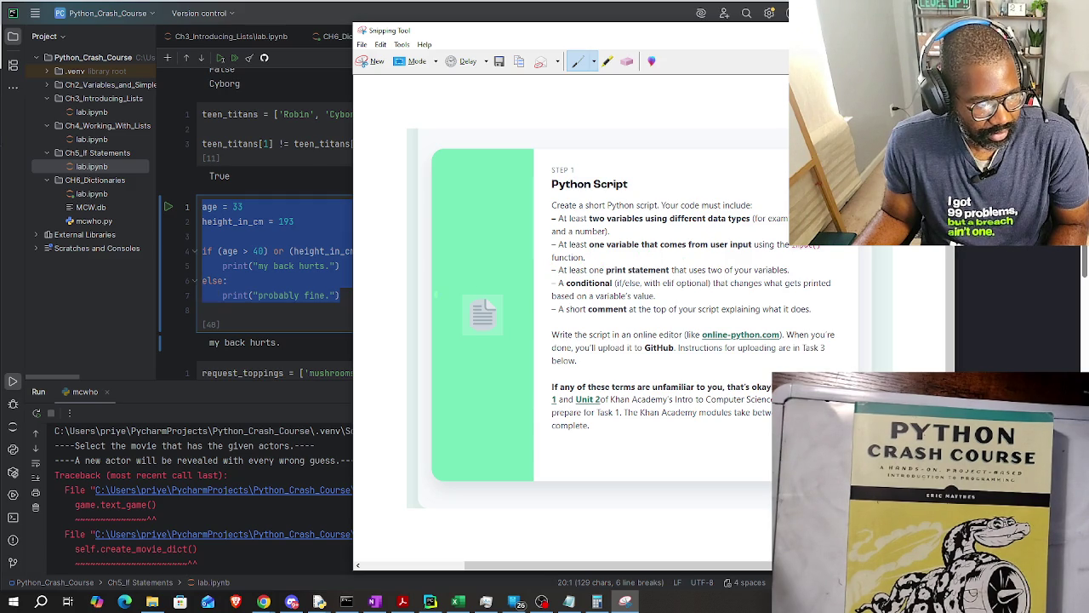
click(205, 243)
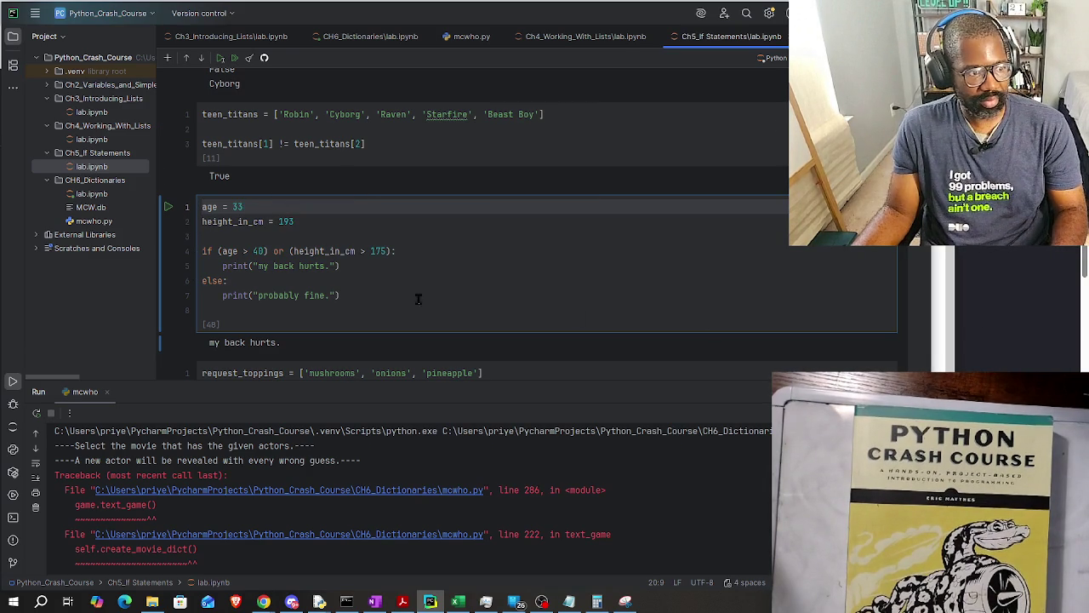
text(inpu)
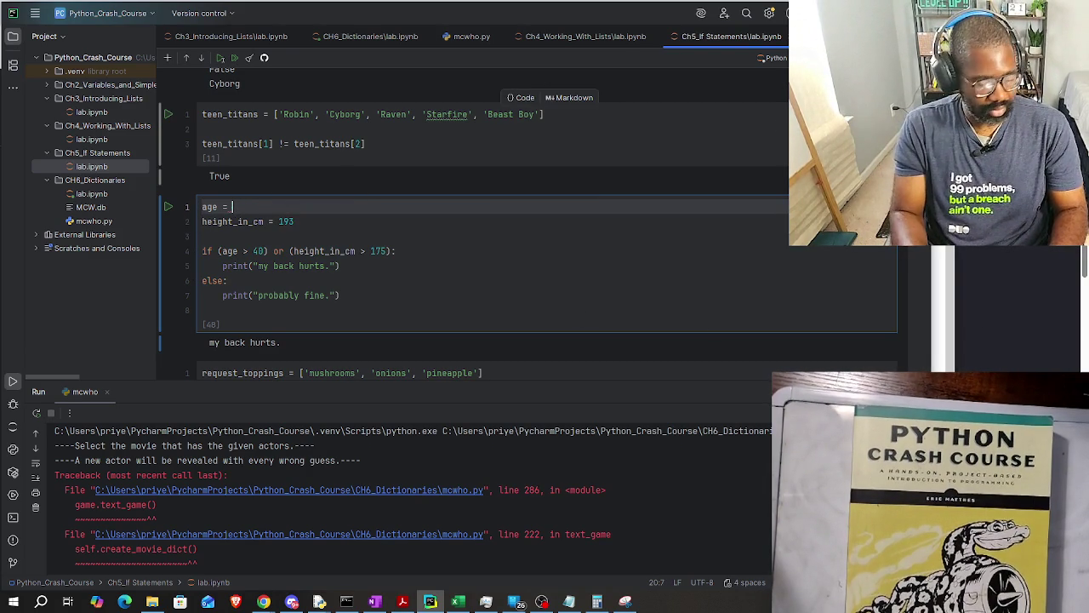
text(t)
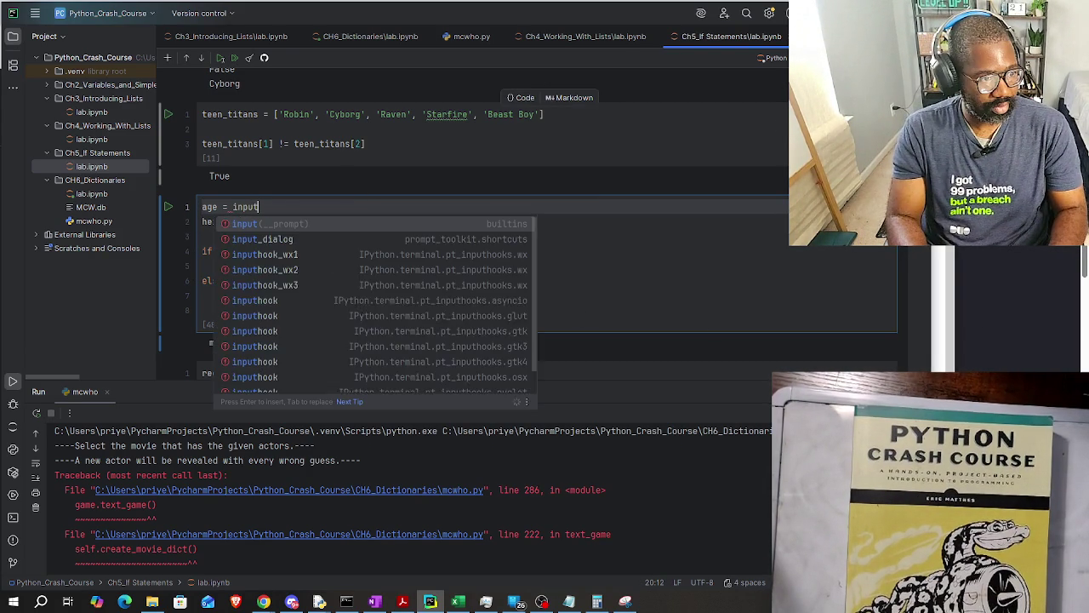
Get age and height_in_cm from input() prompts 'How old are you?' and 'How tall are you in centimeters'.
key(Return)
text(")
text(How old are )
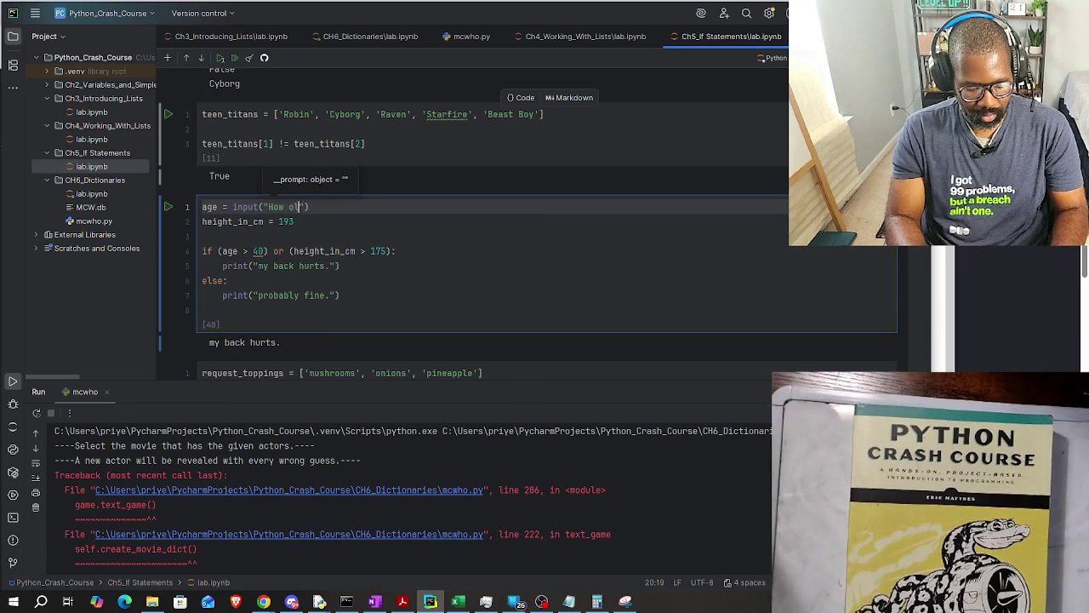
text(you?)
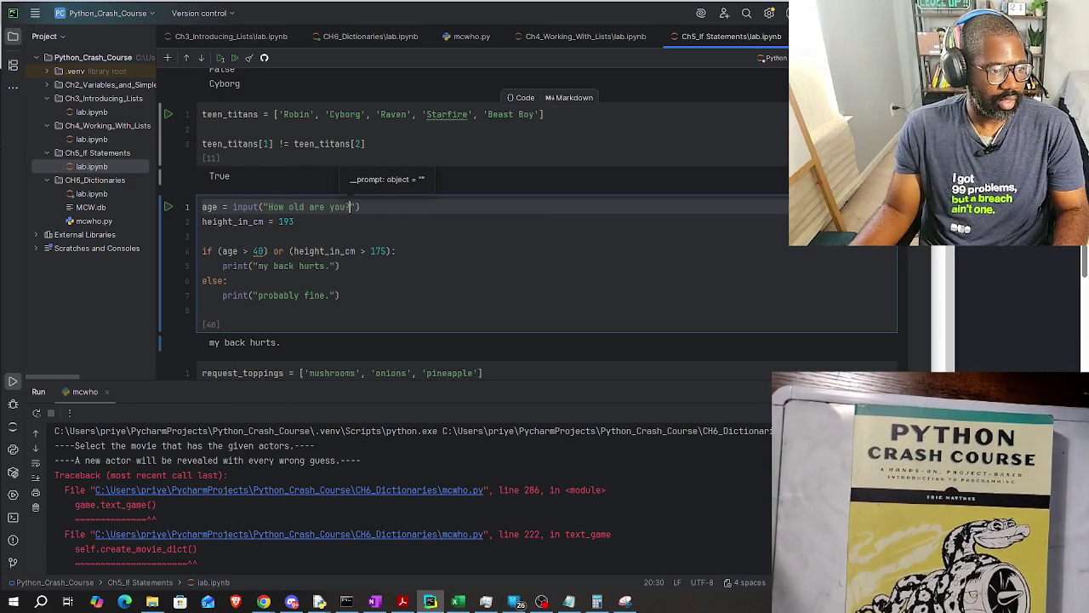
click(302, 221)
key(BackSpace)
key(BackSpace)
key(BackSpace)
text(put(")
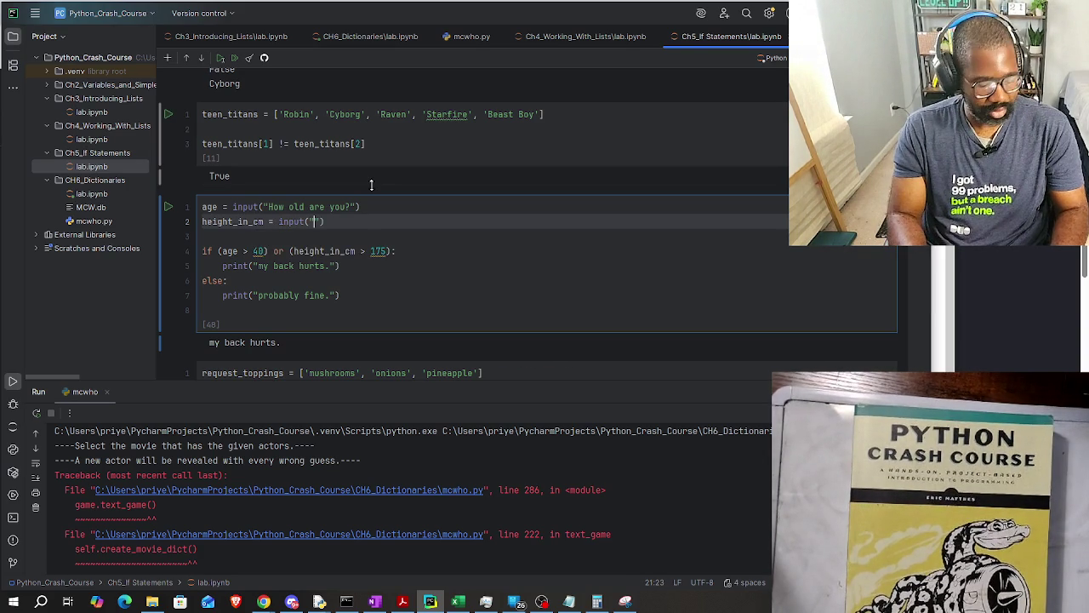
text(How tall are you in centimeters)
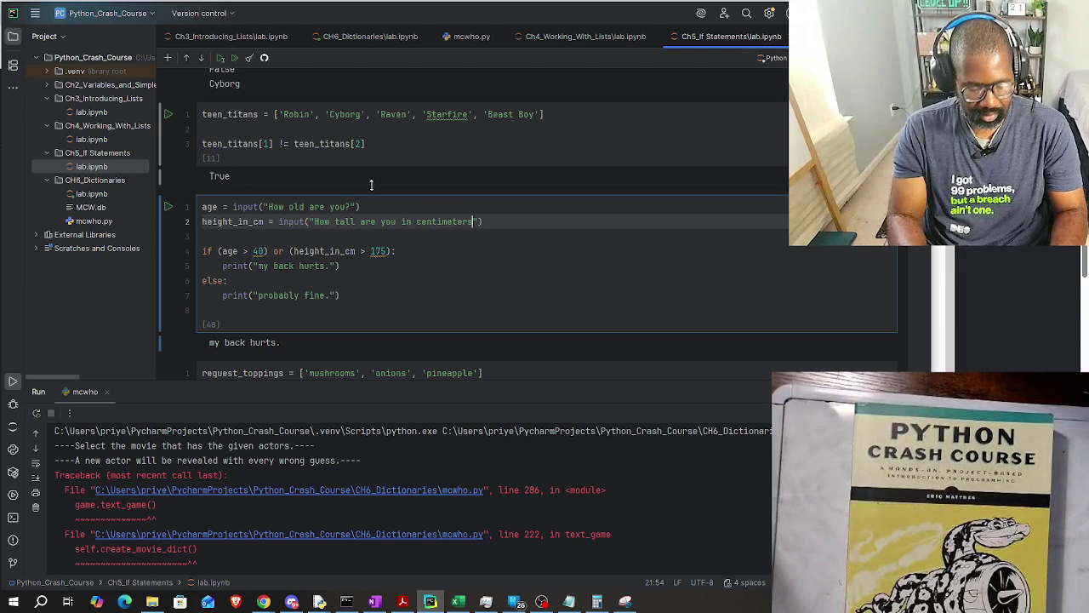
Add a first line name = input("What is your name?") and recheck the assignment snip.
click(203, 207)
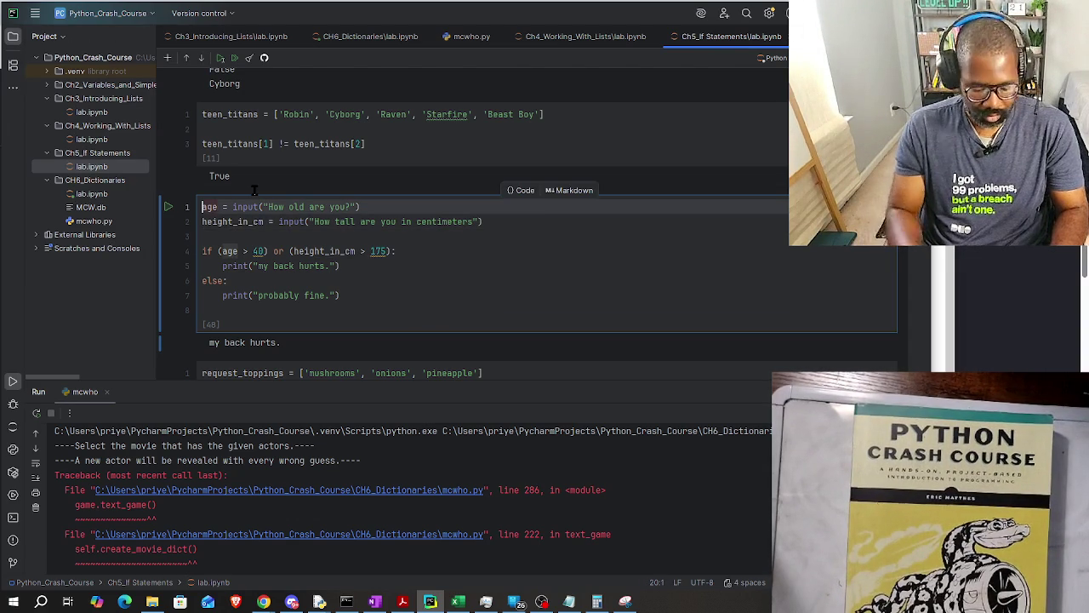
text(name )
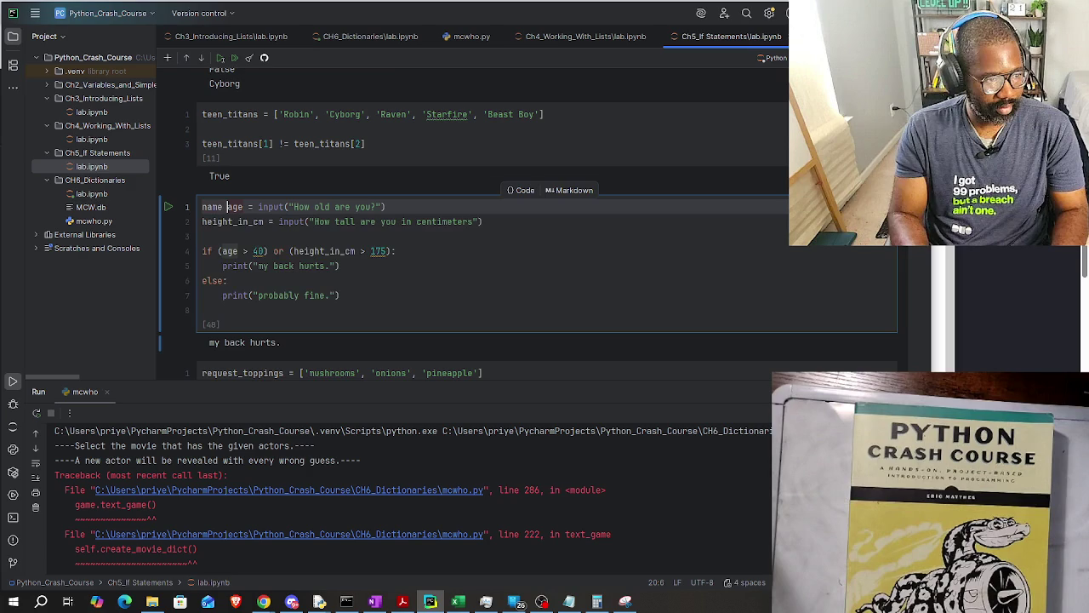
text(= \)
key(Return)
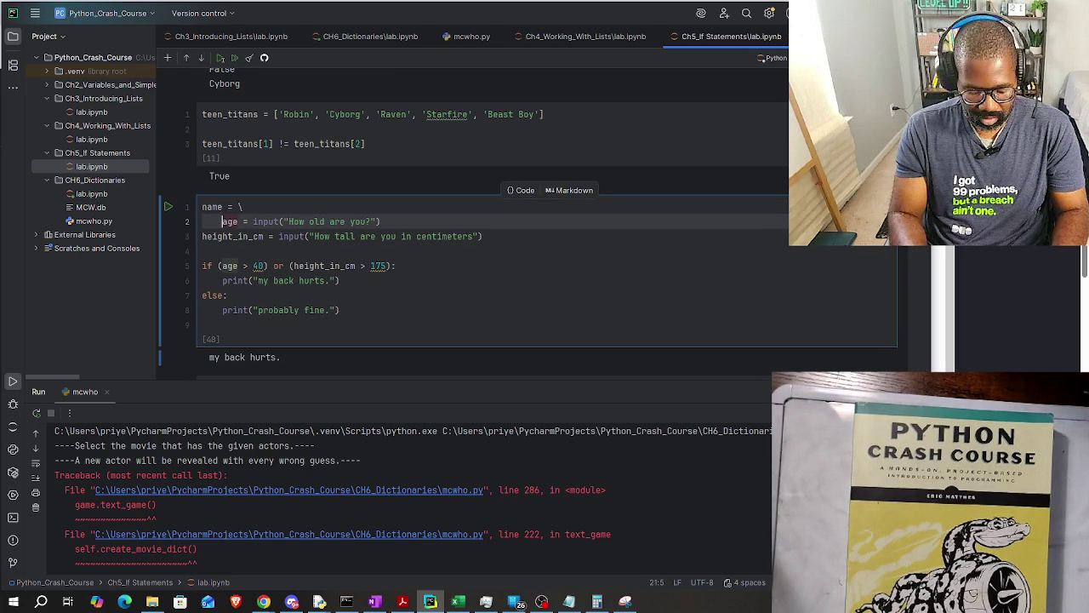
key(BackSpace)
click(243, 207)
key(BackSpace)
key(BackSpace)
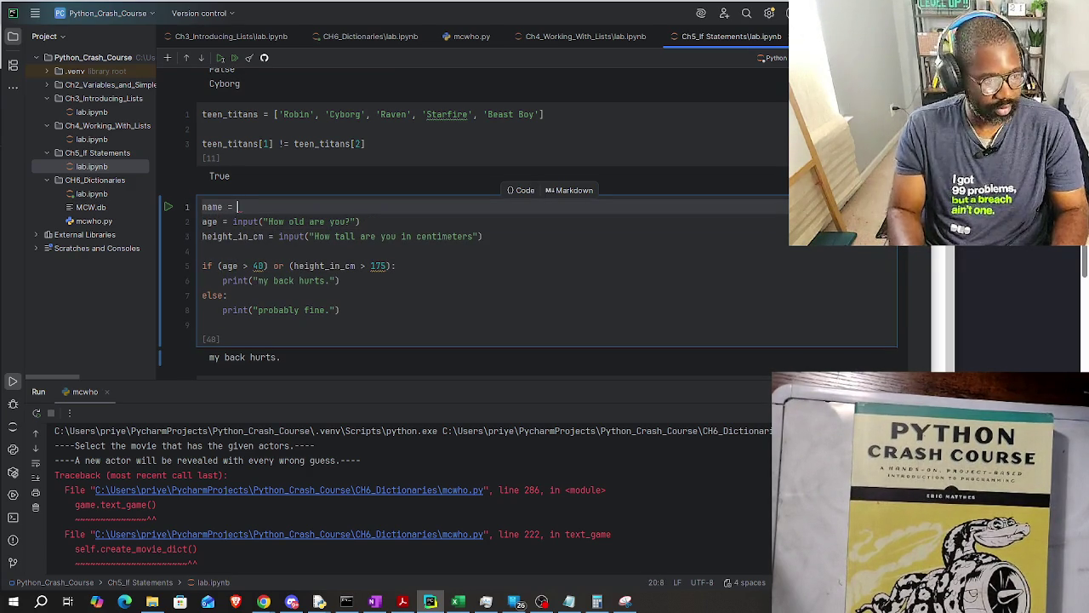
text(input()
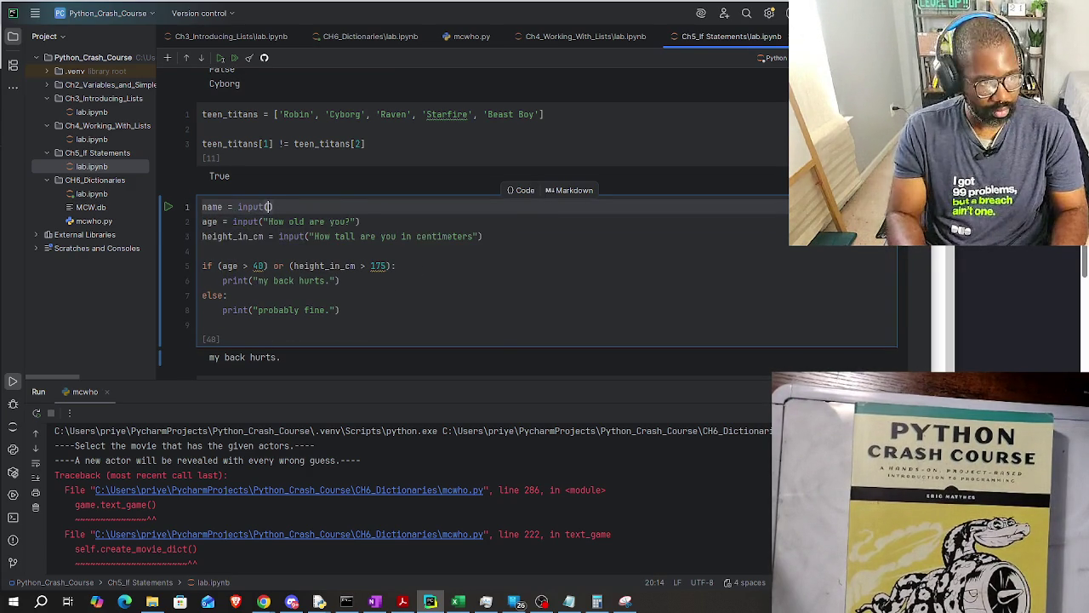
text("What is you)
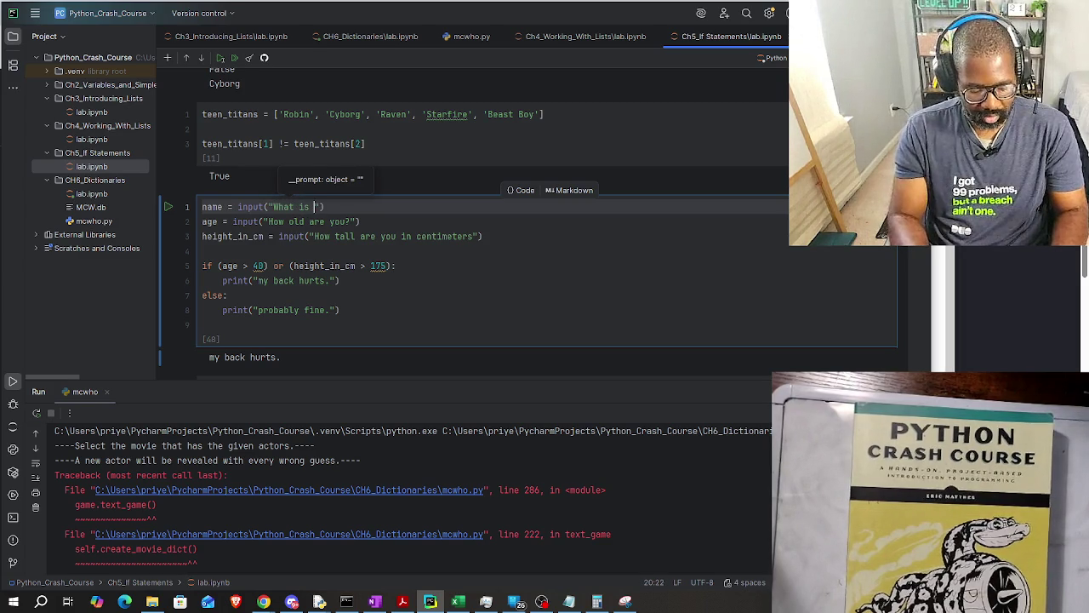
text(r name?")
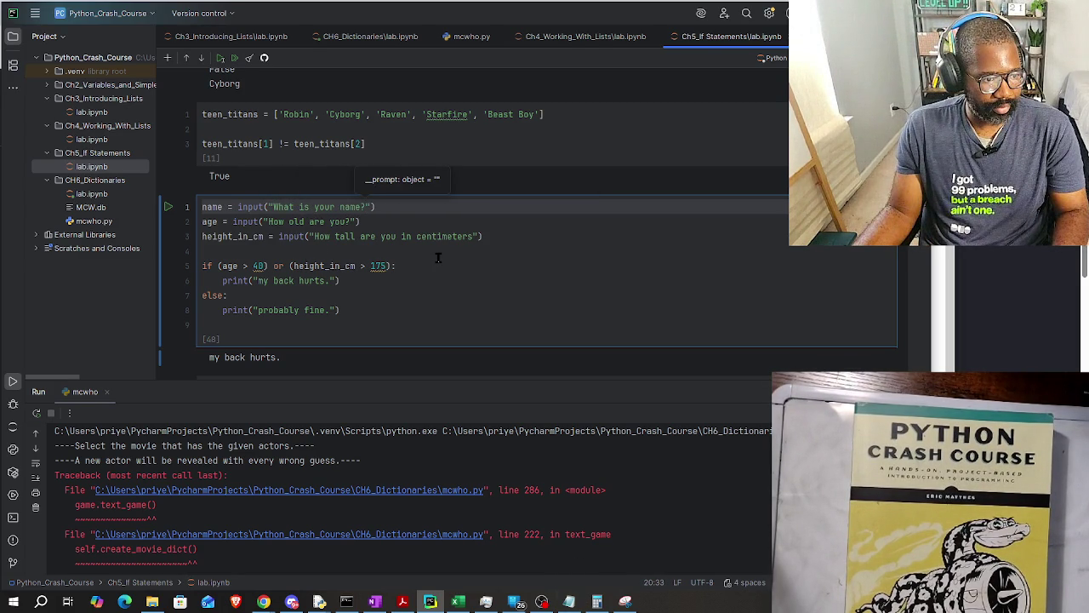
click(625, 601)
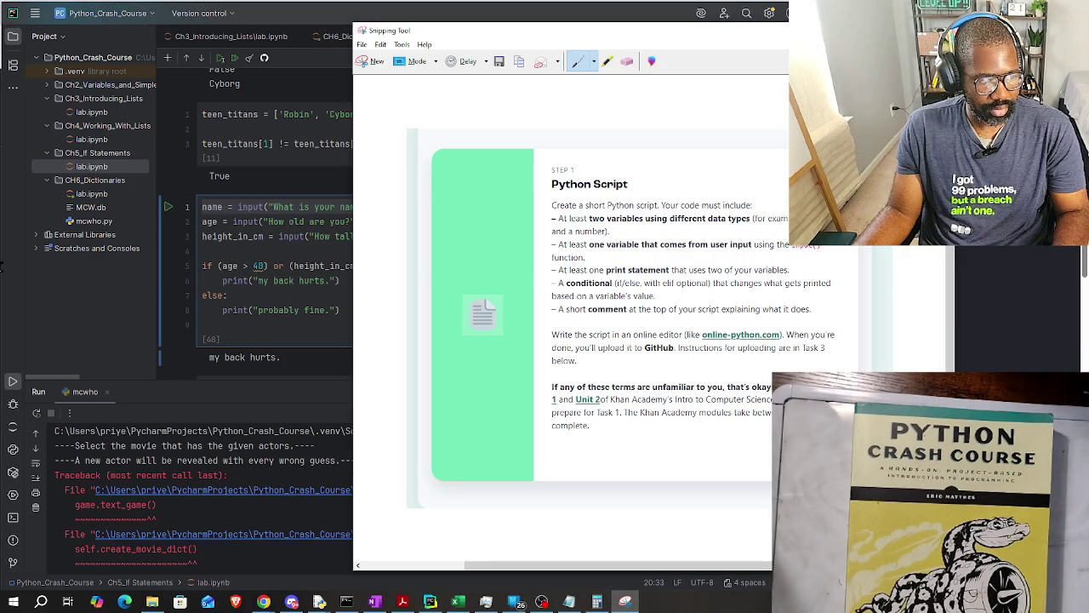
Begin the first print with f"Hello {name}, and delete the old 'my back hurts' wording.
click(266, 245)
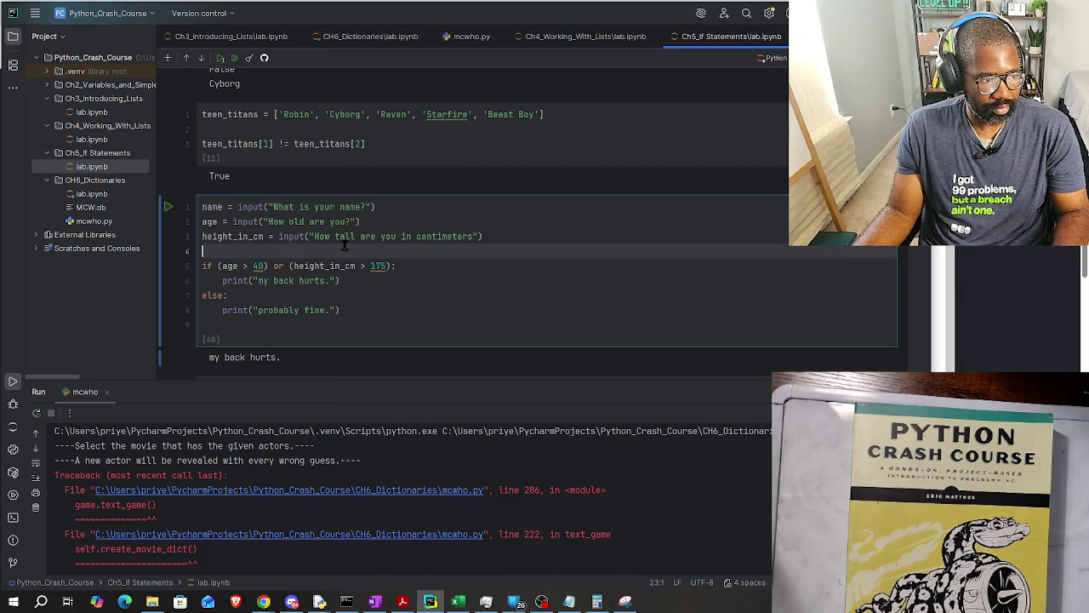
click(253, 281)
text(f")
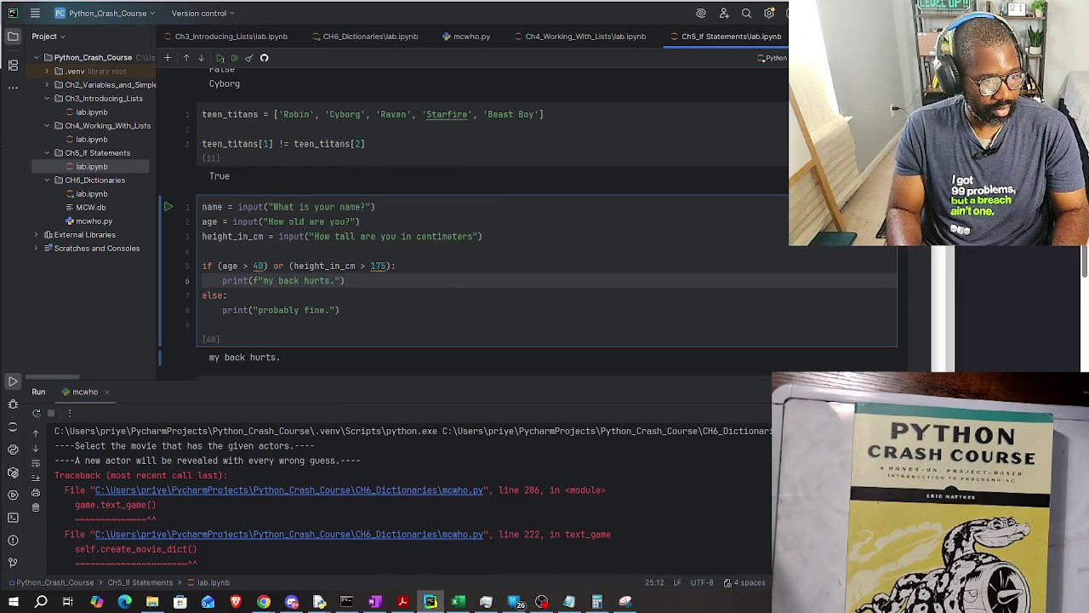
text(Hello )
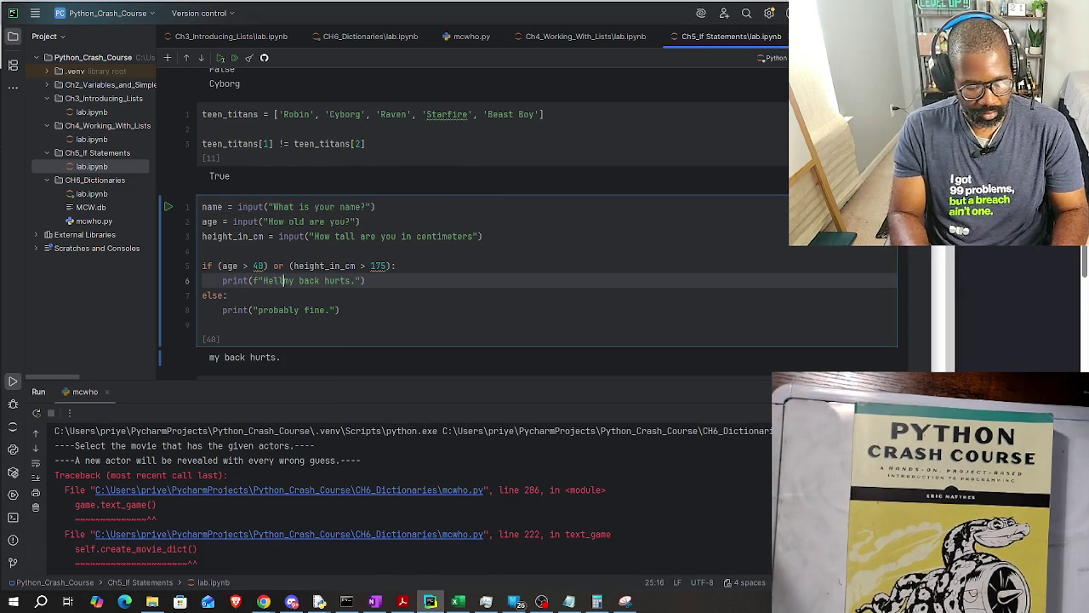
text({)
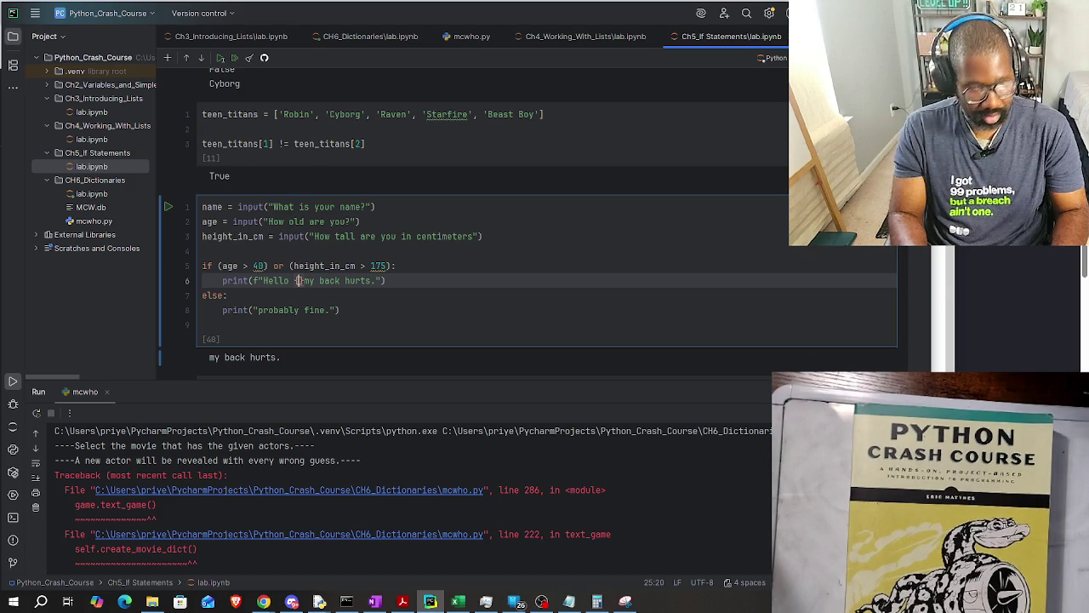
text(name})
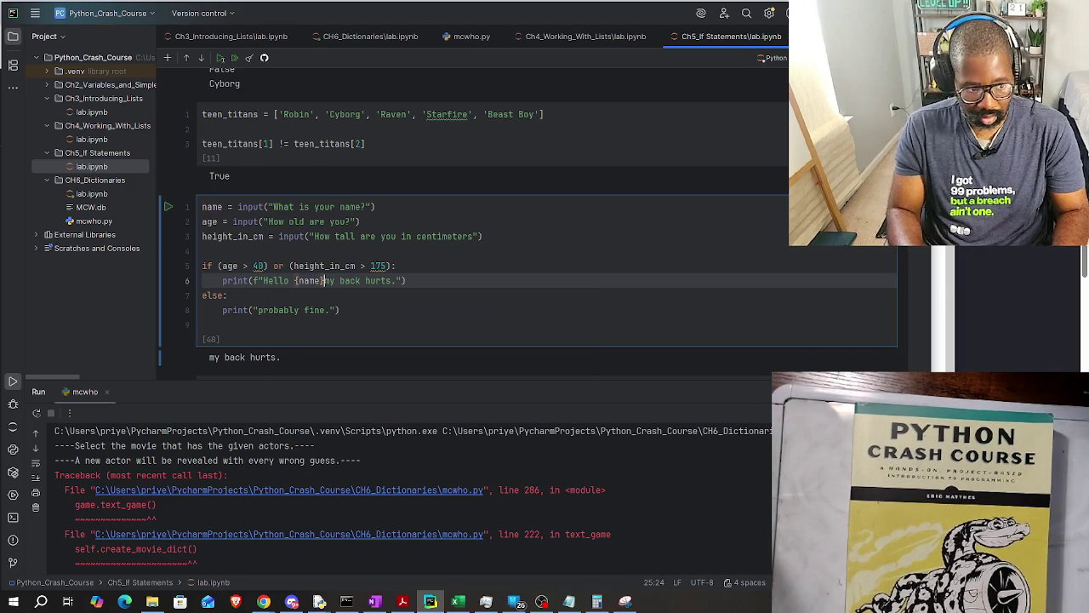
text(,)
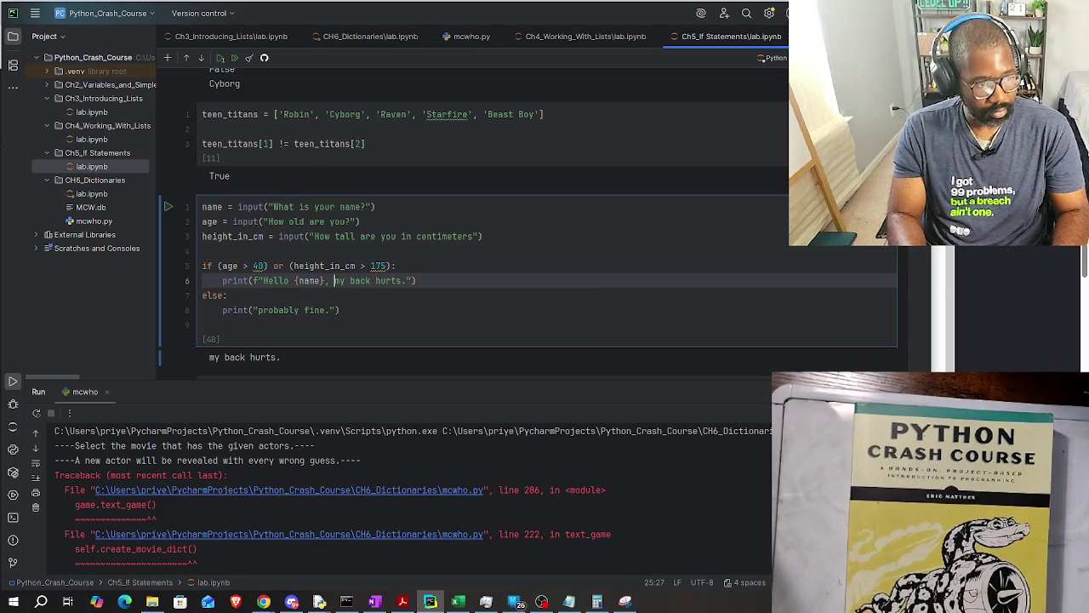
click(339, 279)
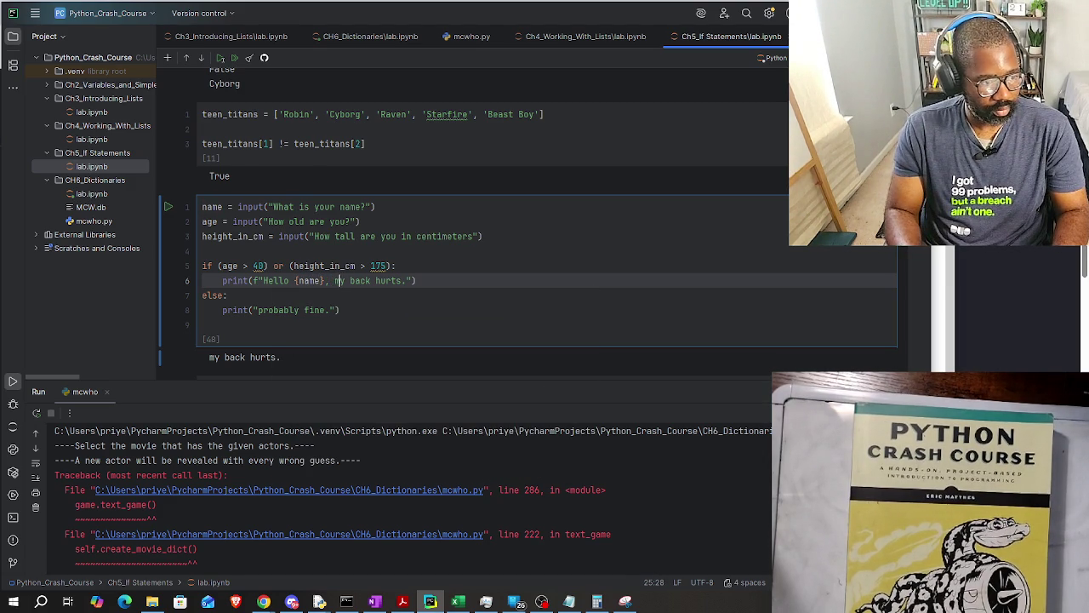
key(ctrl+BackSpace)
key(ctrl+BackSpace)
key(BackSpace)
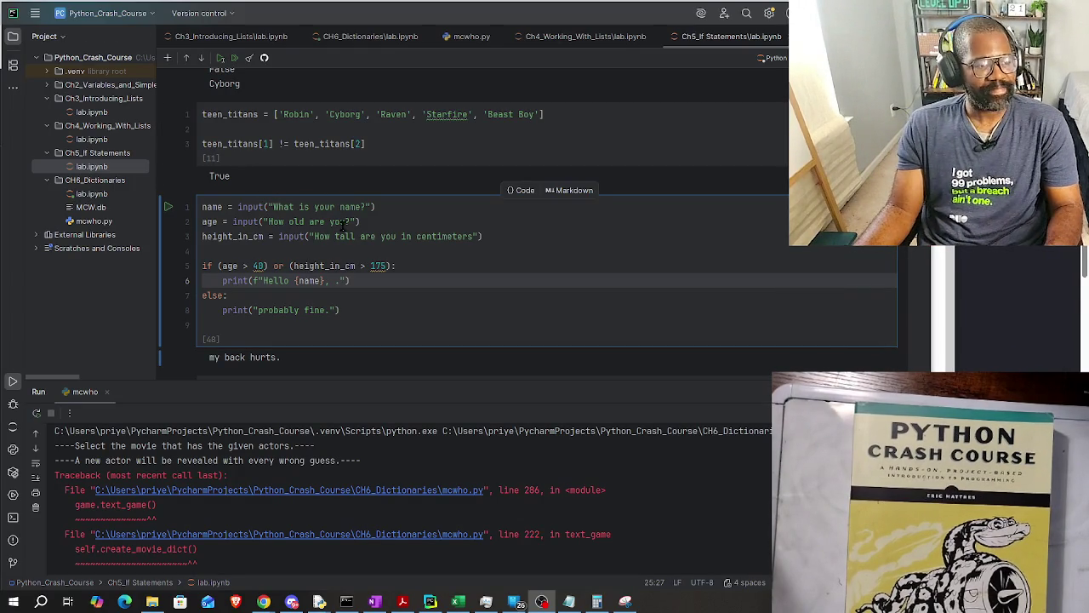
Add 'you should consider some flexibility exercises' to the if message and prefix the else message with f"Hello {name}.
click(332, 281)
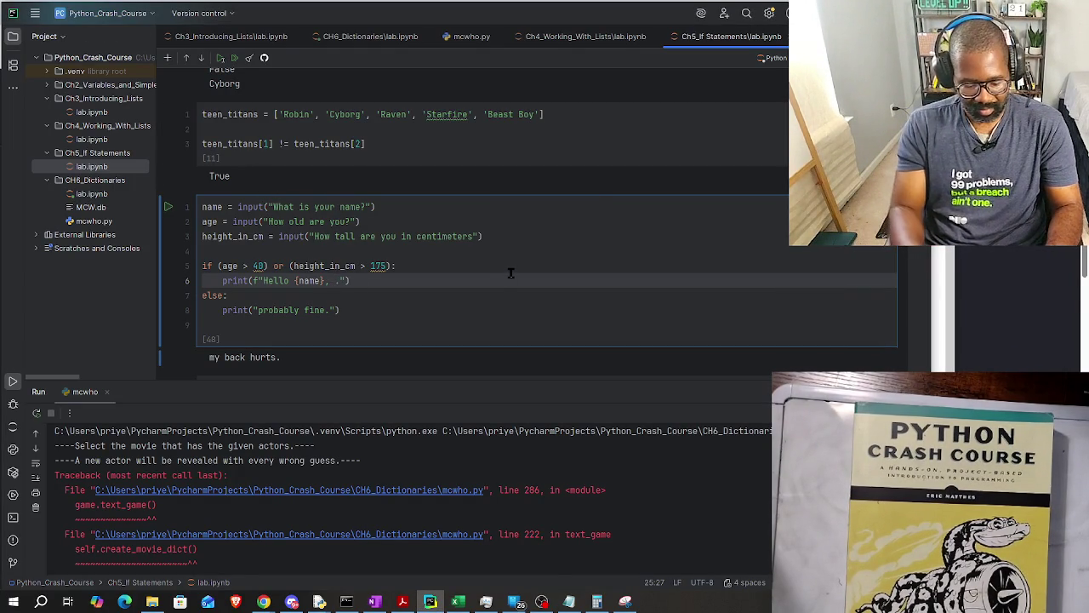
text(you shou)
text(ld)
text( conside)
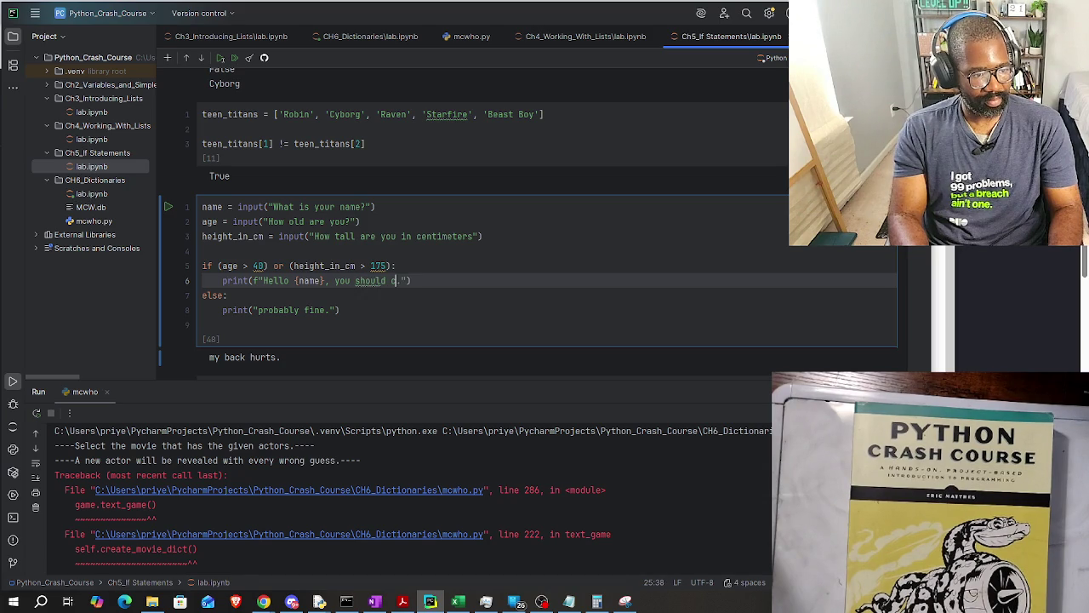
text(r some flex)
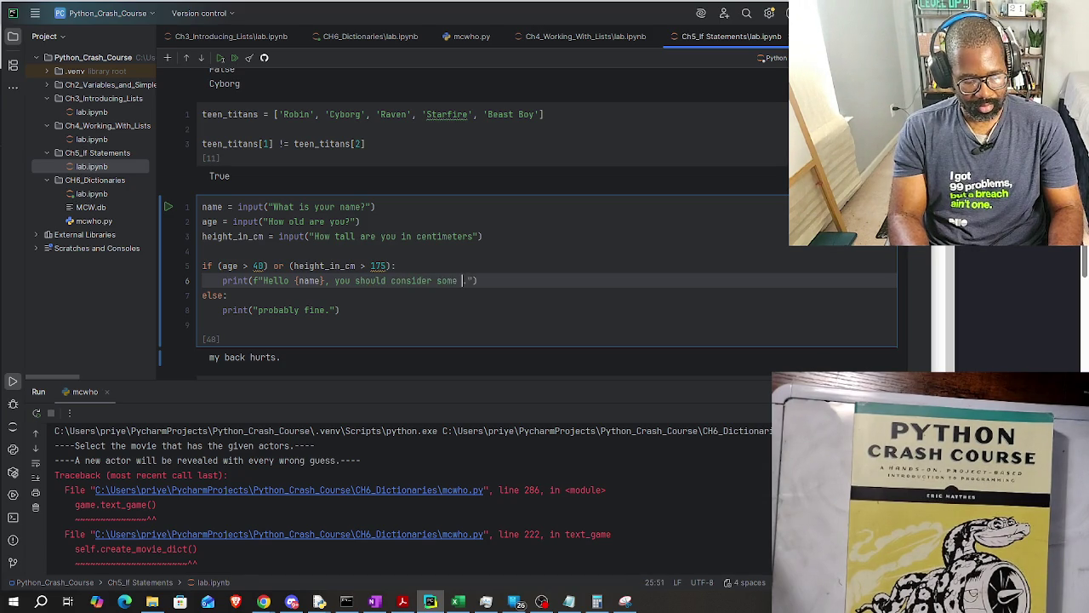
text(ibilty ex)
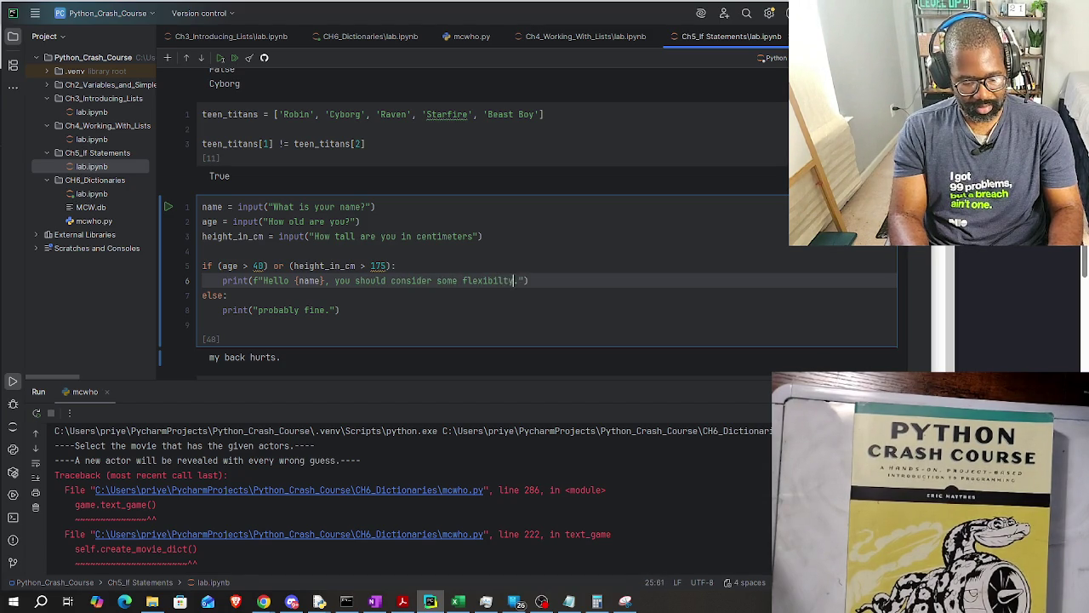
text(ercis)
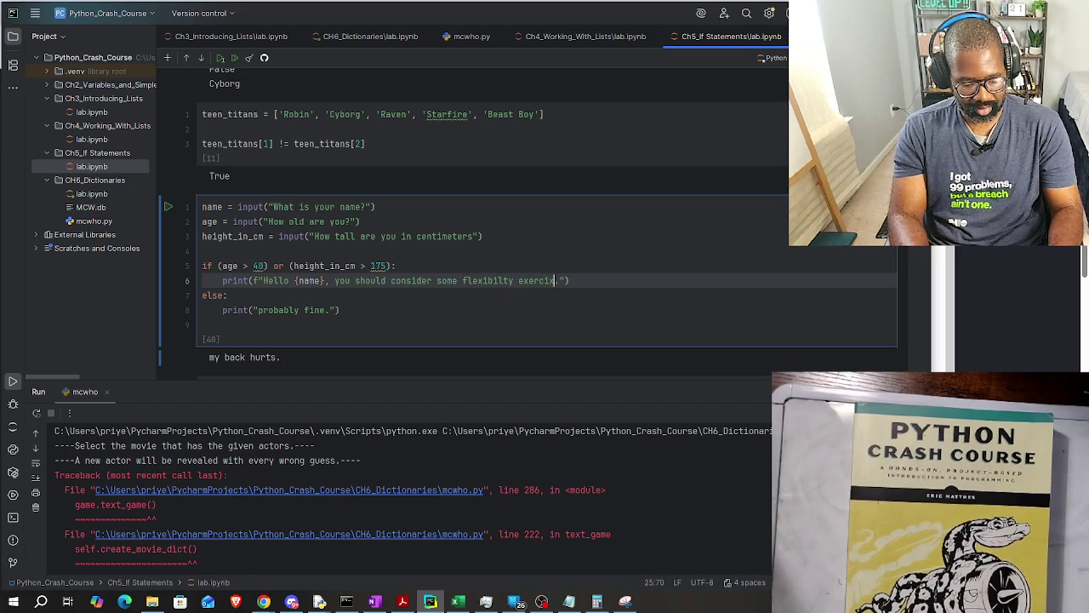
text(es)
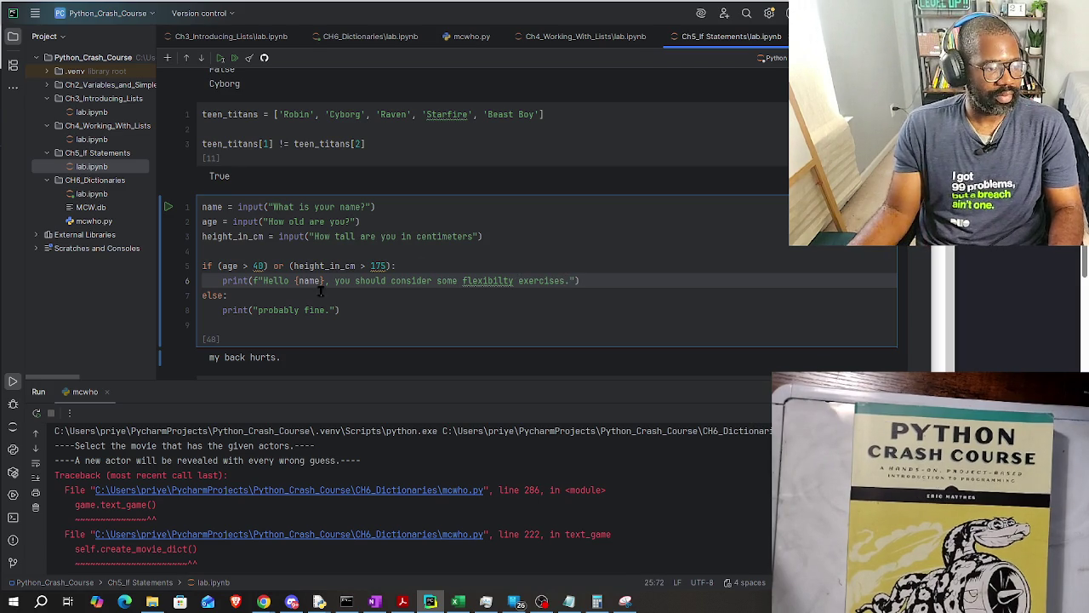
click(255, 322)
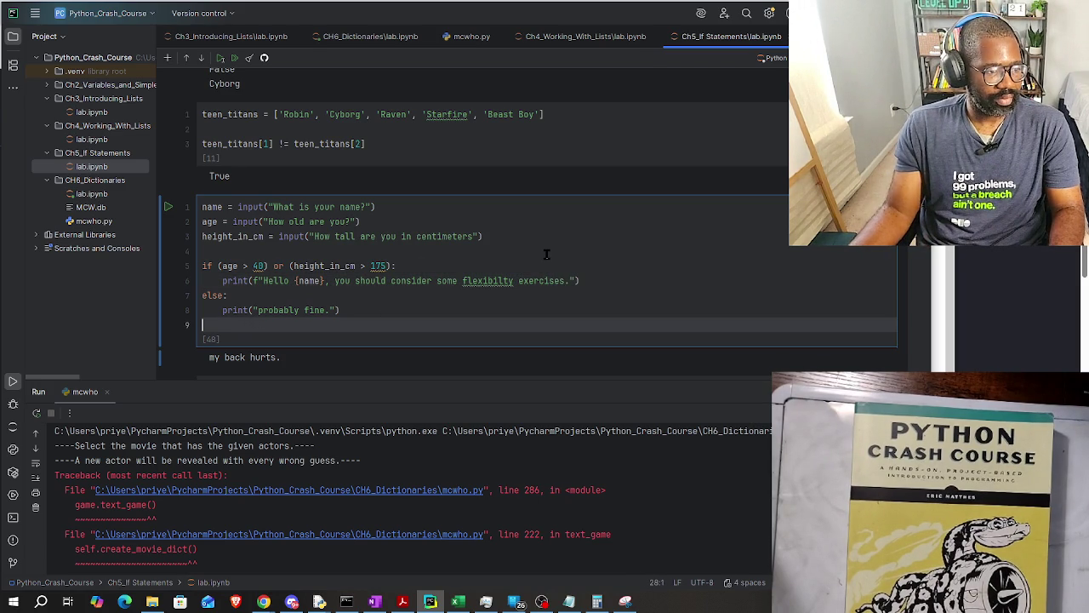
click(251, 310)
text(f)
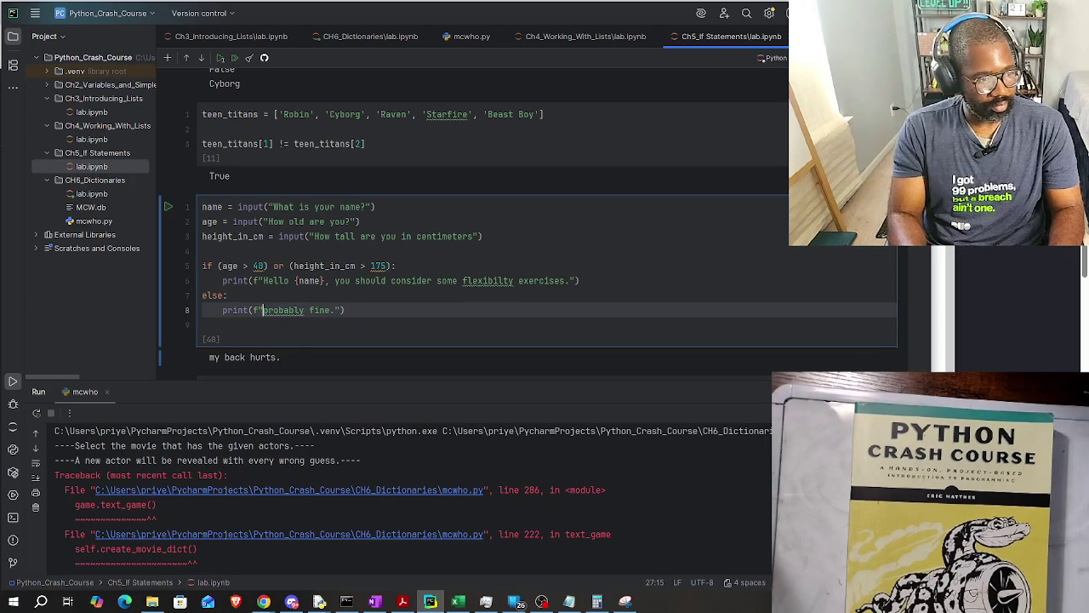
text( ello)
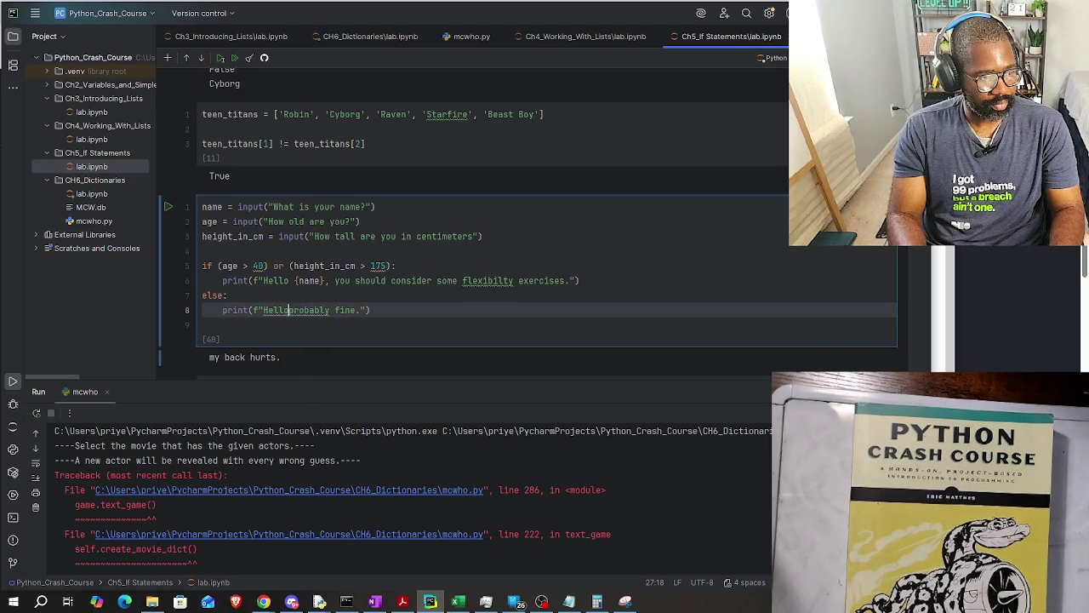
text( {na)
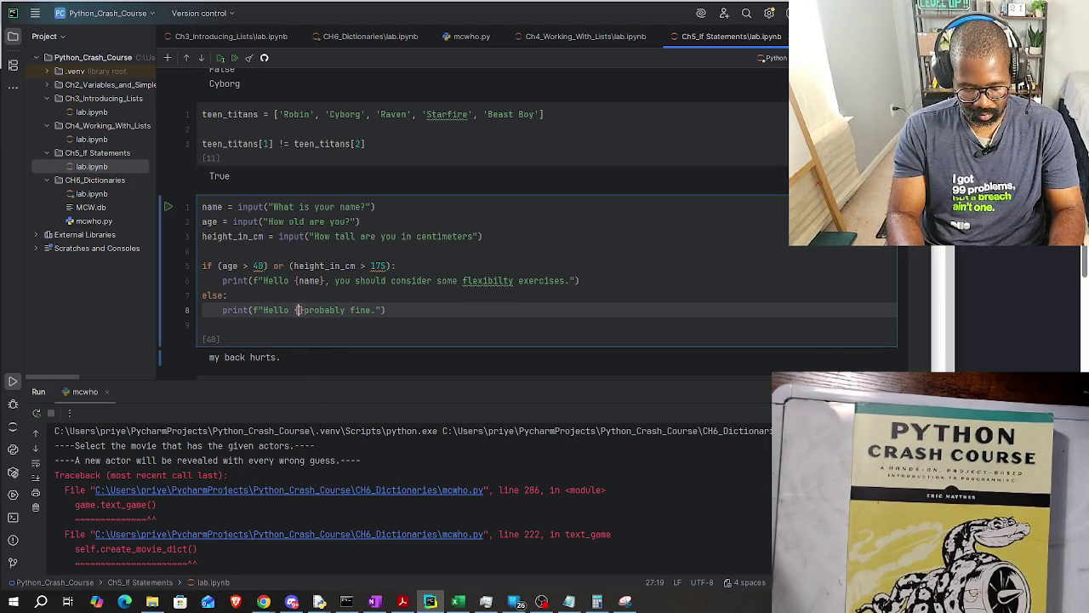
text(me)
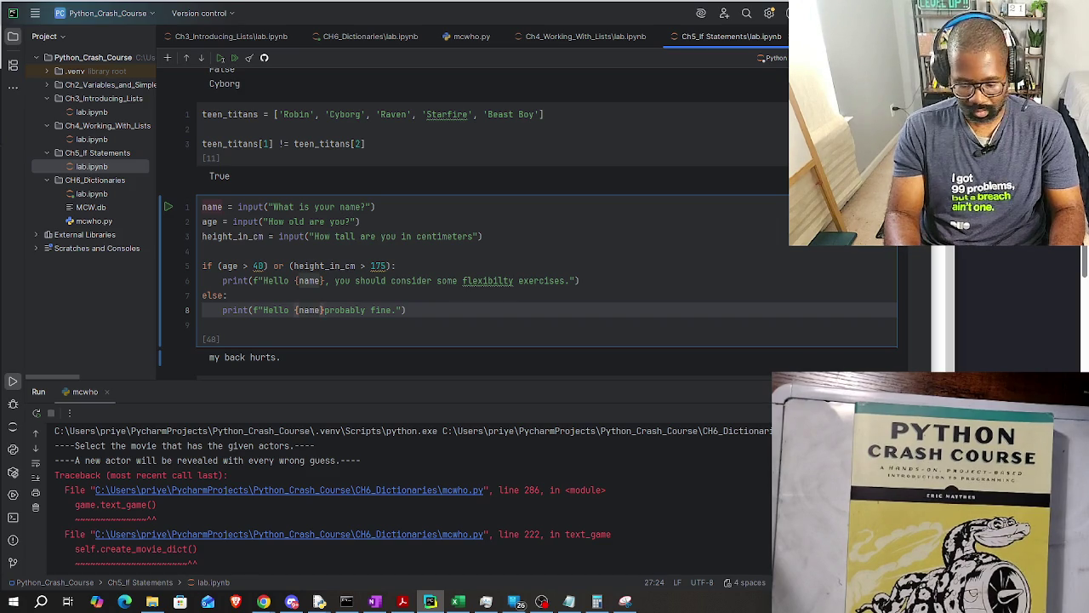
text(})
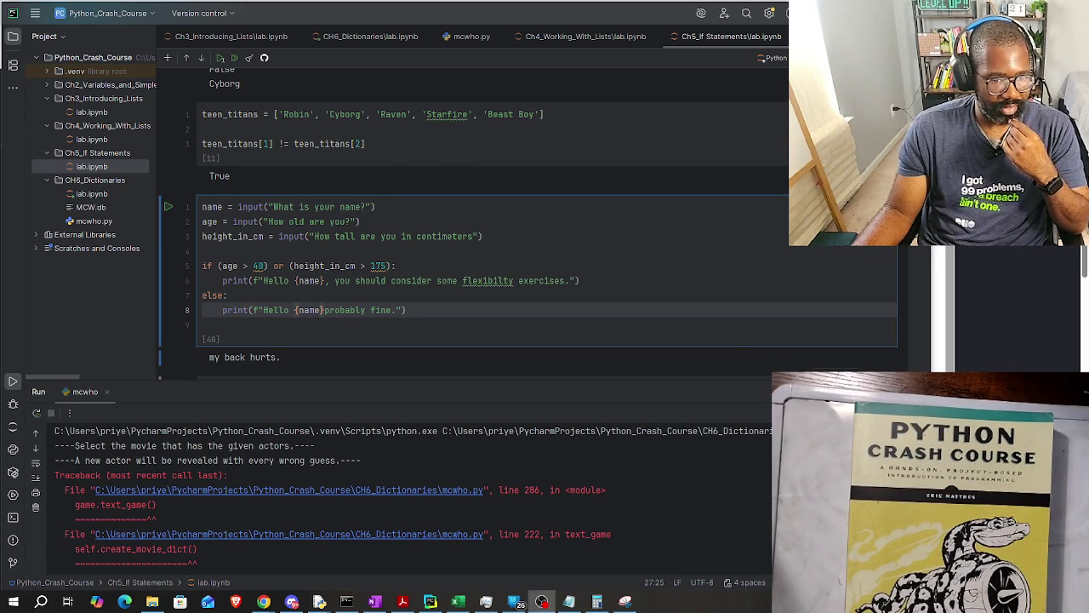
key(alt+Tab)
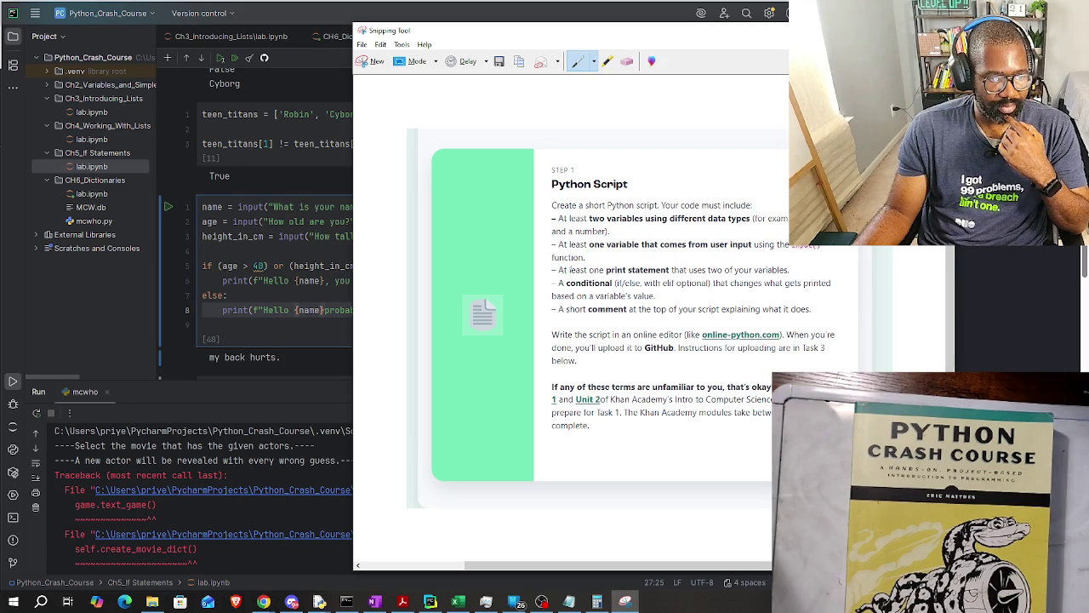
click(282, 295)
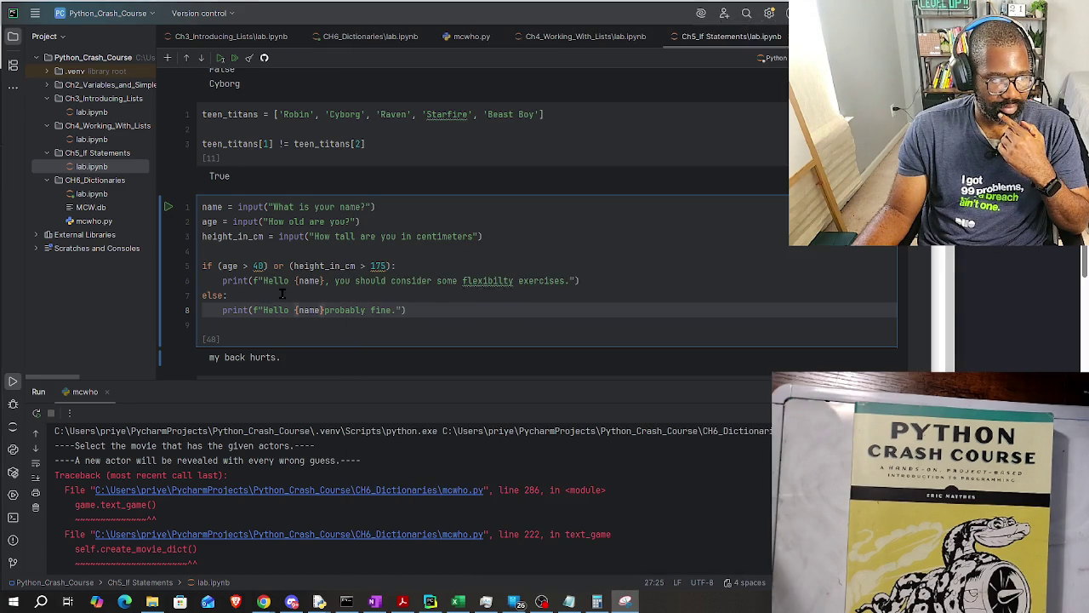
Extend the if message with 'given your age of {age} and height of {height_in_cm} cm,'.
click(324, 281)
text(, a)
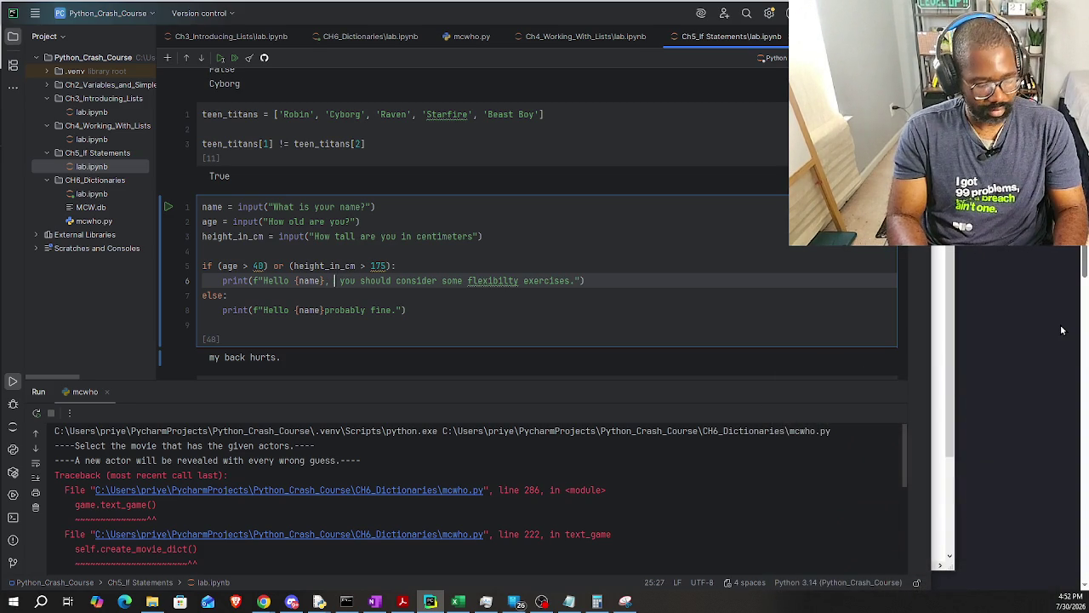
key(BackSpace)
text(give)
key(BackSpace)
text(en your a)
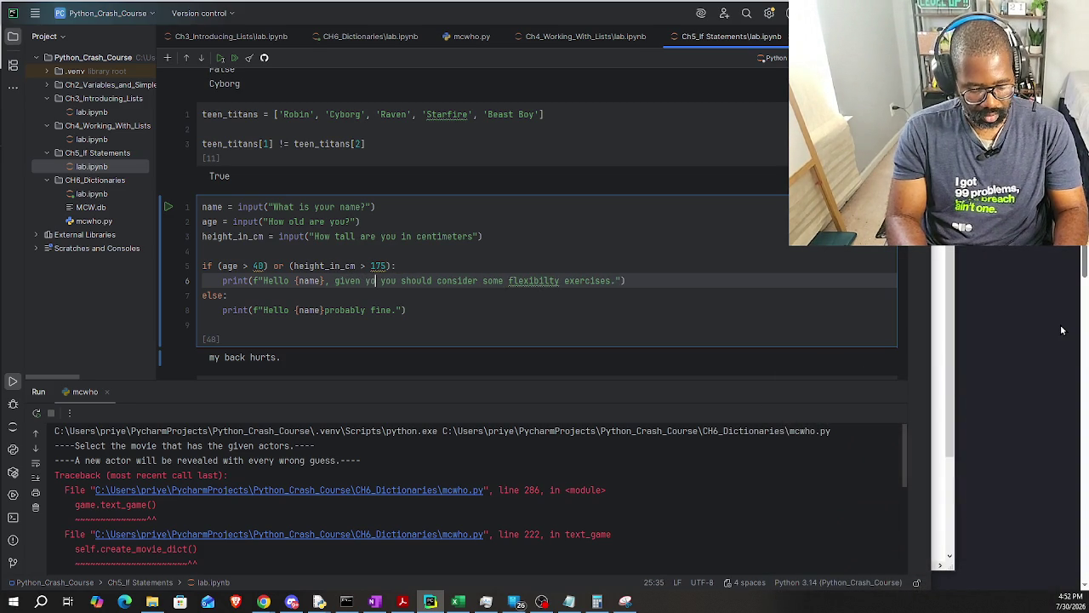
text(ge of )
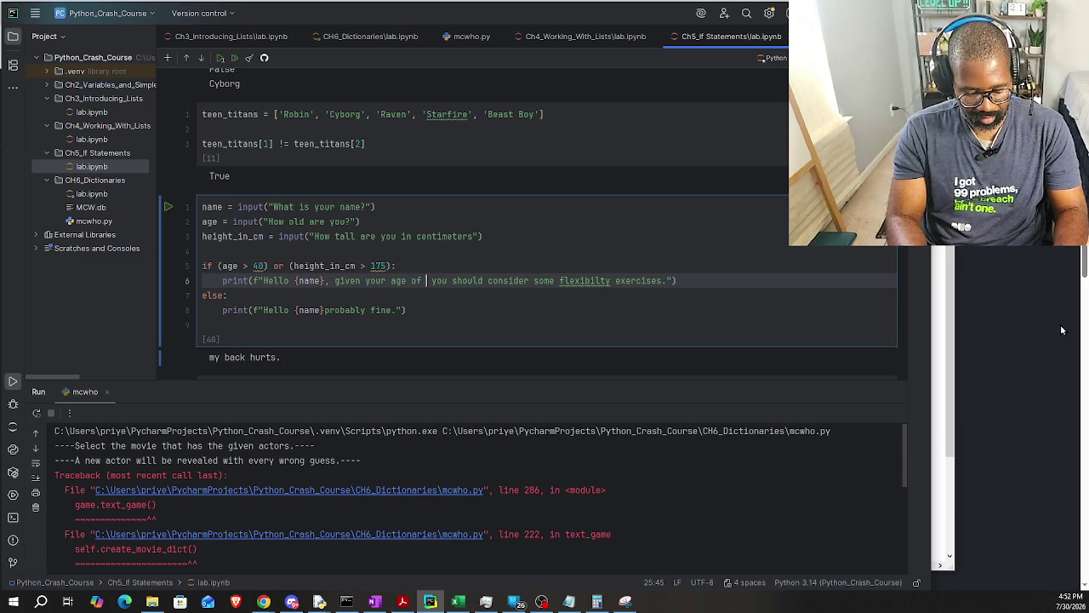
text({age})
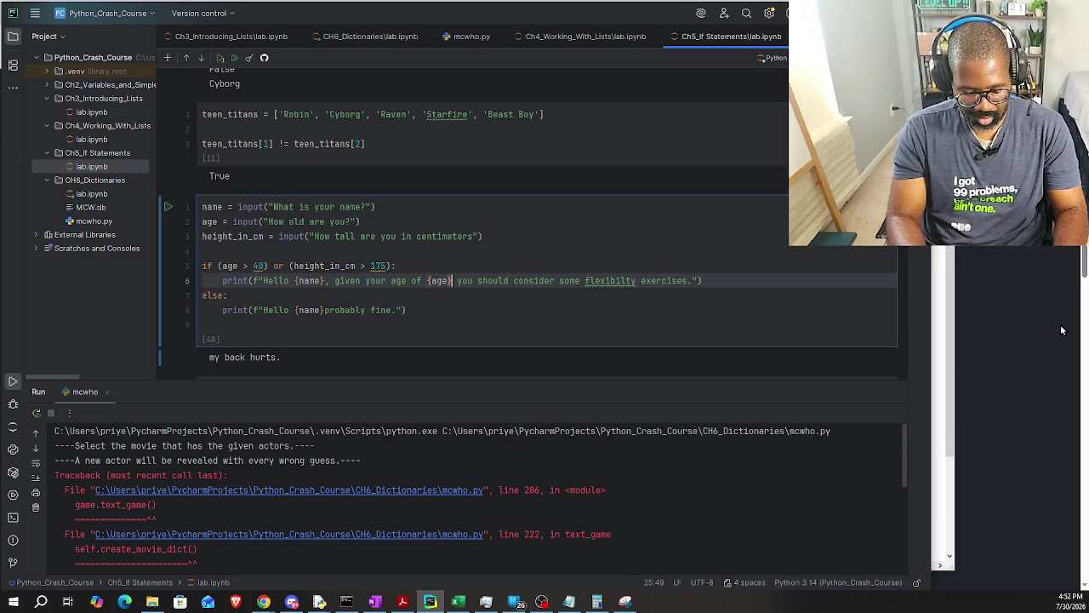
text( and height o)
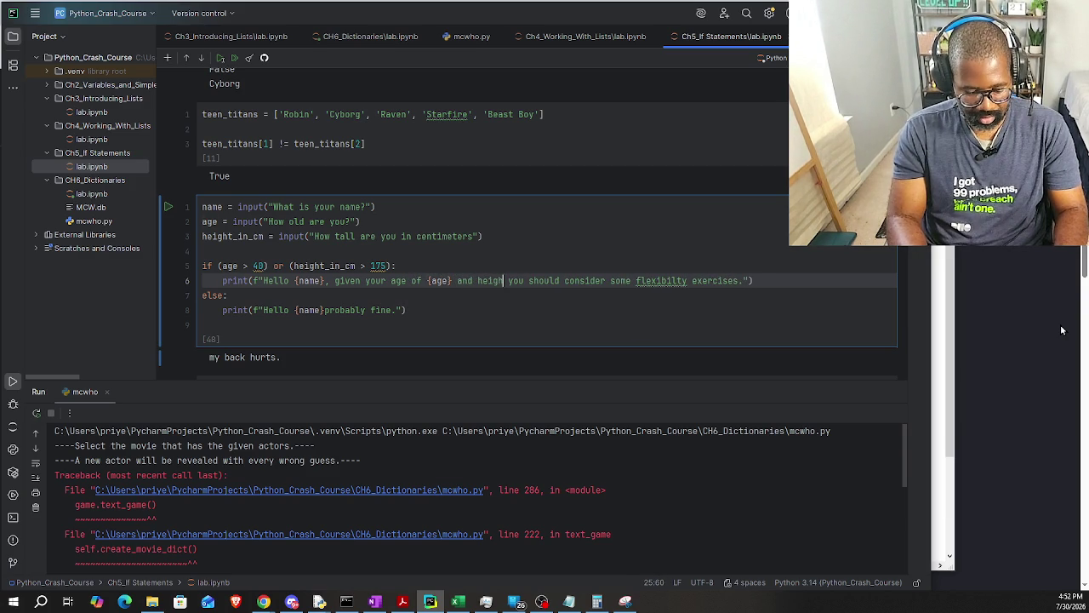
text(f {cen)
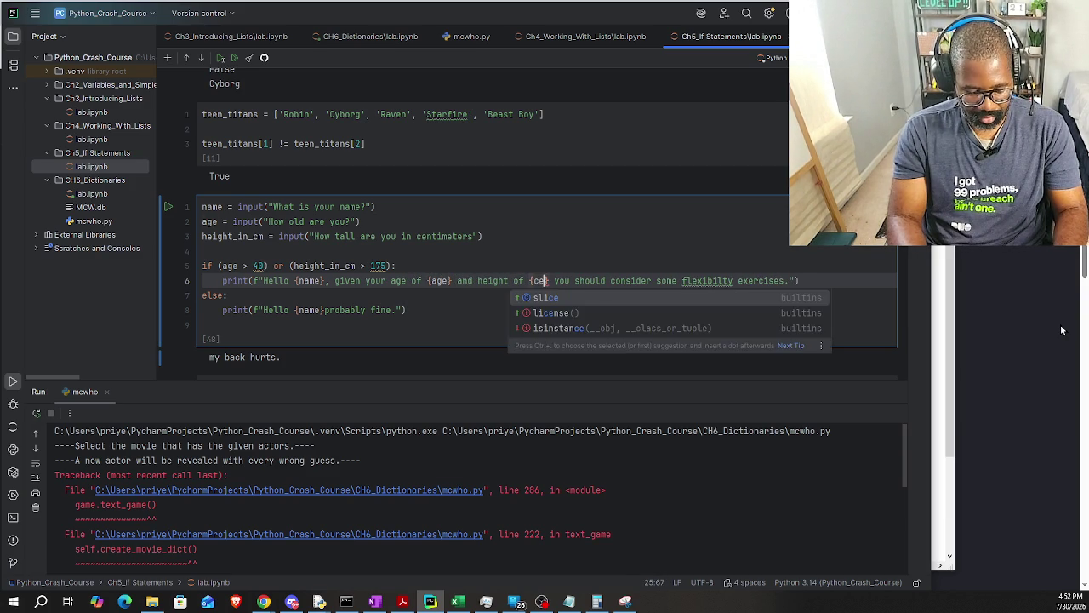
key(BackSpace)
key(BackSpace)
key(BackSpace)
text(hei)
key(Return)
key(Right)
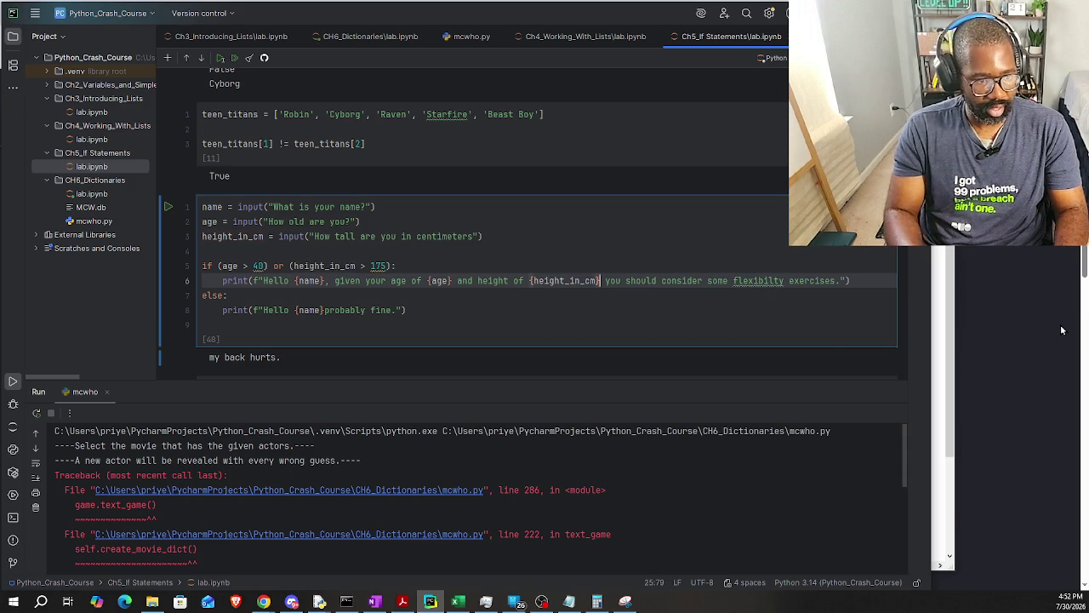
text(cm,)
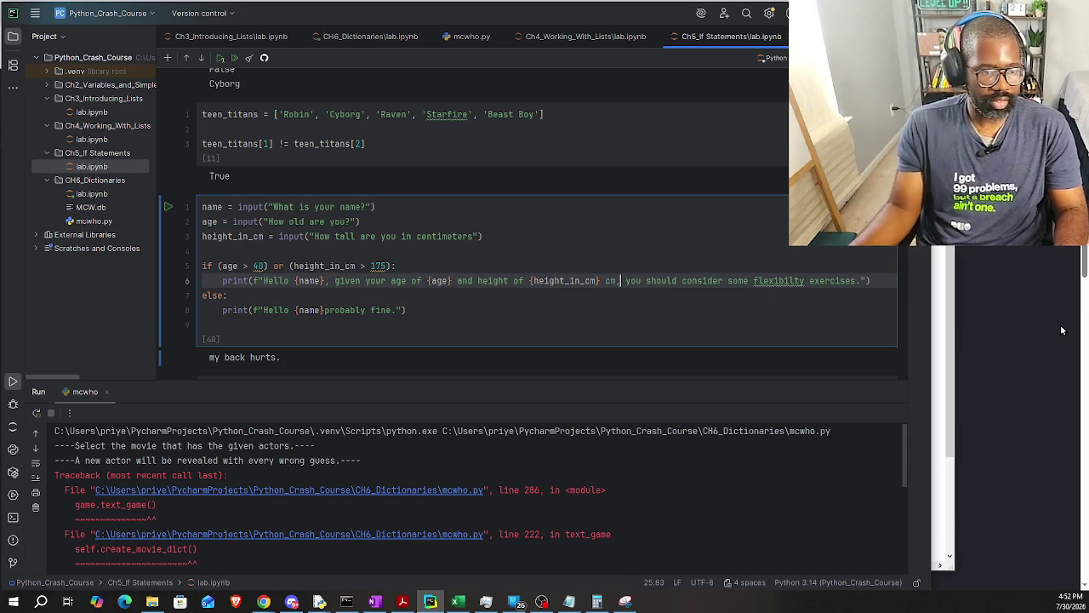
Apply the spelling quick-fix so 'flexibility' is spelled correctly.
mouse_move(774, 288)
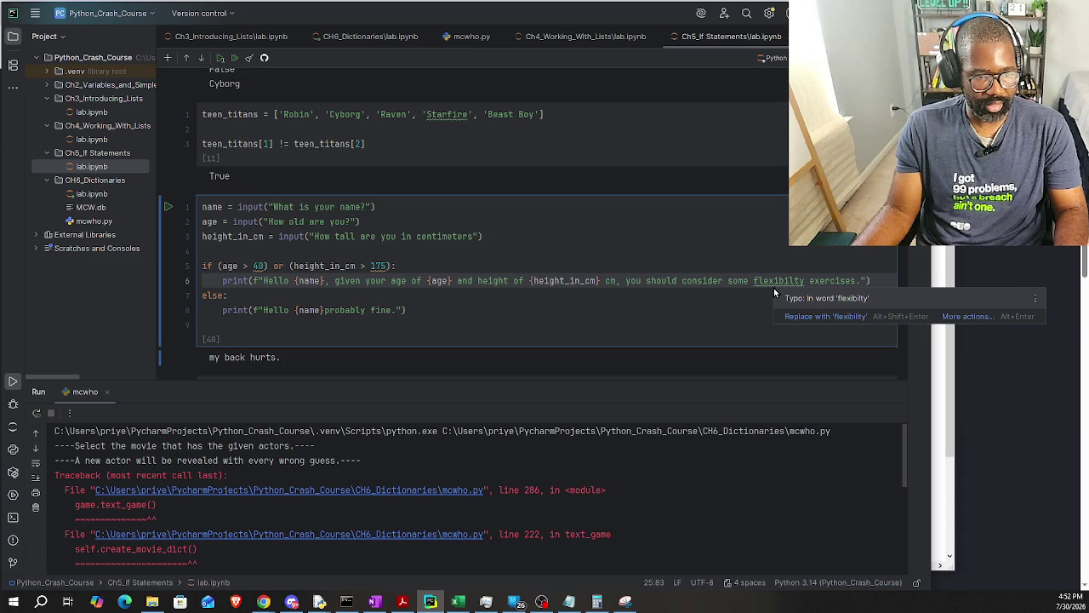
click(791, 317)
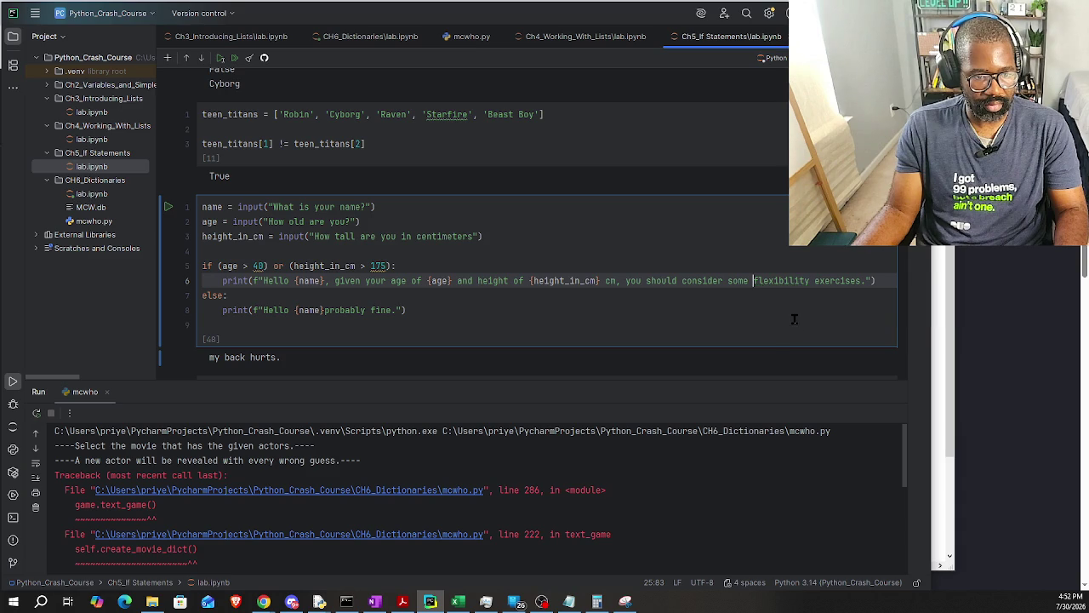
click(323, 311)
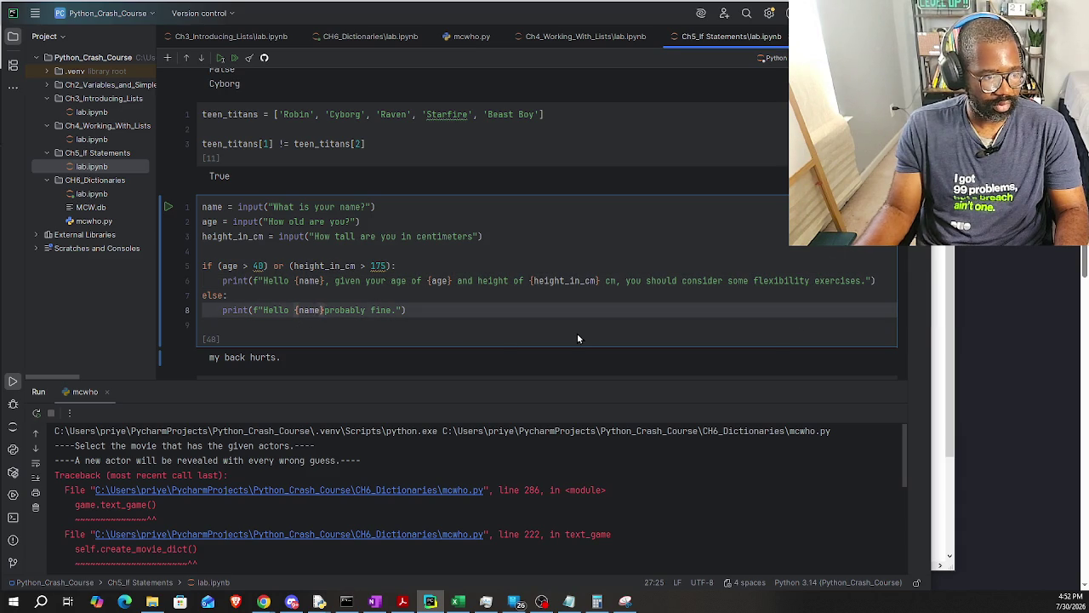
Insert ', you're' so the else prints 'Hello {name}, you're probably fine.' after checking the assignment.
text(,)
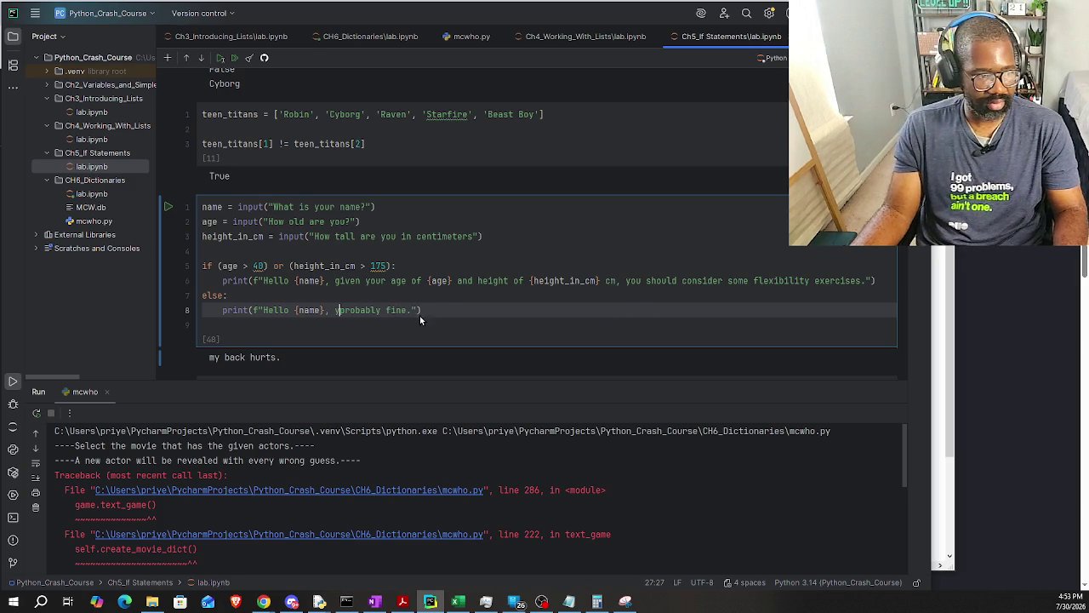
text(you're)
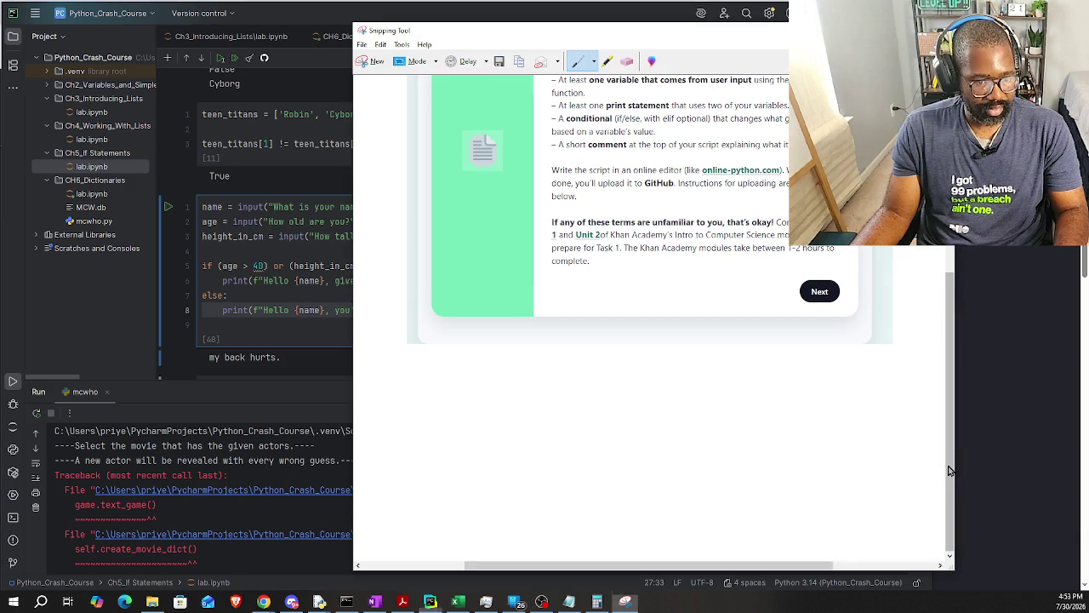
key(alt+Tab)
scroll(526, 131, up, 2)
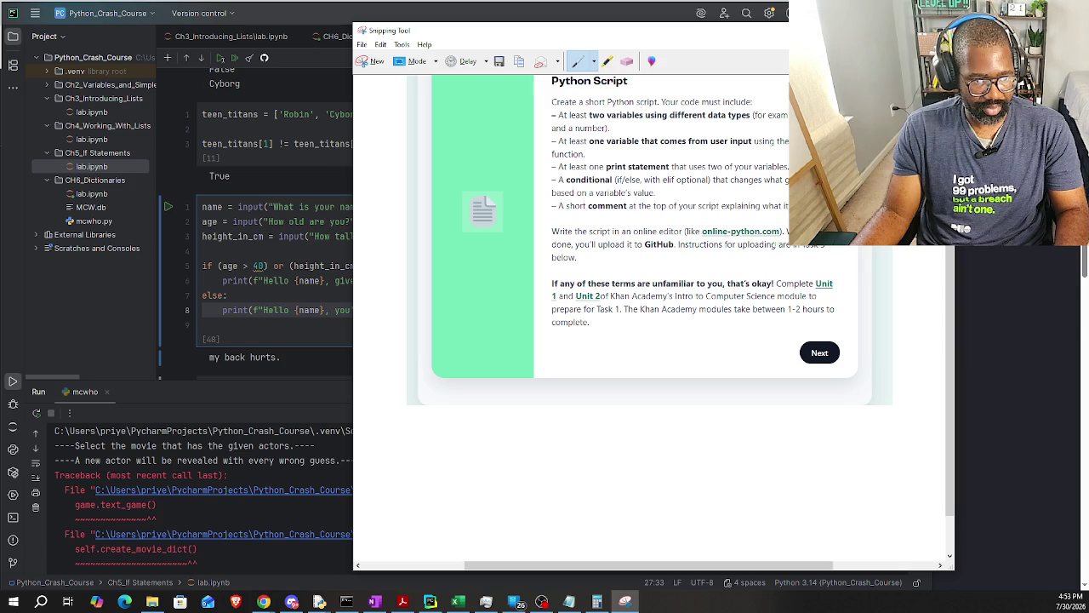
click(758, 36)
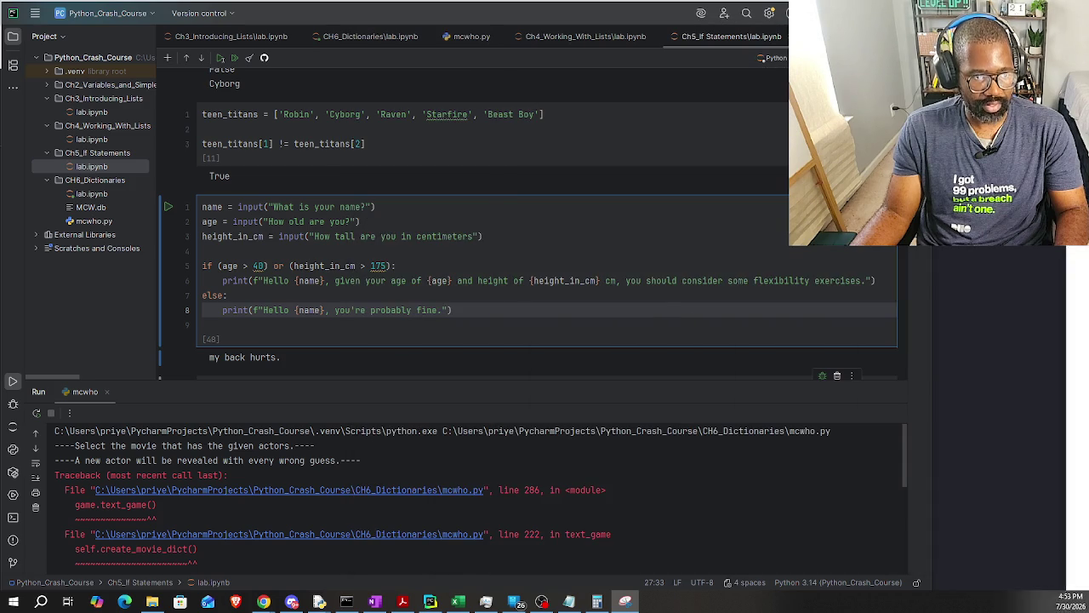
click(206, 207)
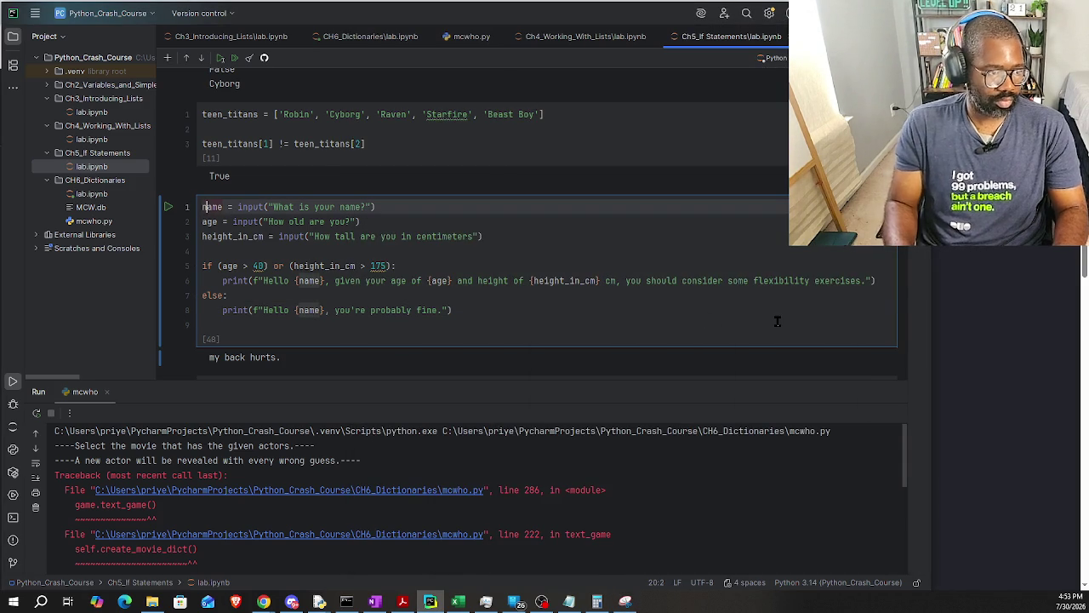
Add a new top comment line starting '#determine if'.
key(Return)
key(Up)
text(#determine if)
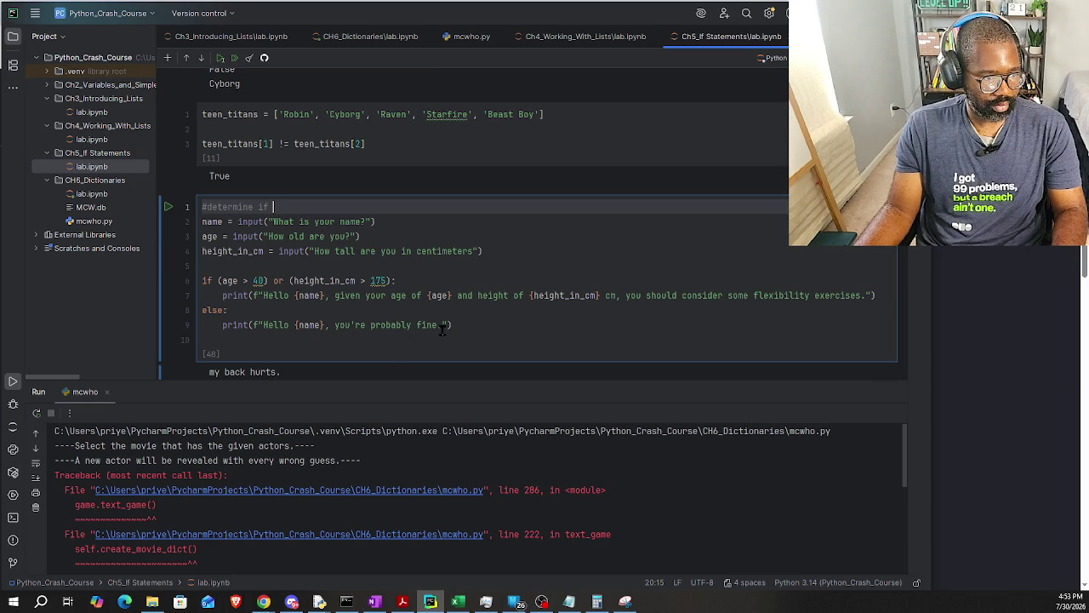
Change the else message ending to 'its not to early to stretch'.
click(438, 325)
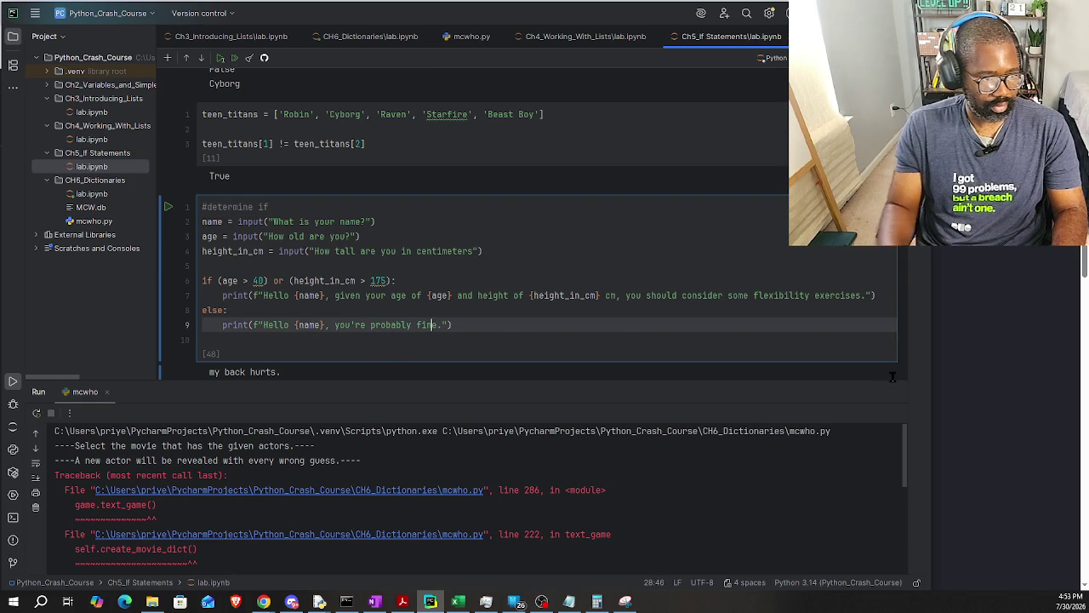
key(BackSpace)
key(BackSpace)
key(BackSpace)
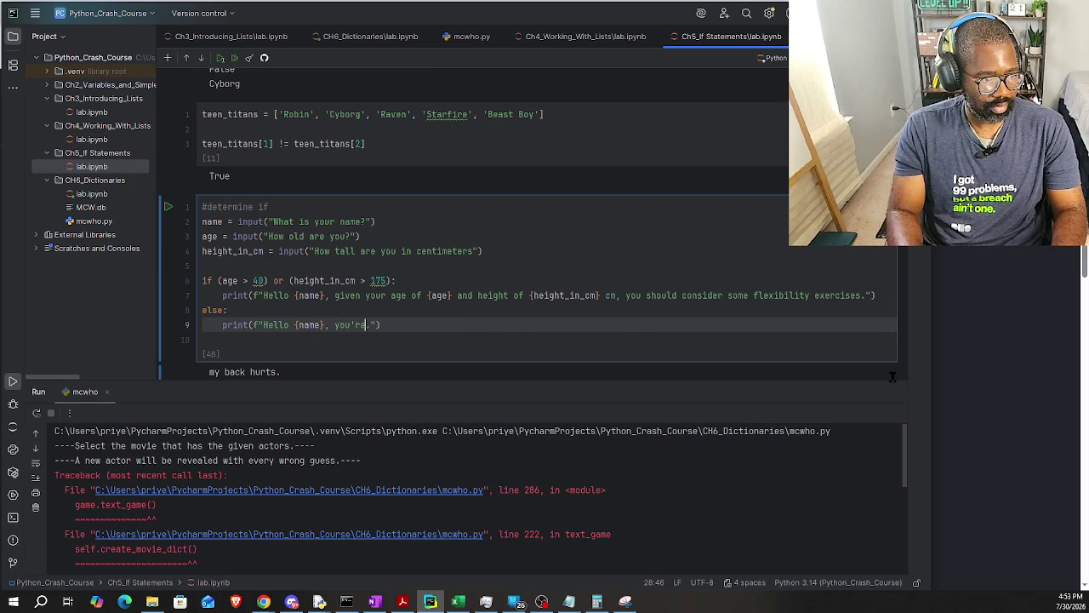
key(BackSpace)
key(BackSpace)
key(BackSpace)
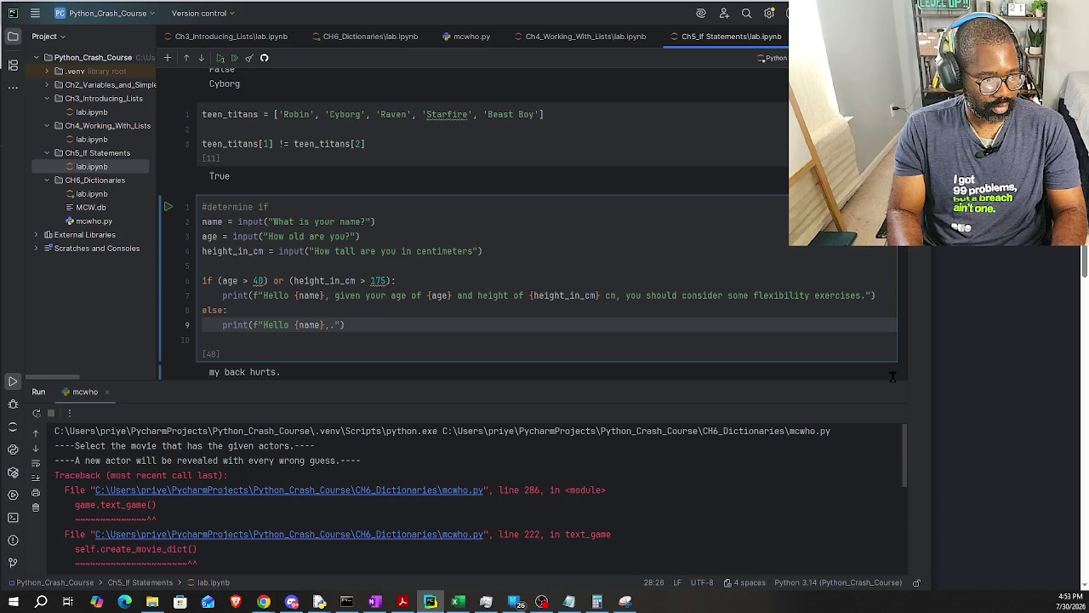
text(its no)
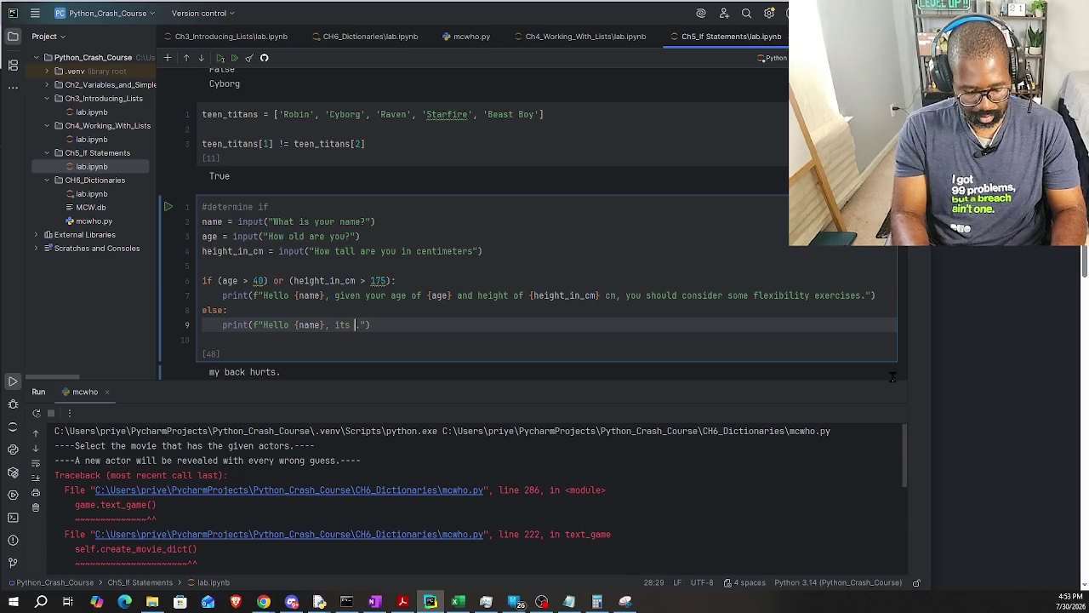
text(rm)
key(BackSpace)
text(t to early to stretch)
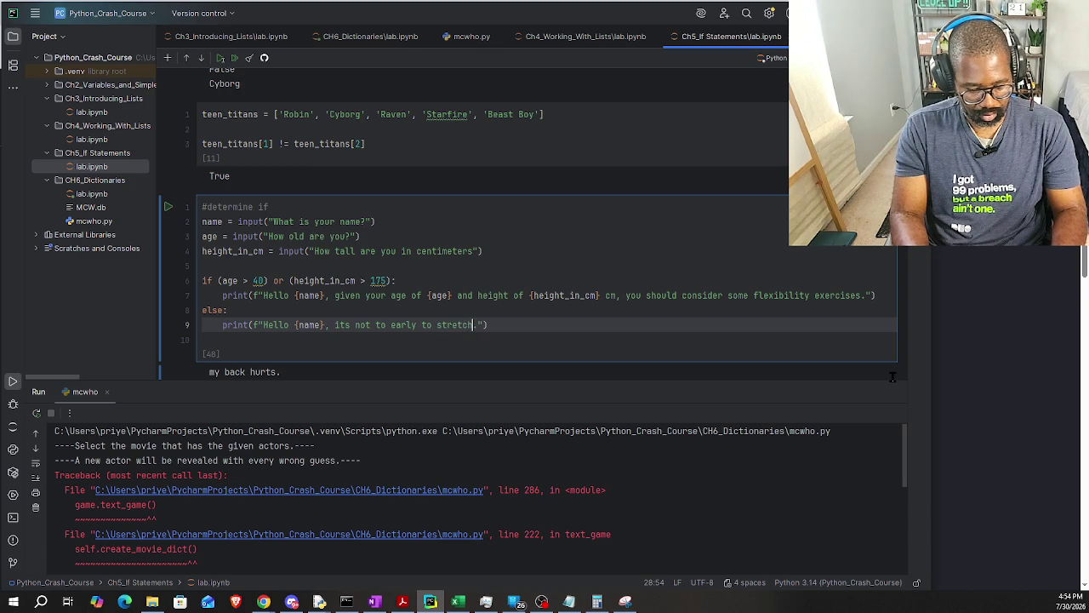
key(Down)
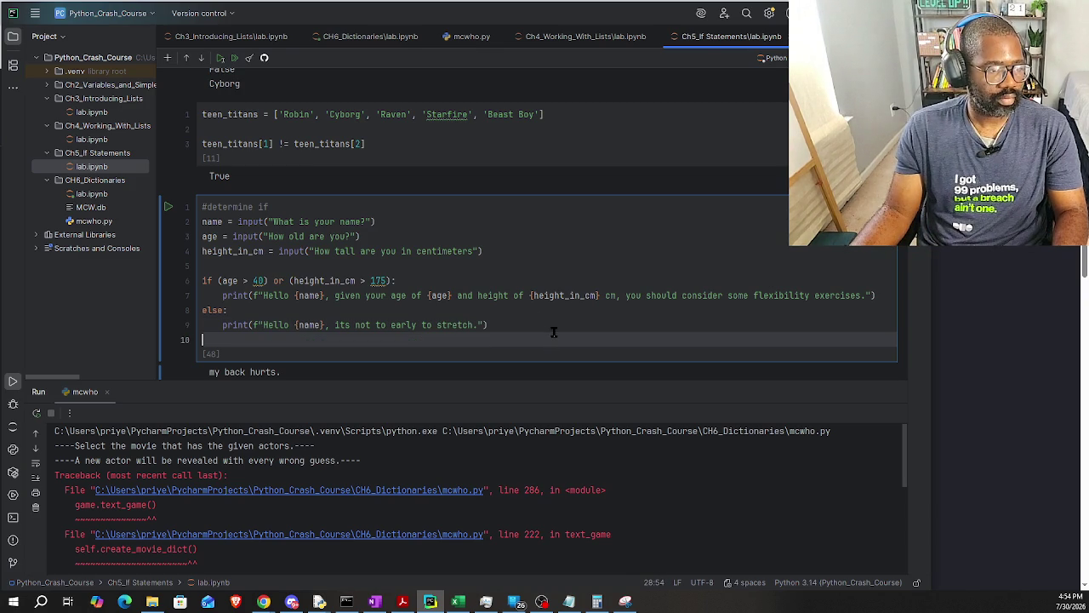
Continue the top comment with 'you should ingage in flexibilityercises (yes/'.
click(340, 206)
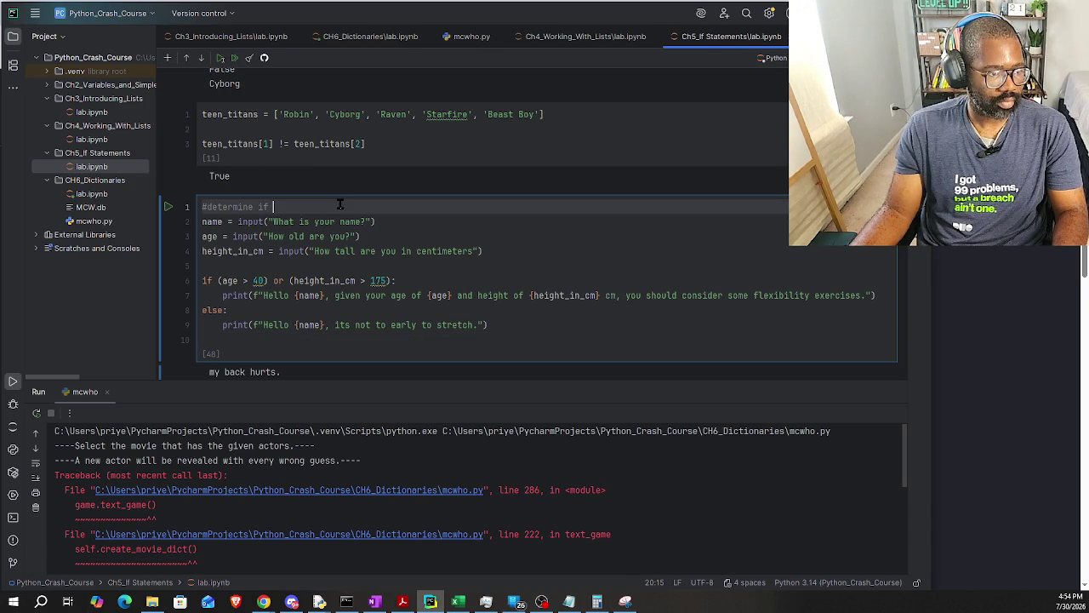
text(you shoul)
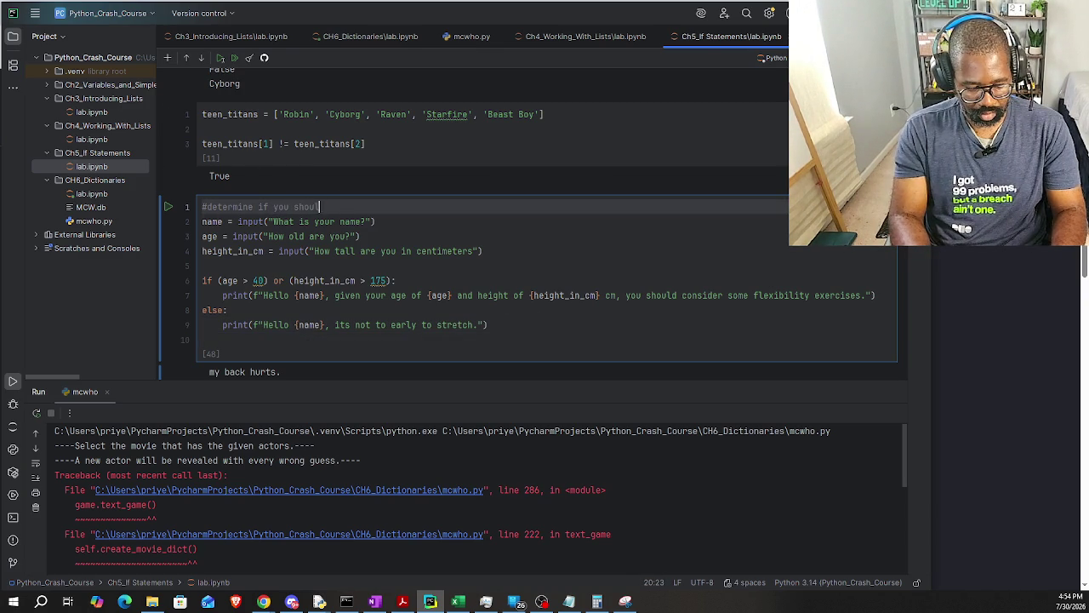
text(d ingage)
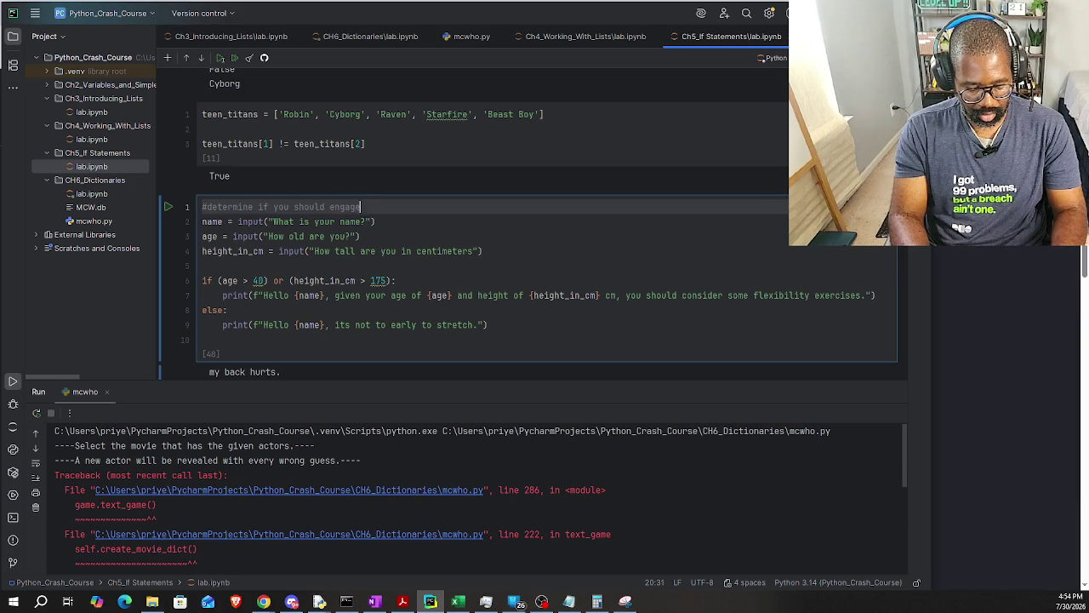
text( in flexibi)
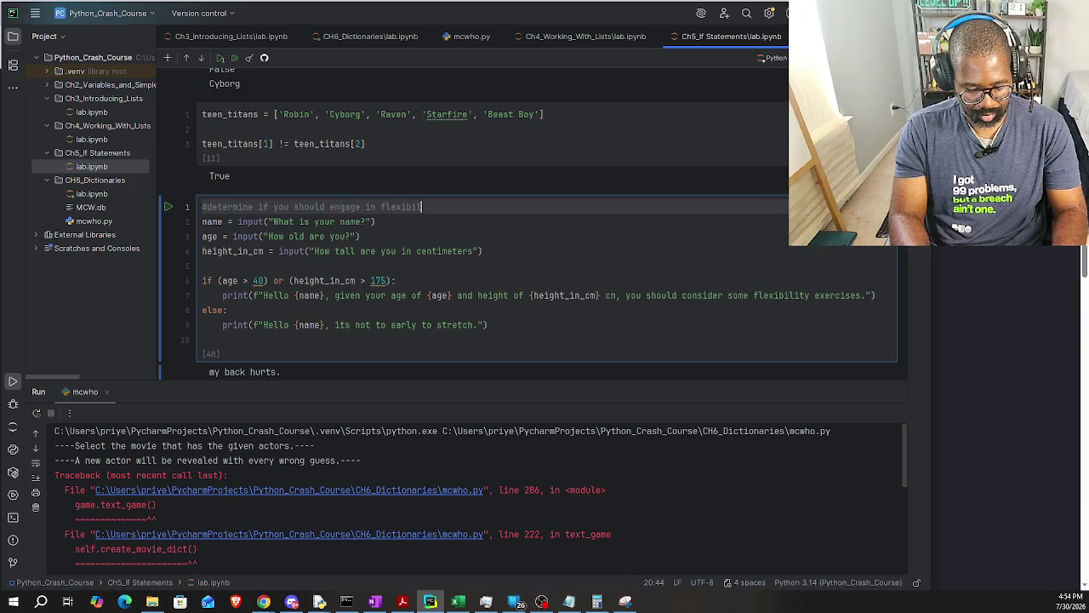
text(lityerc)
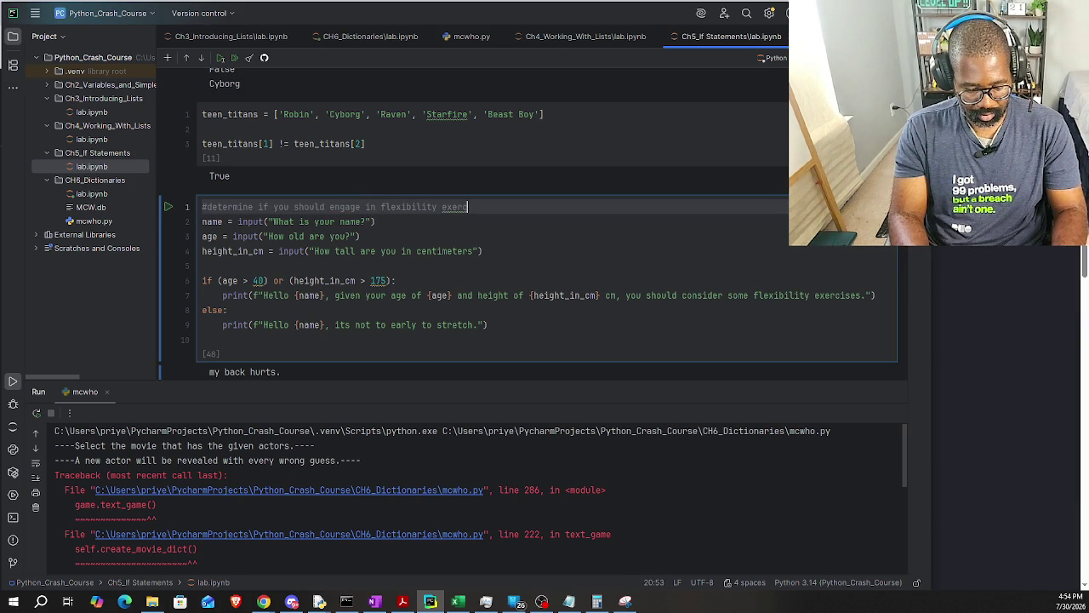
text(is)
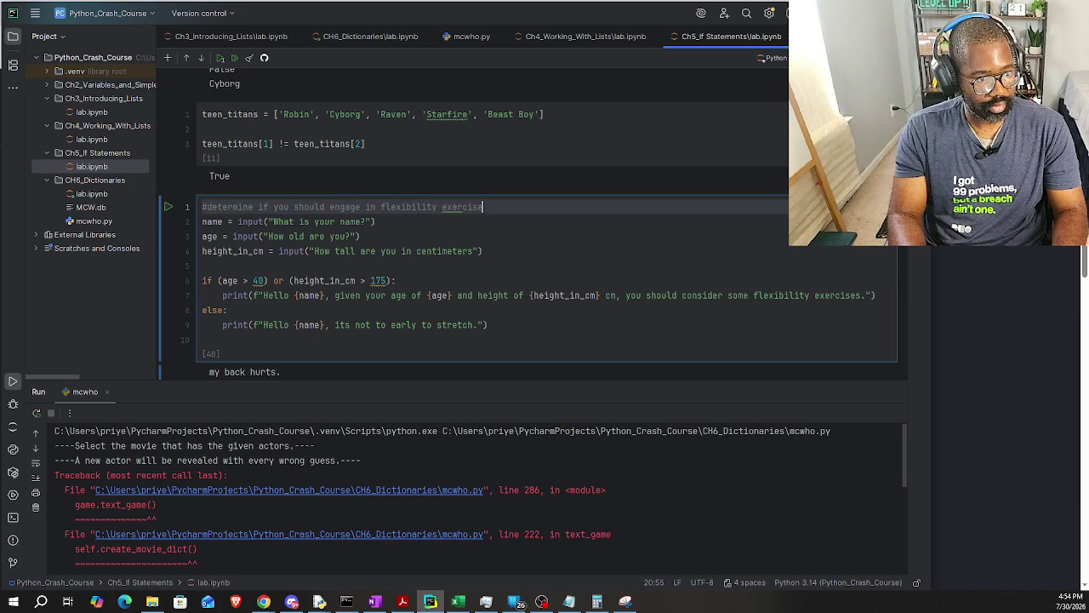
text(es (yes/)
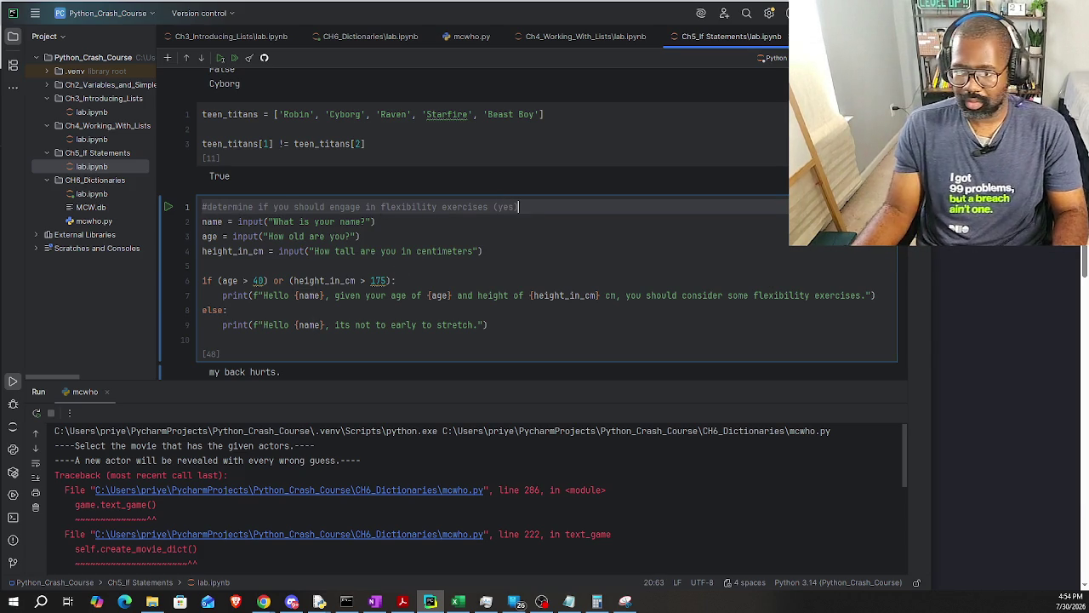
key(alt+Tab)
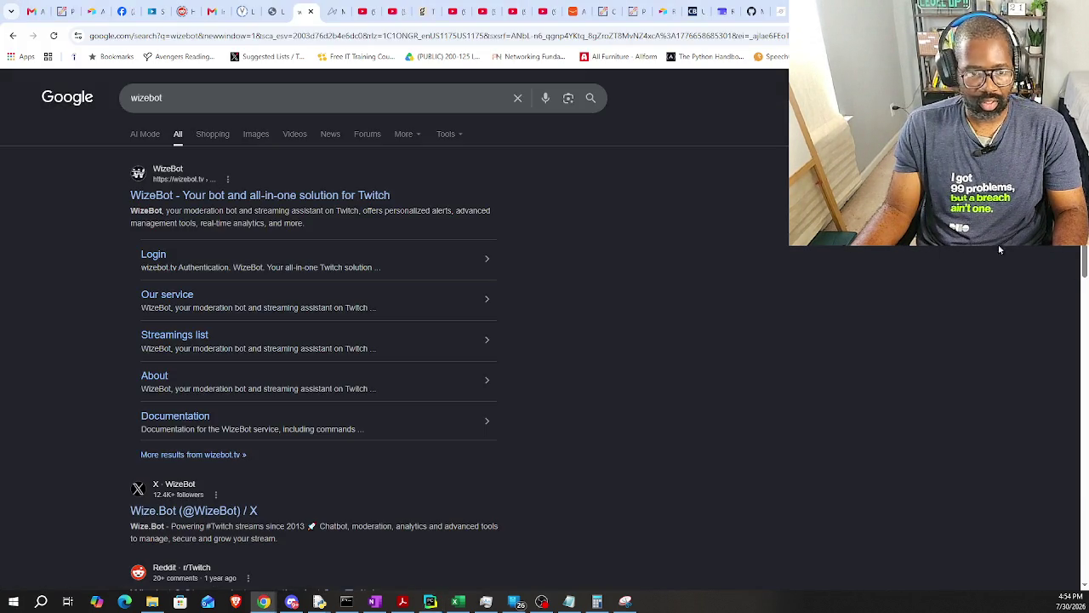
Scroll the Code the Dream pre-work page down to Task 4: Submit Your Work.
click(64, 11)
scroll(528, 357, up, 3)
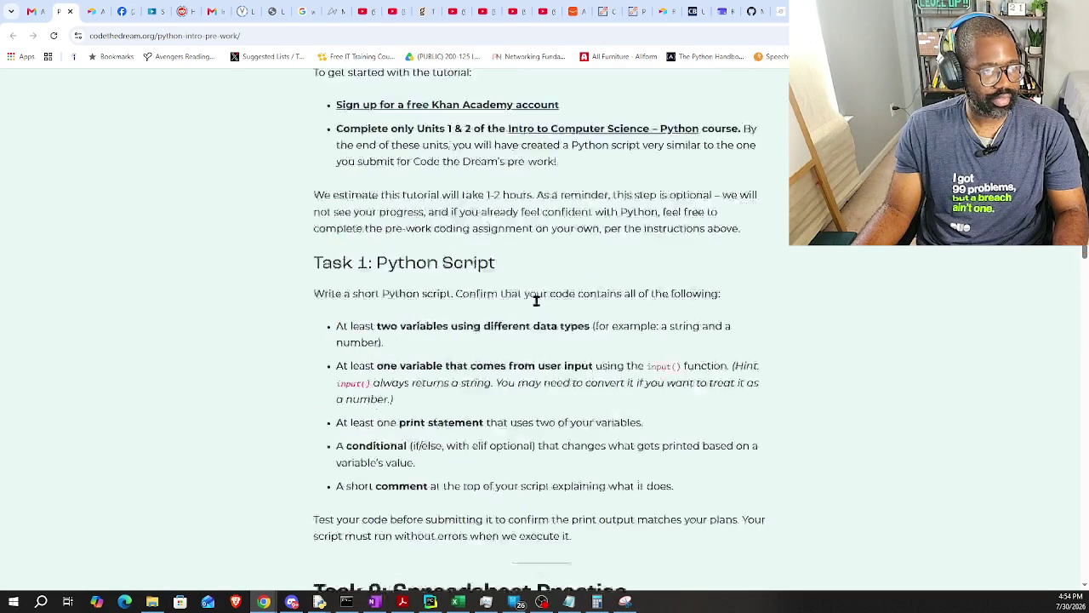
scroll(554, 292, down, 4)
scroll(566, 307, down, 2)
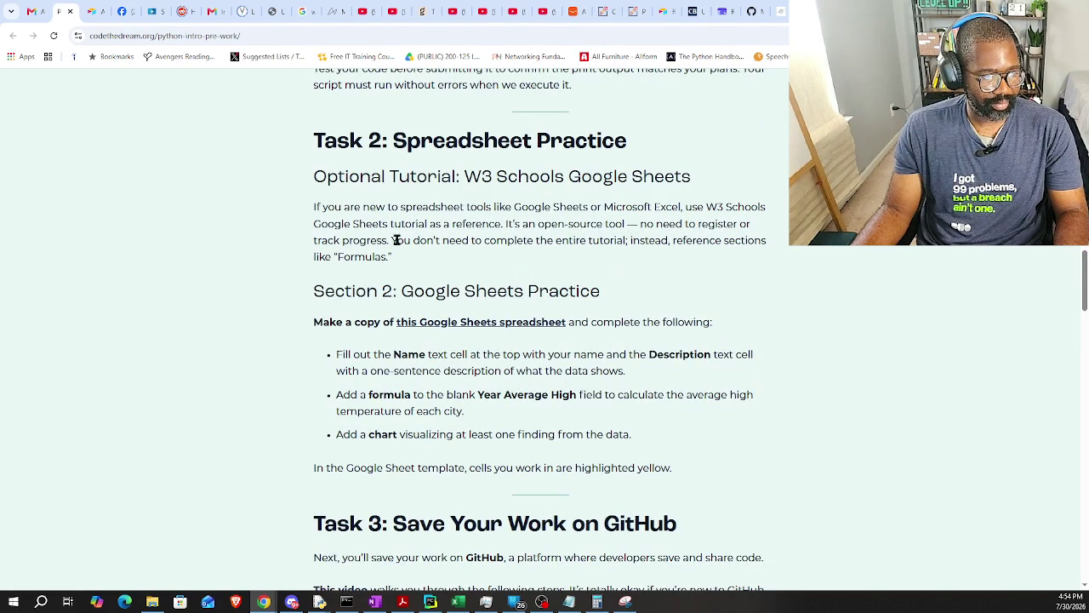
scroll(409, 253, up, 10)
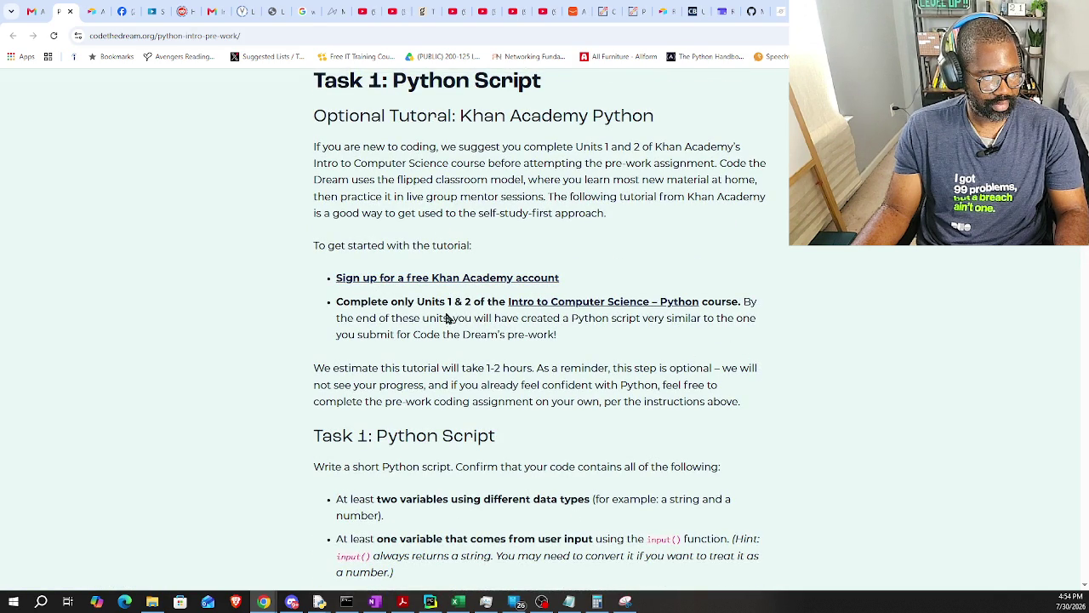
scroll(681, 339, down, 1)
scroll(681, 339, down, 7)
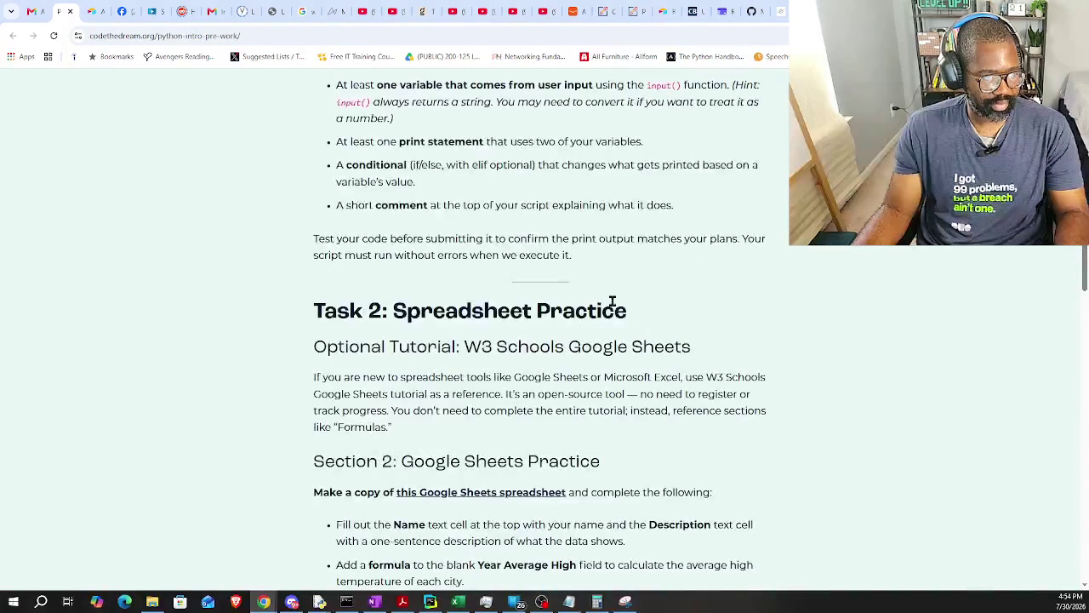
scroll(364, 214, down, 2)
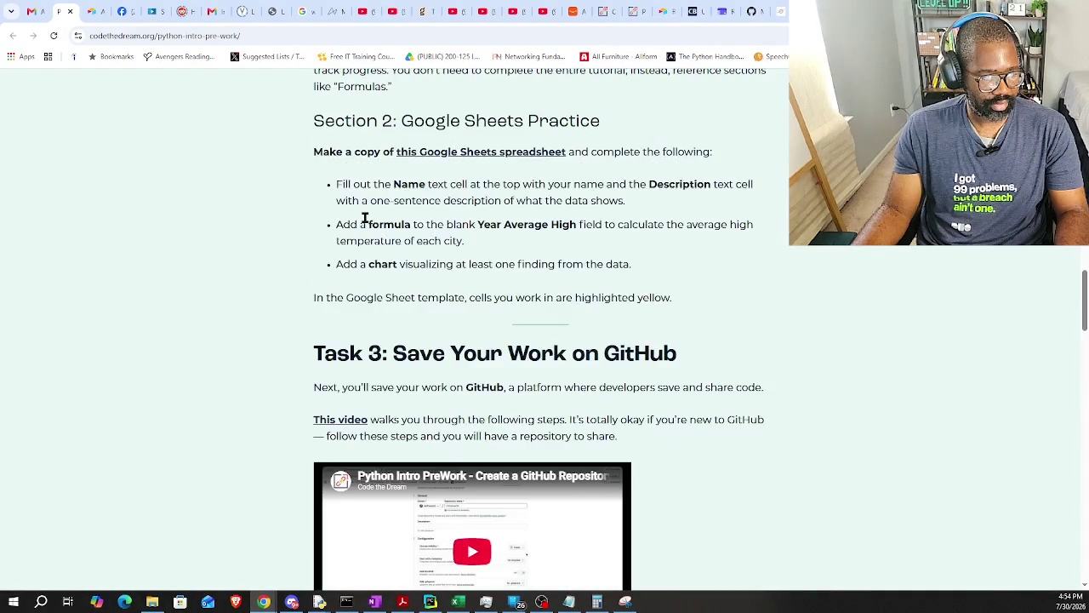
scroll(364, 226, down, 2)
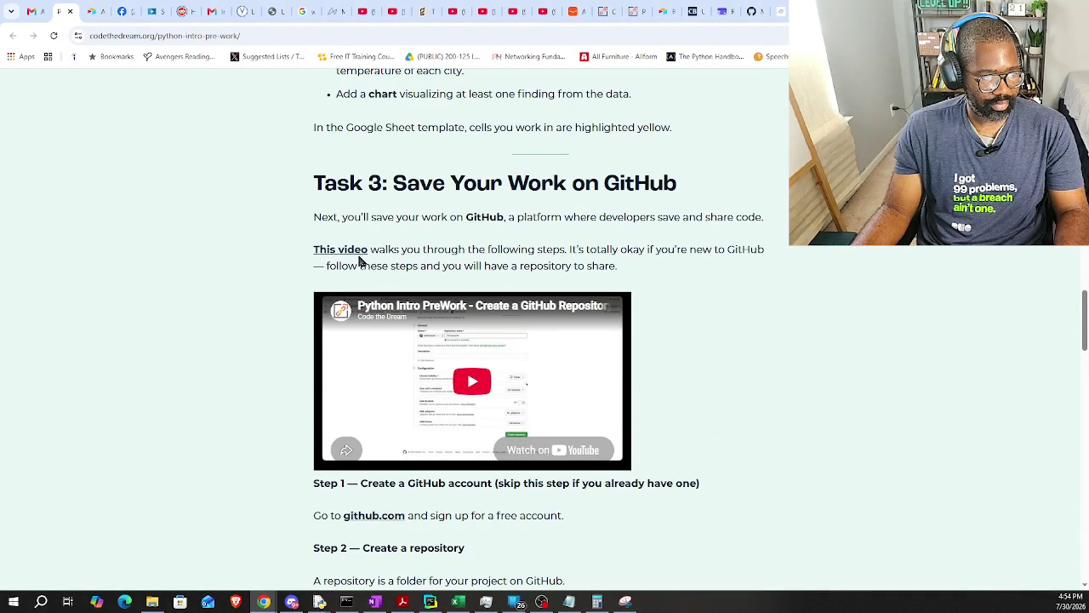
scroll(623, 298, down, 2)
scroll(620, 294, down, 9)
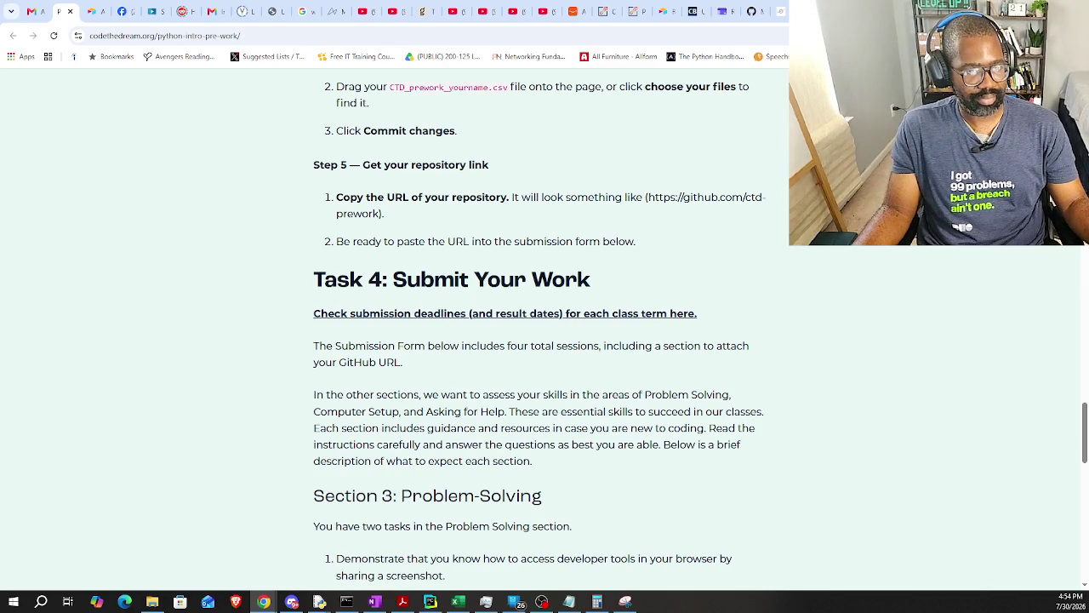
key(alt+Tab)
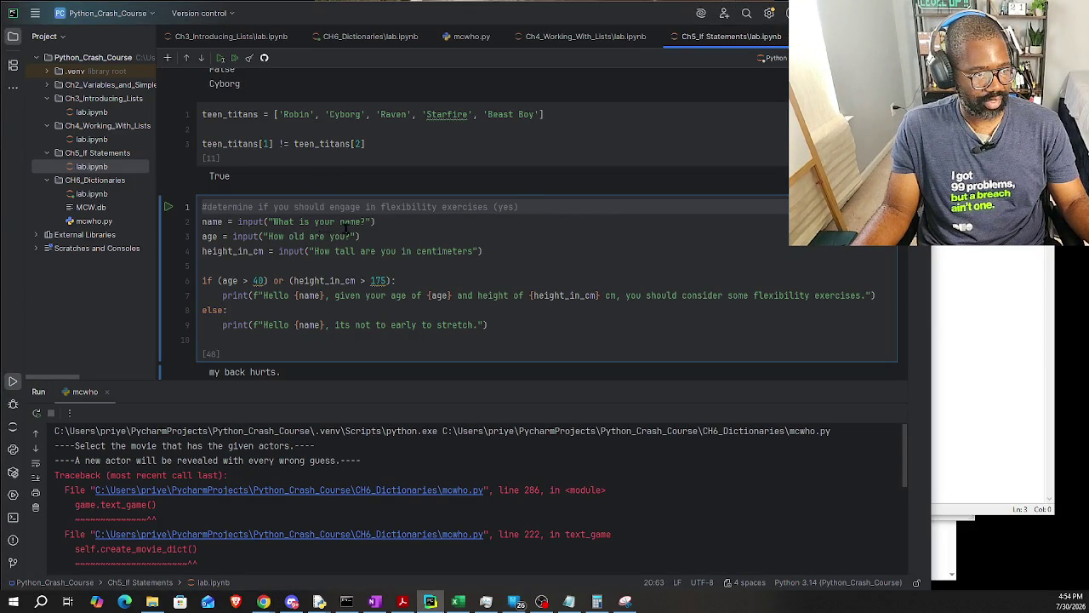
Select CH6_Dictionaries/lab.ipynb in the project tree, then bring up Gmail's prework assignment e-mail.
scroll(482, 235, down, 3)
scroll(479, 229, down, 5)
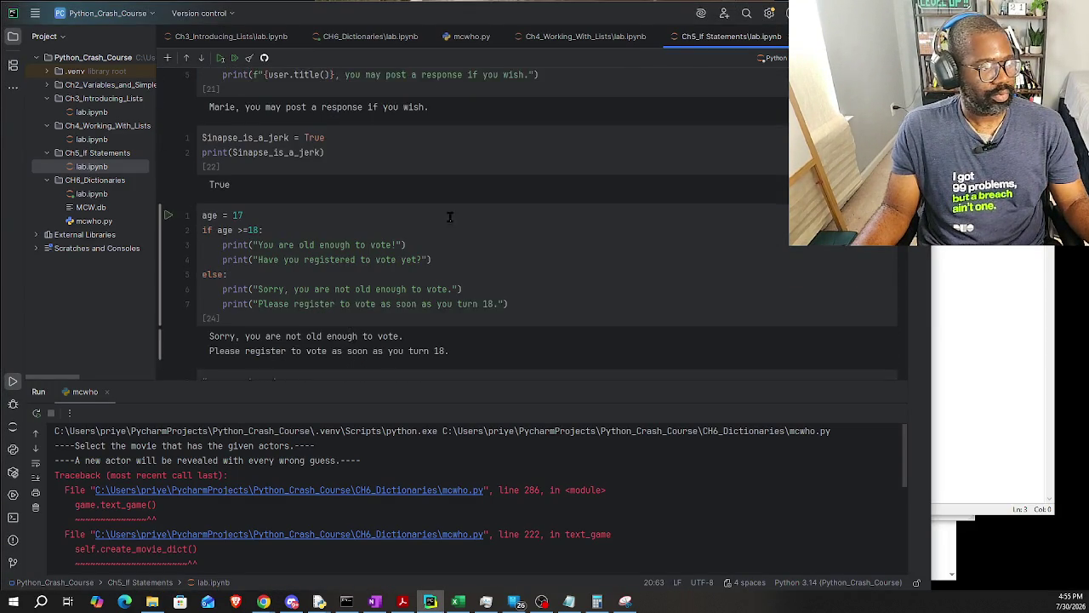
click(79, 194)
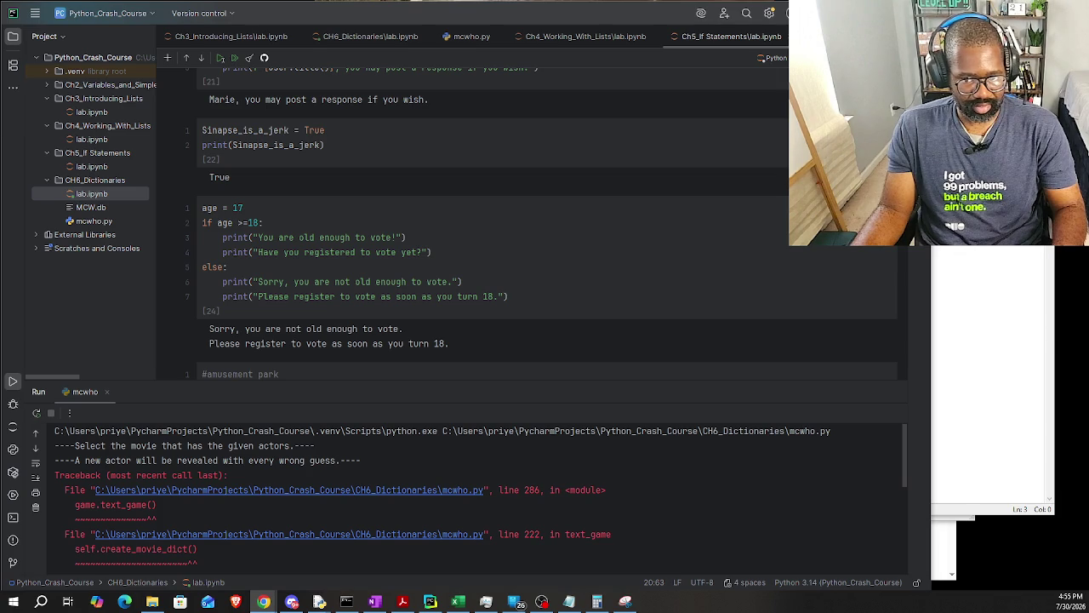
key(alt+Tab)
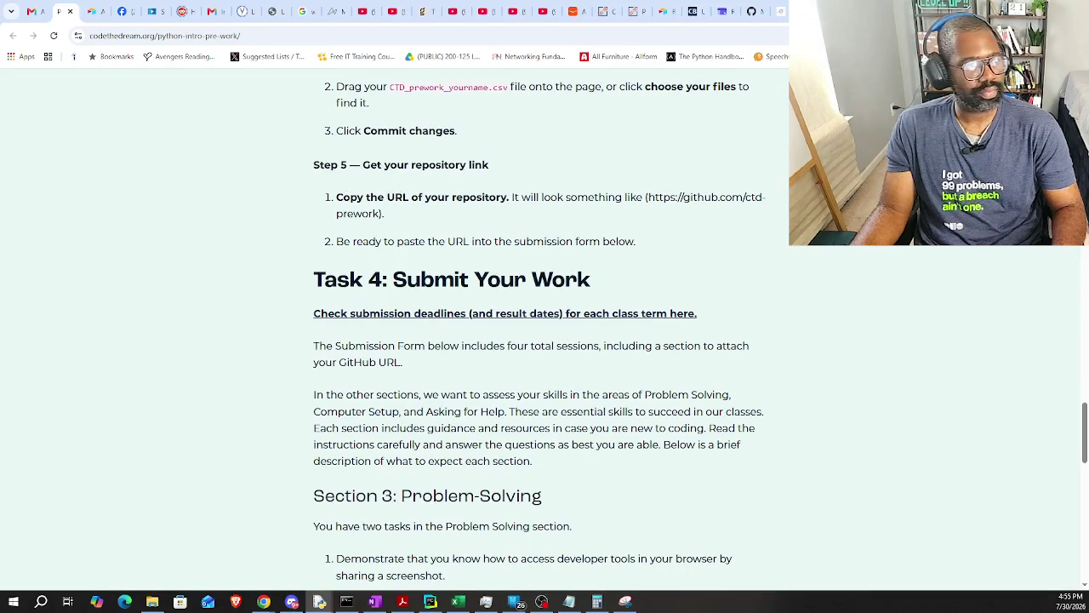
click(31, 11)
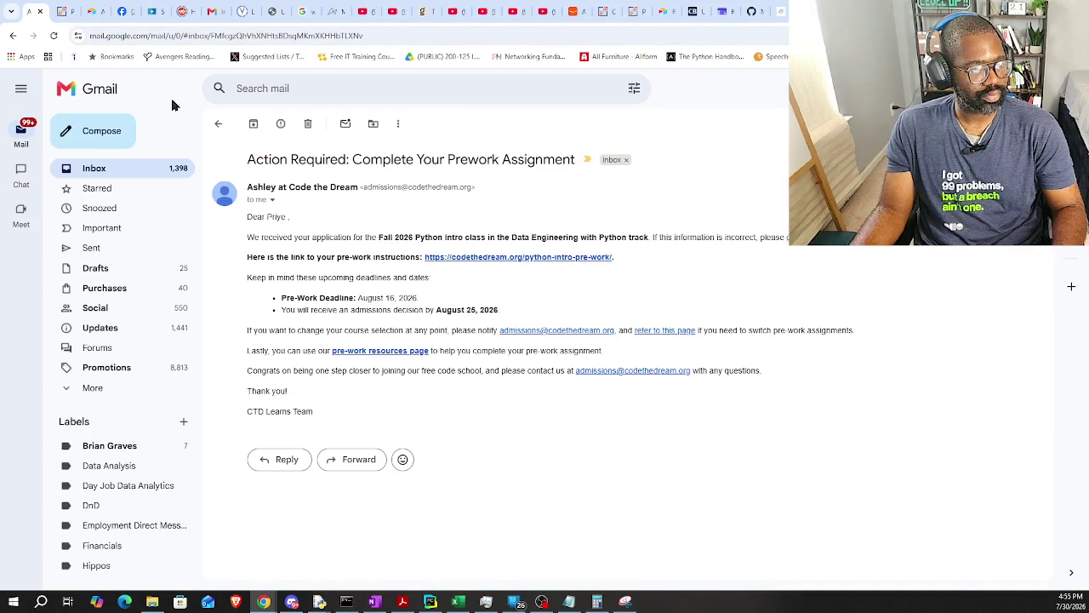
Highlight the August 16 pre-work deadline and August 25 decision date, then go back to PyCharm.
mouse_move(356, 298)
mouse_down()
mouse_move(405, 298)
mouse_move(348, 298)
mouse_move(360, 323)
mouse_move(519, 318)
mouse_move(509, 303)
mouse_move(490, 311)
mouse_up()
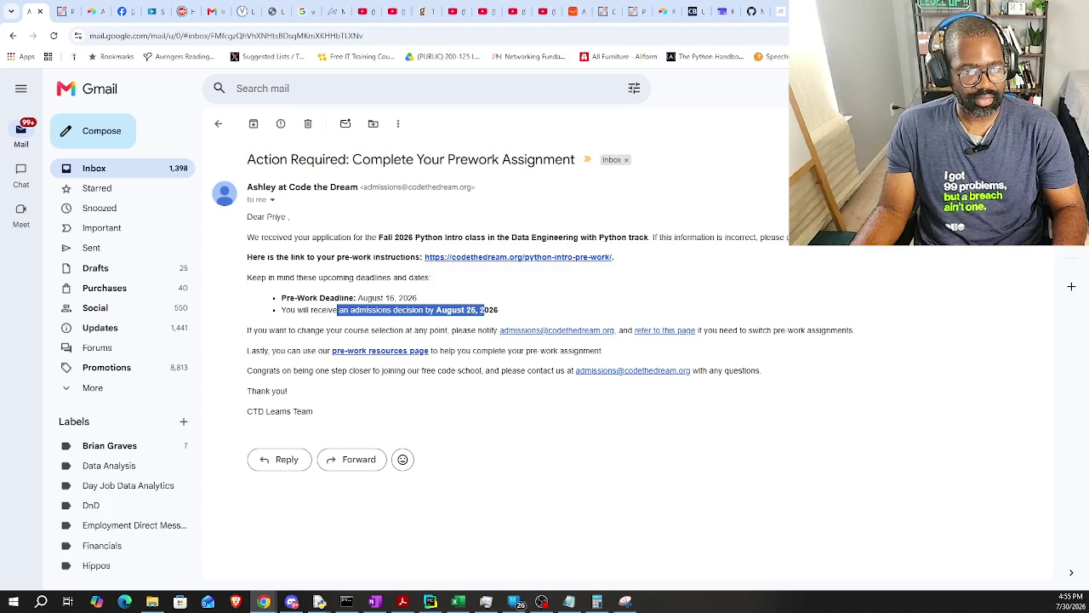
click(1038, 169)
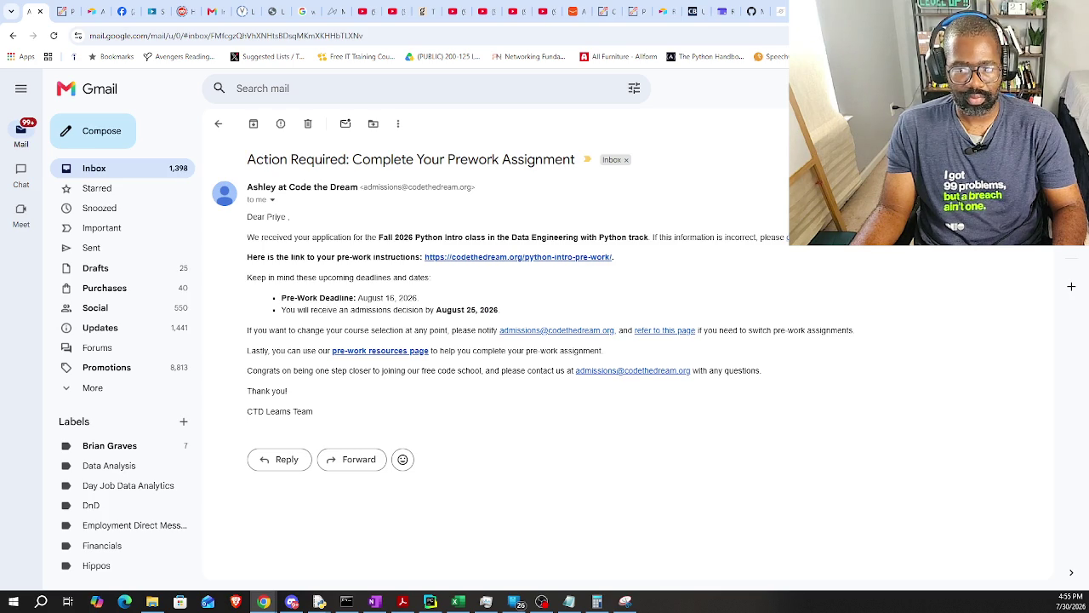
key(alt+Tab)
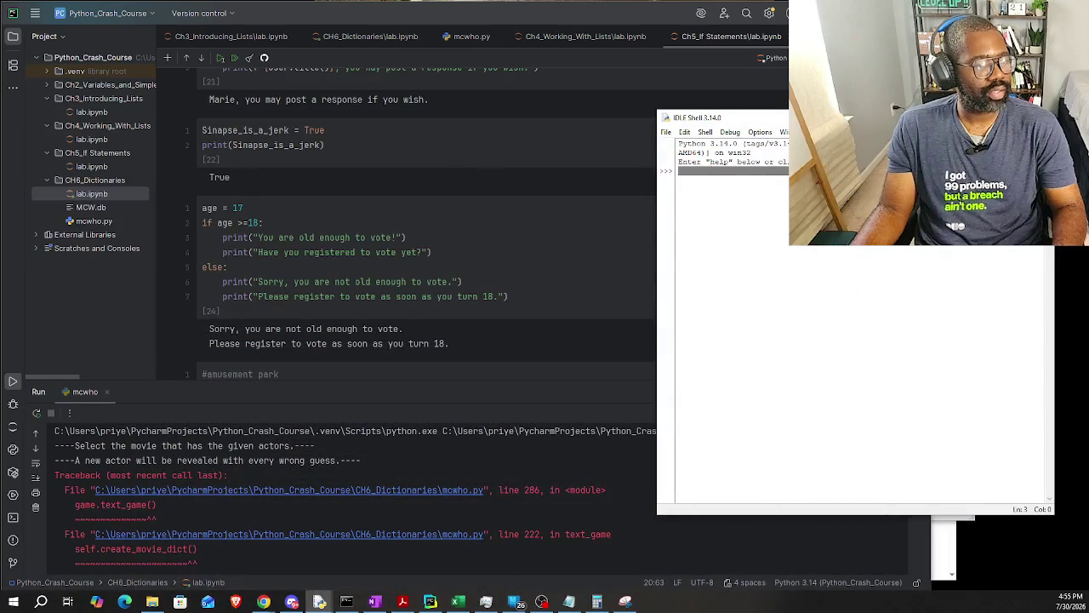
Move the IDLE Shell window out of the way to reveal PyCharm's notebook.
key(alt+Tab)
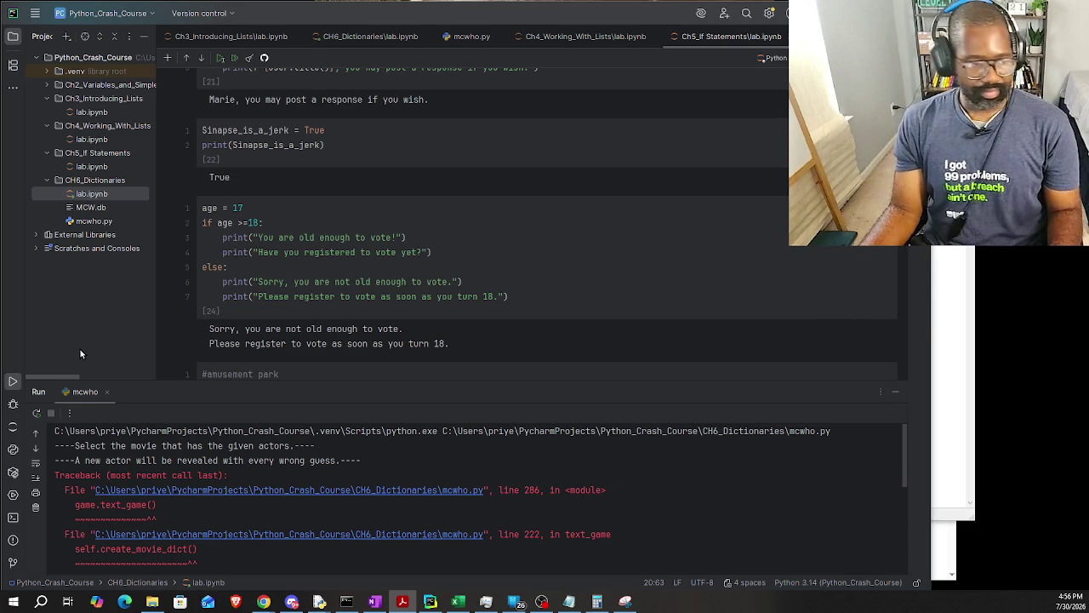
Scroll back and forth through the notebook's pizza-toppings and test_empty cells to review them.
scroll(397, 262, down, 2)
scroll(396, 262, down, 20)
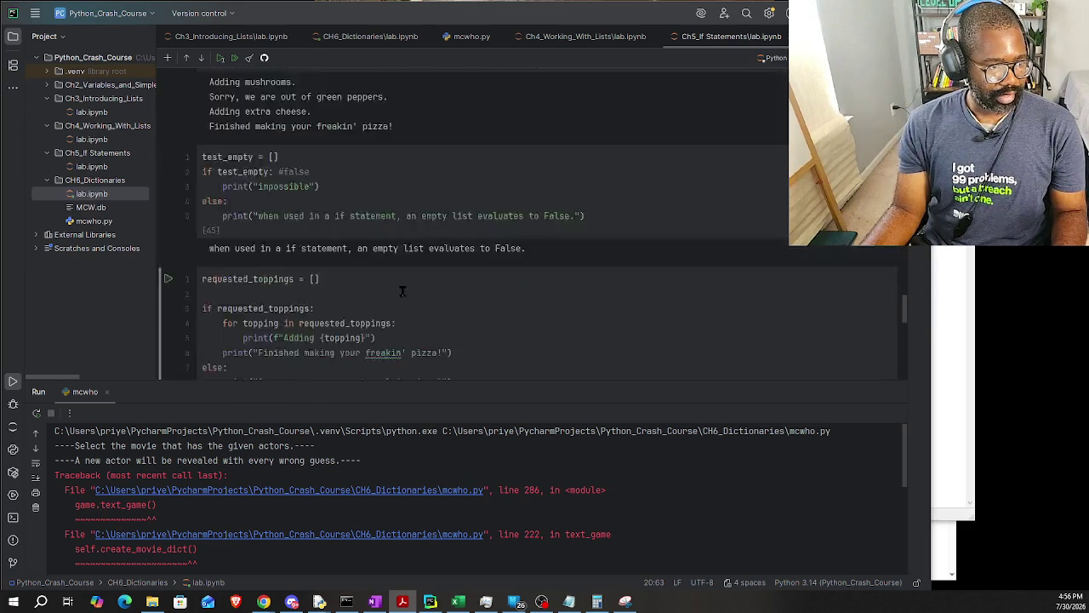
scroll(578, 259, up, 3)
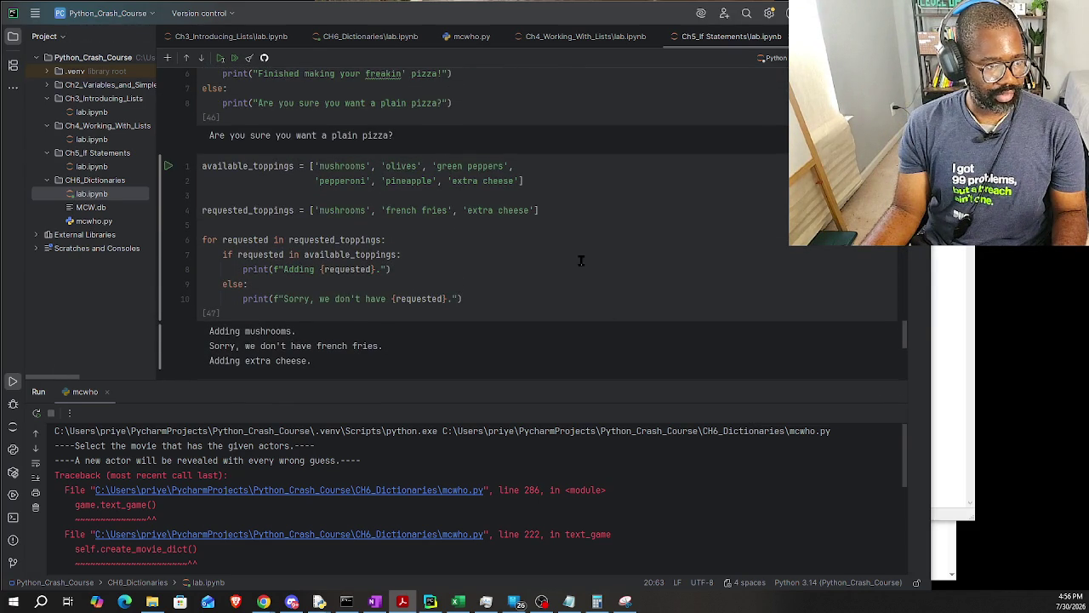
scroll(610, 239, down, 3)
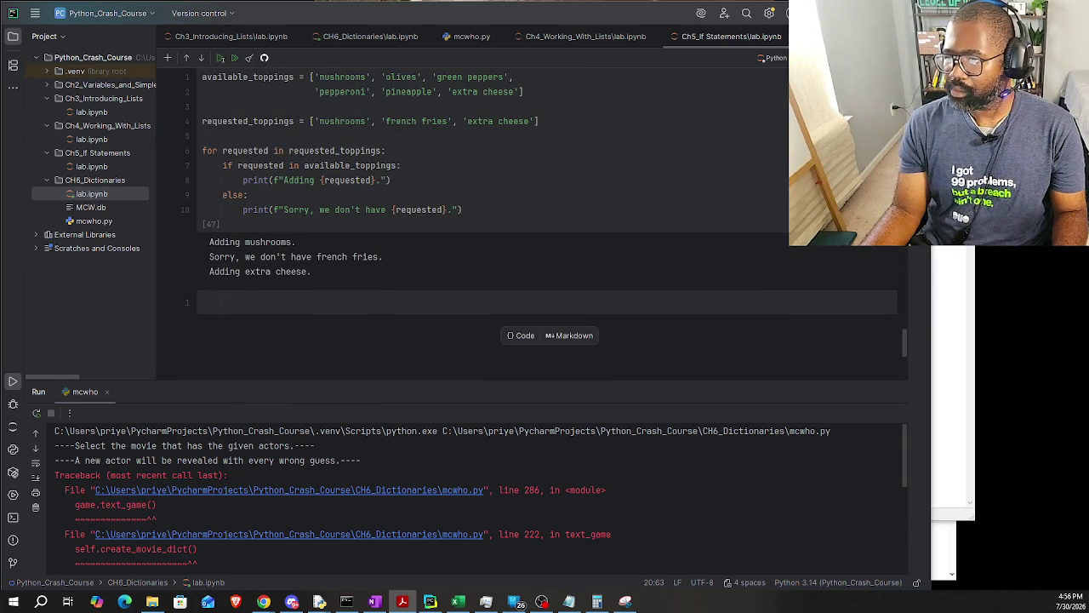
scroll(349, 289, up, 5)
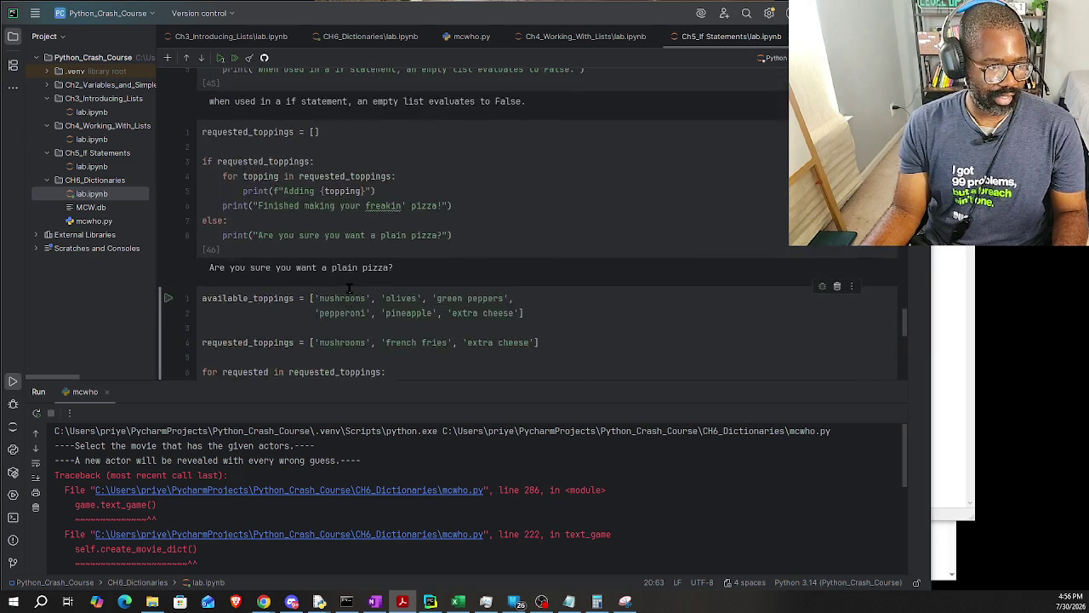
scroll(349, 288, up, 2)
scroll(362, 282, down, 3)
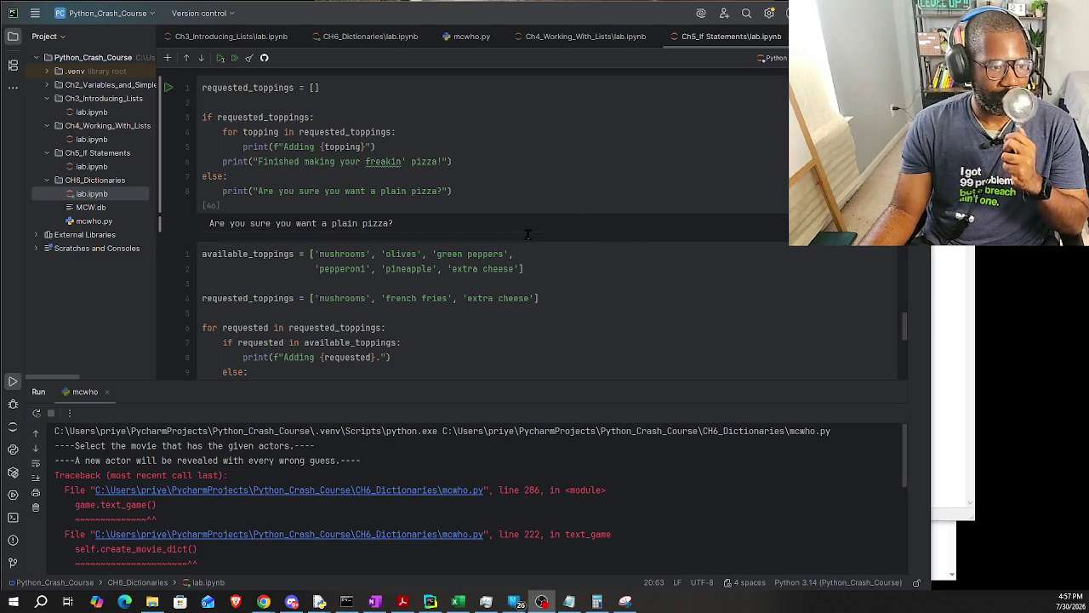
scroll(533, 283, up, 1)
scroll(534, 282, up, 2)
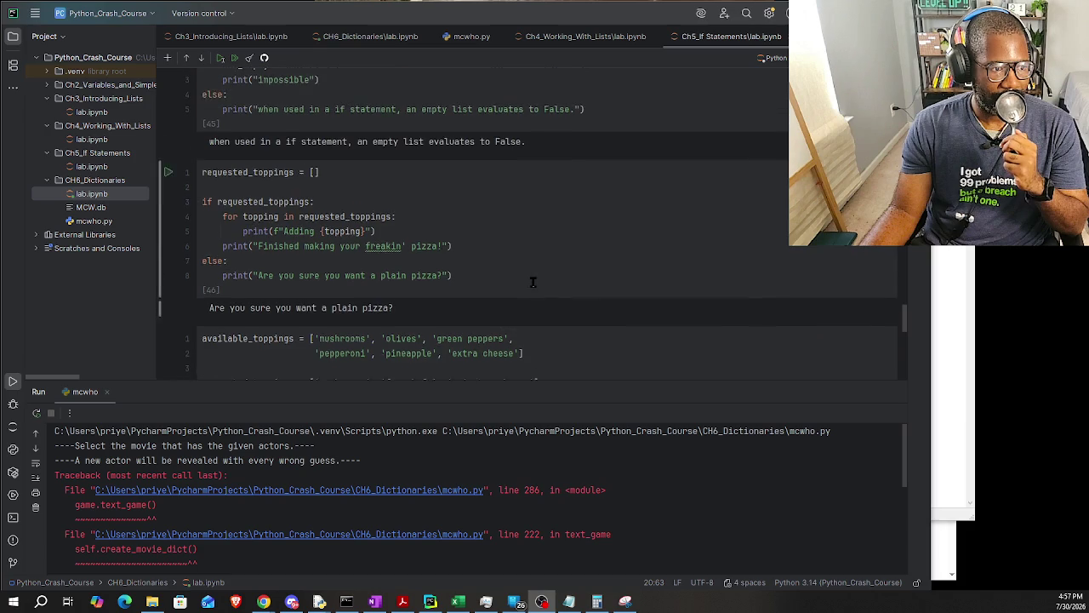
scroll(532, 284, up, 5)
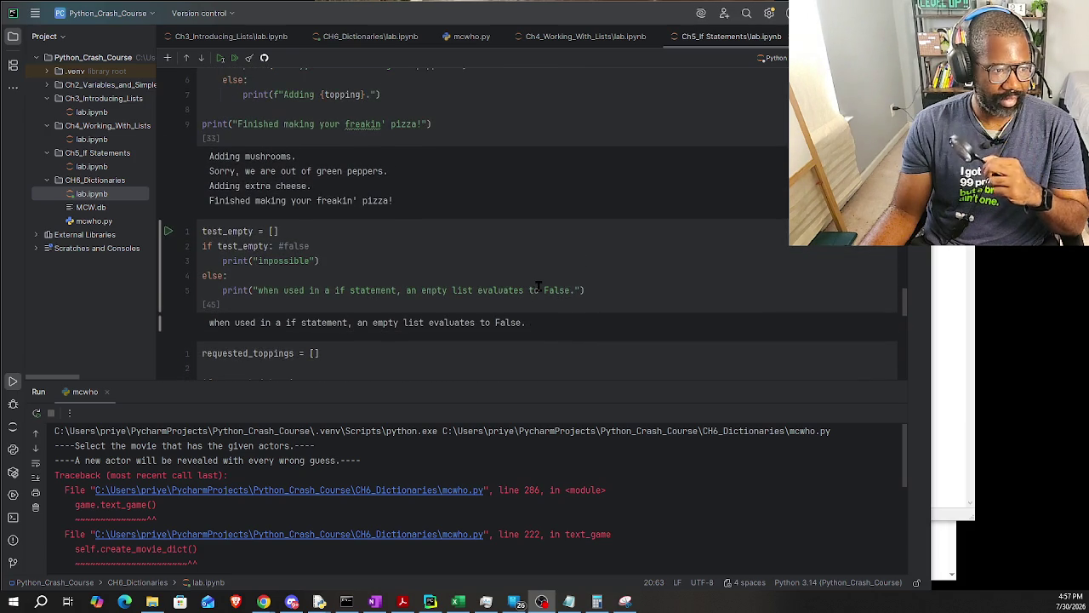
scroll(545, 285, down, 15)
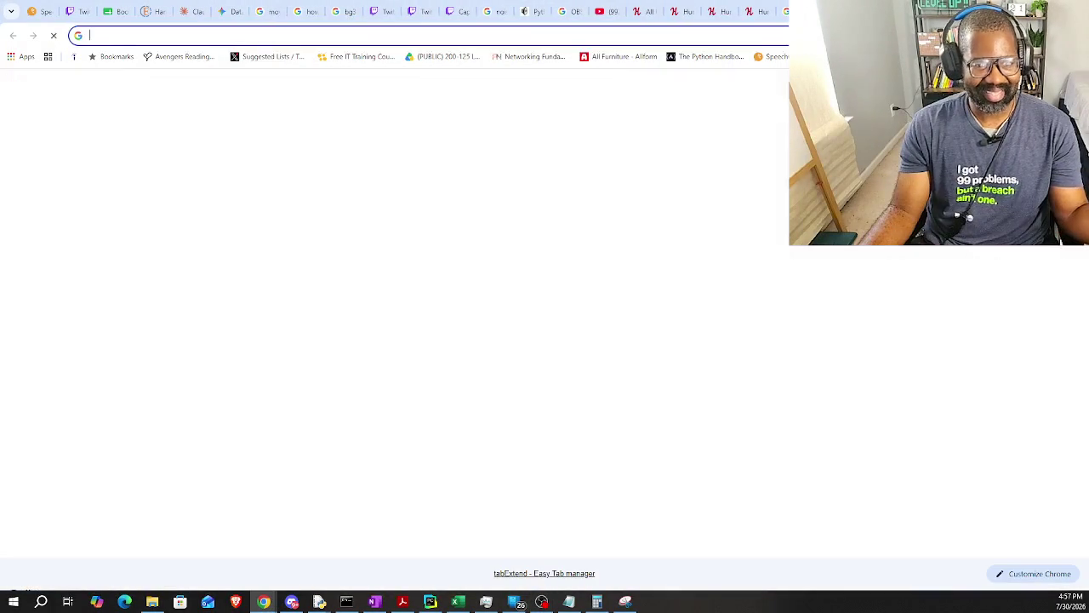
Search Google for 'oots elan roy exceeded often but never matched'.
text(oots)
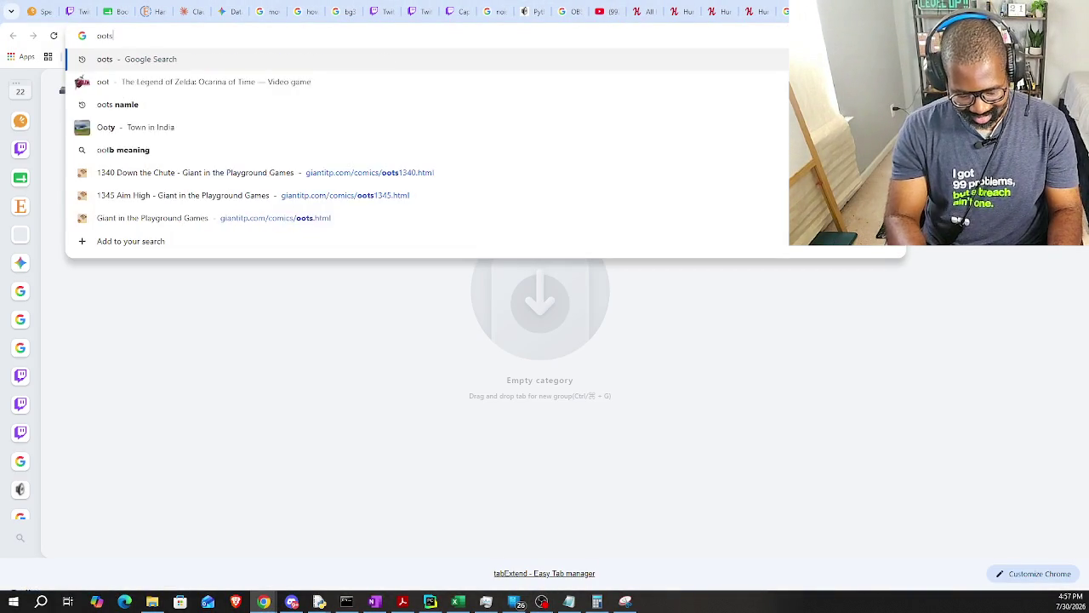
text( elan roy)
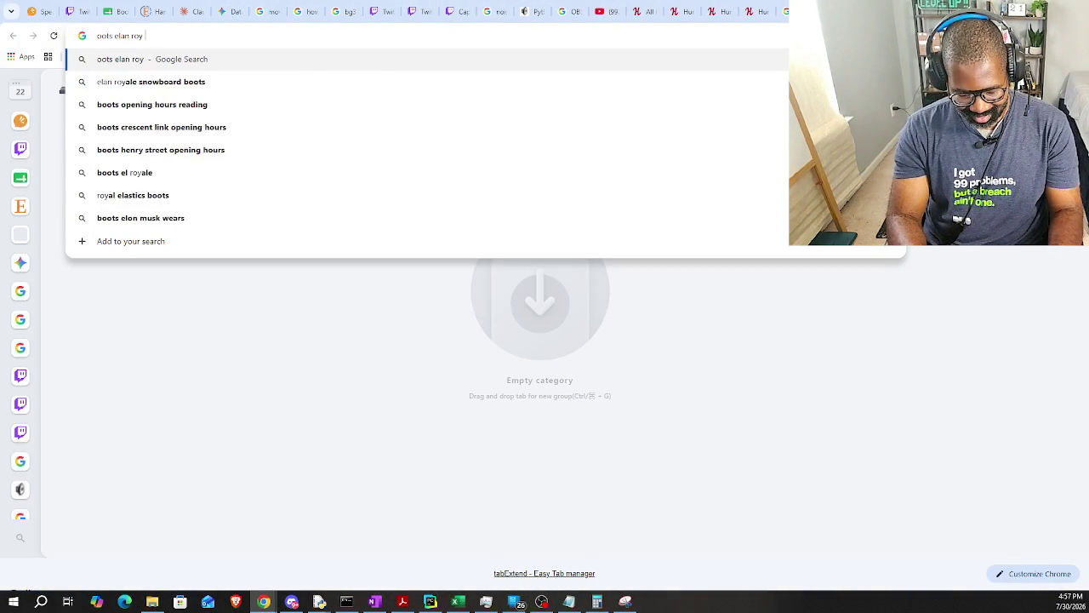
text( exceeded )
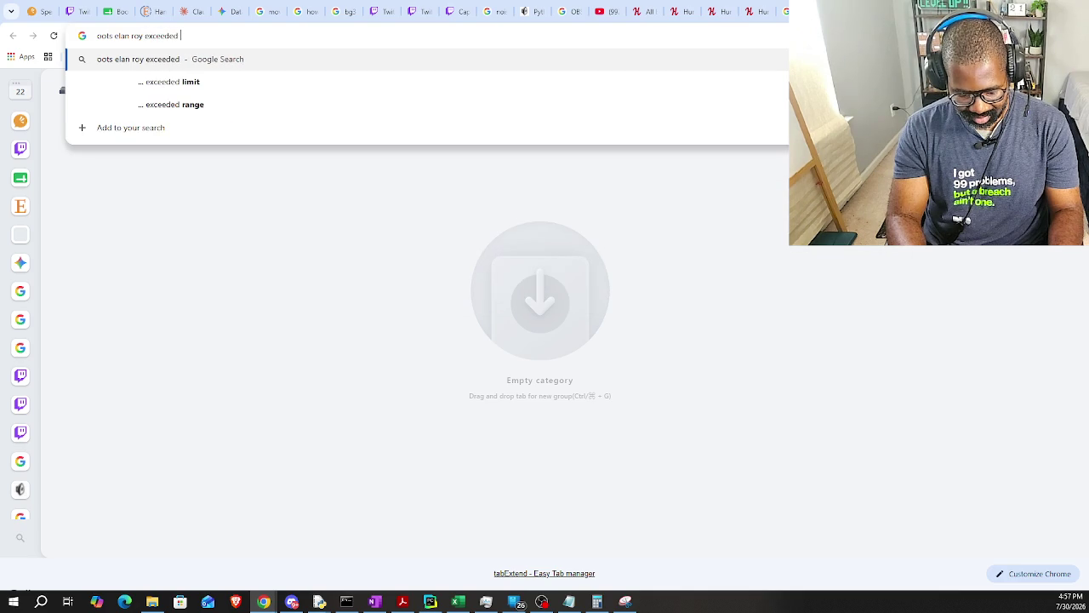
text(matched)
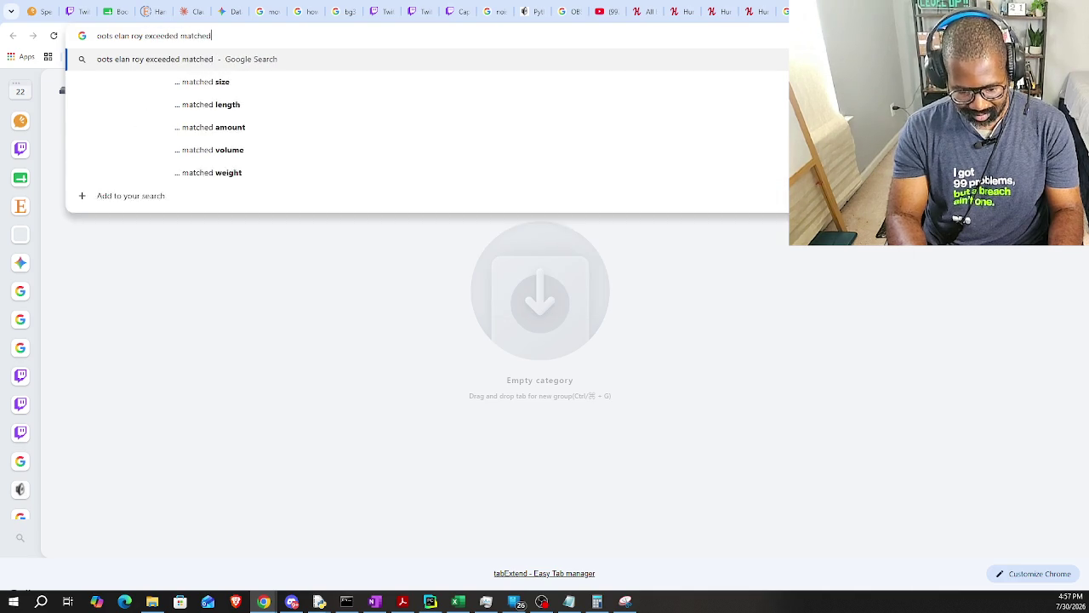
key(Return)
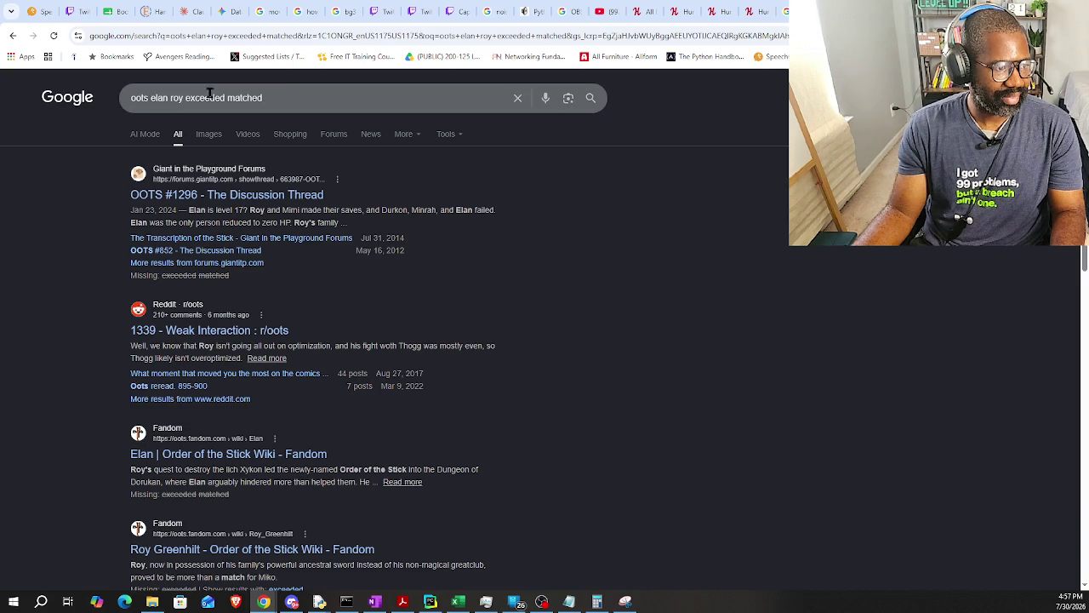
triple_click(281, 95)
double_click(282, 95)
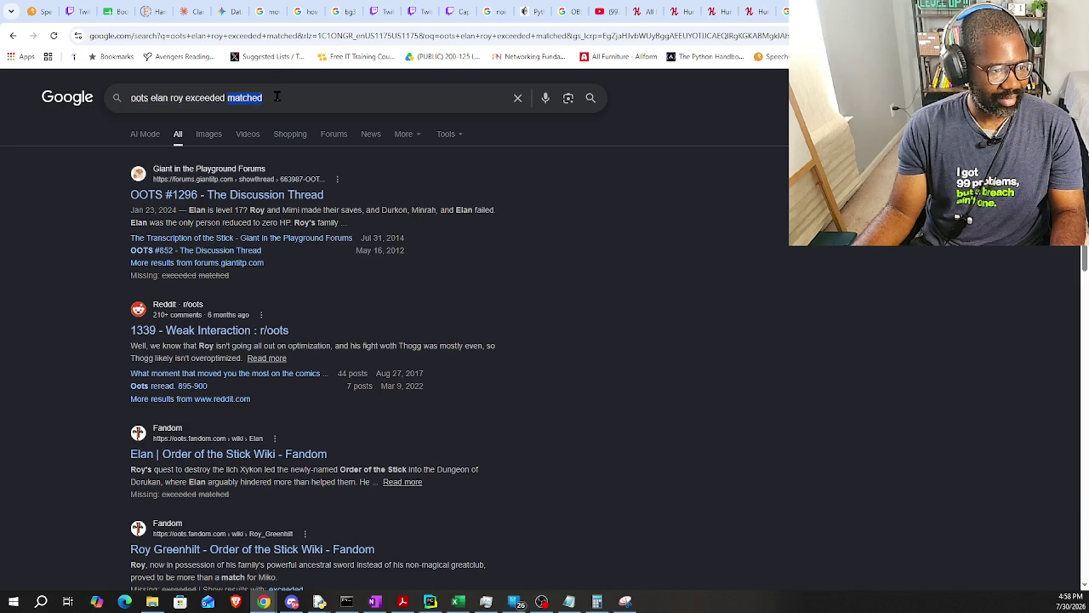
text(of)
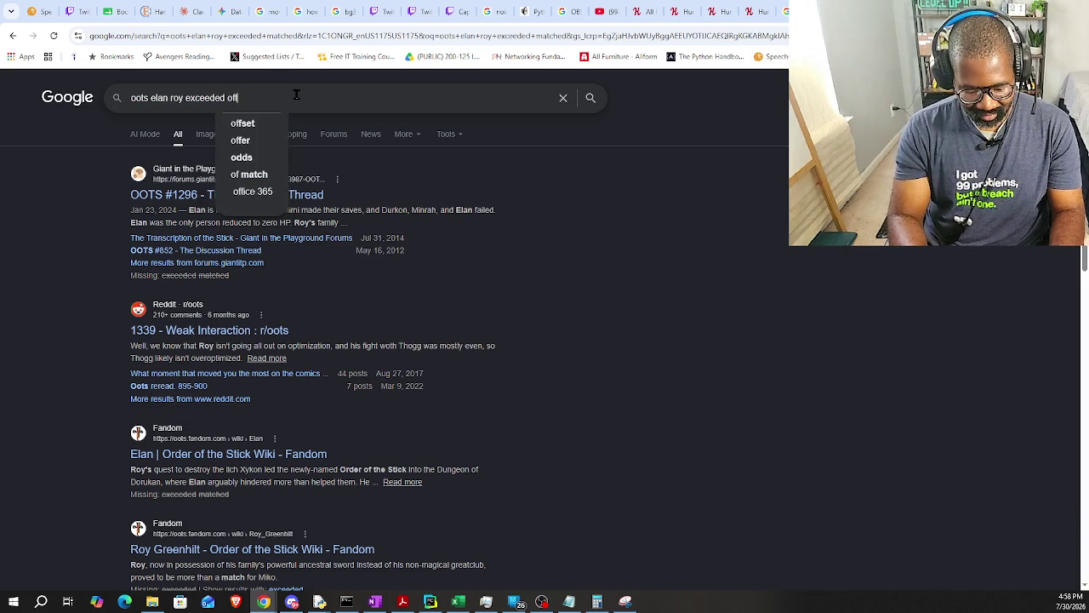
text(ten but never matched)
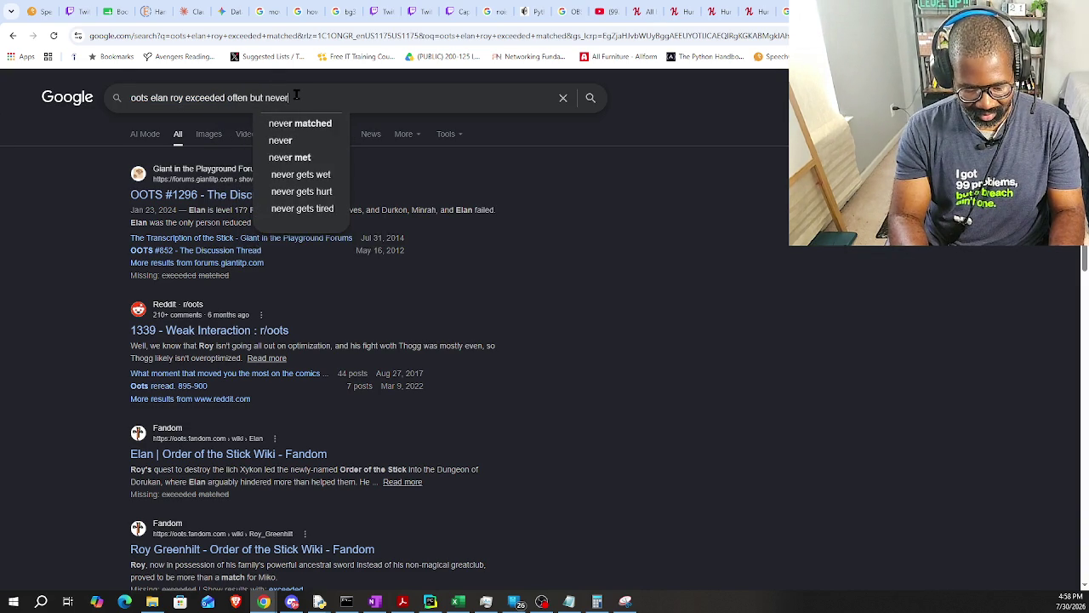
key(Return)
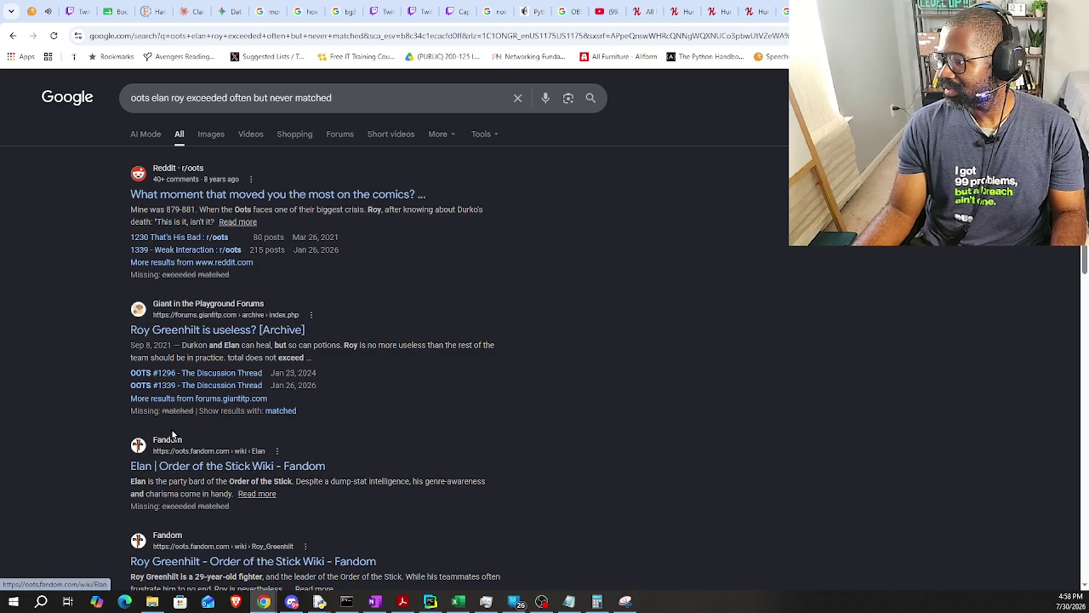
Remove 'roy' from the query and rerun the search.
scroll(430, 360, down, 2)
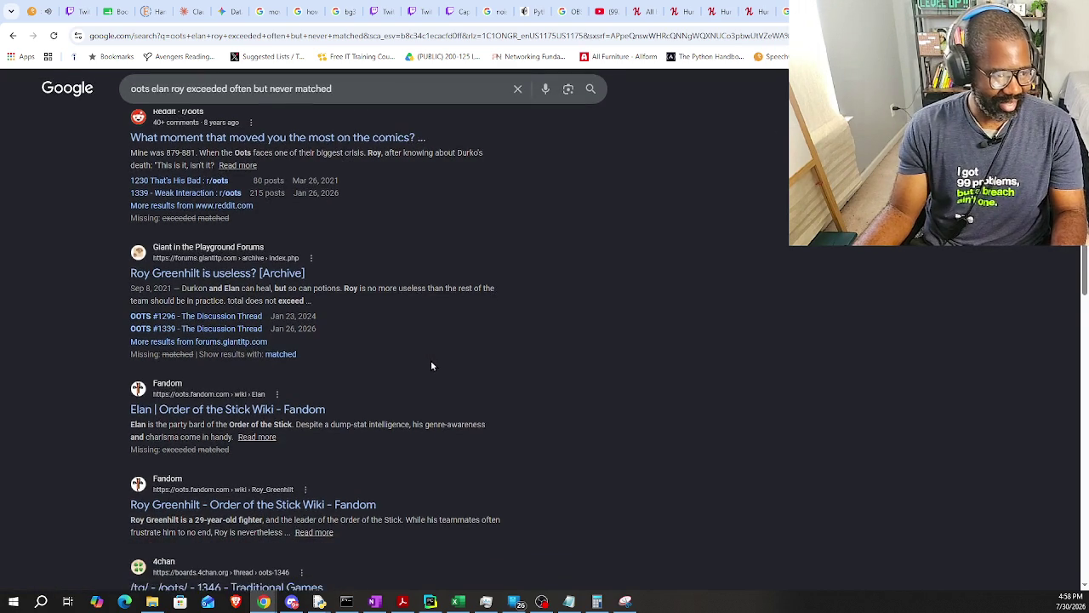
scroll(432, 364, down, 2)
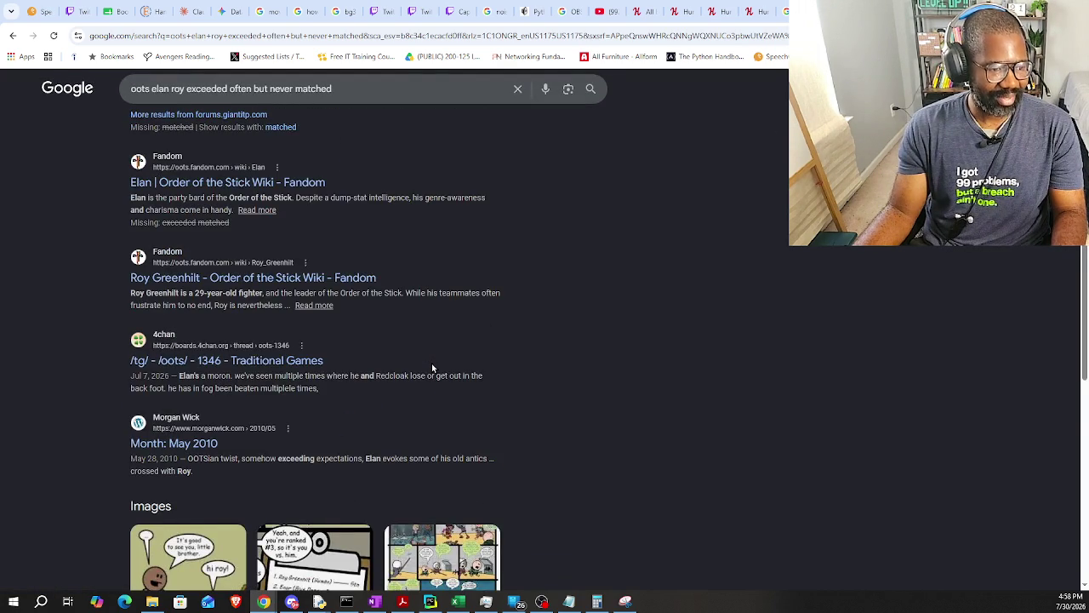
scroll(432, 365, down, 1)
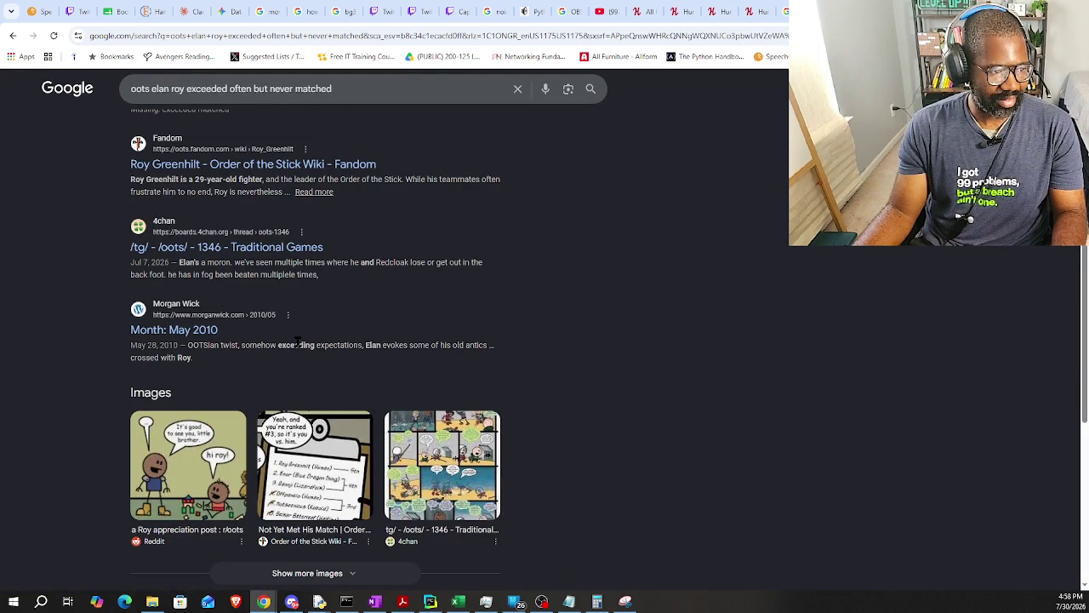
scroll(297, 343, up, 4)
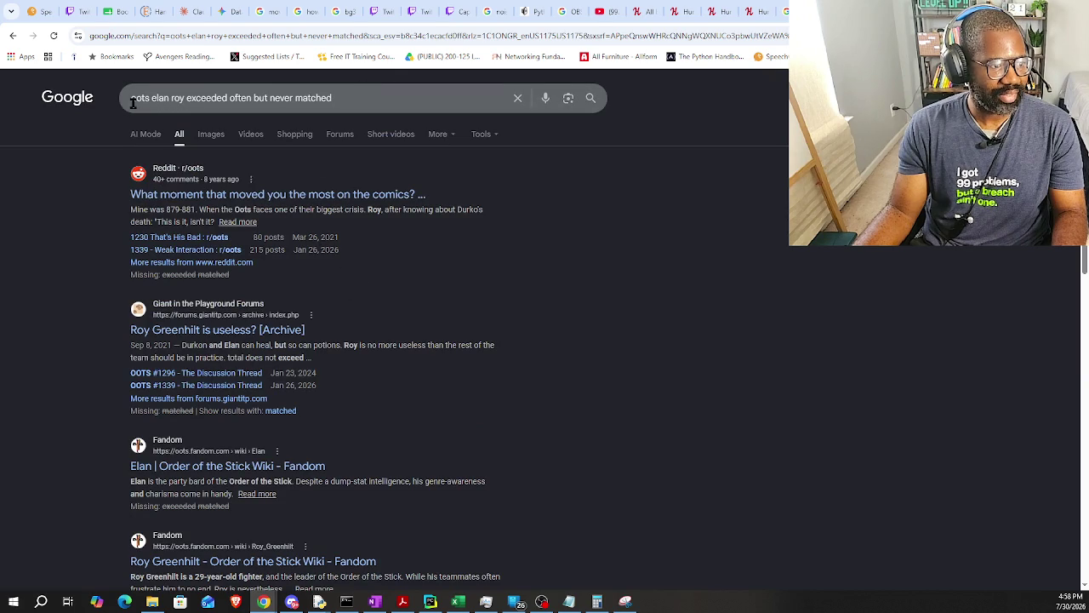
double_click(177, 98)
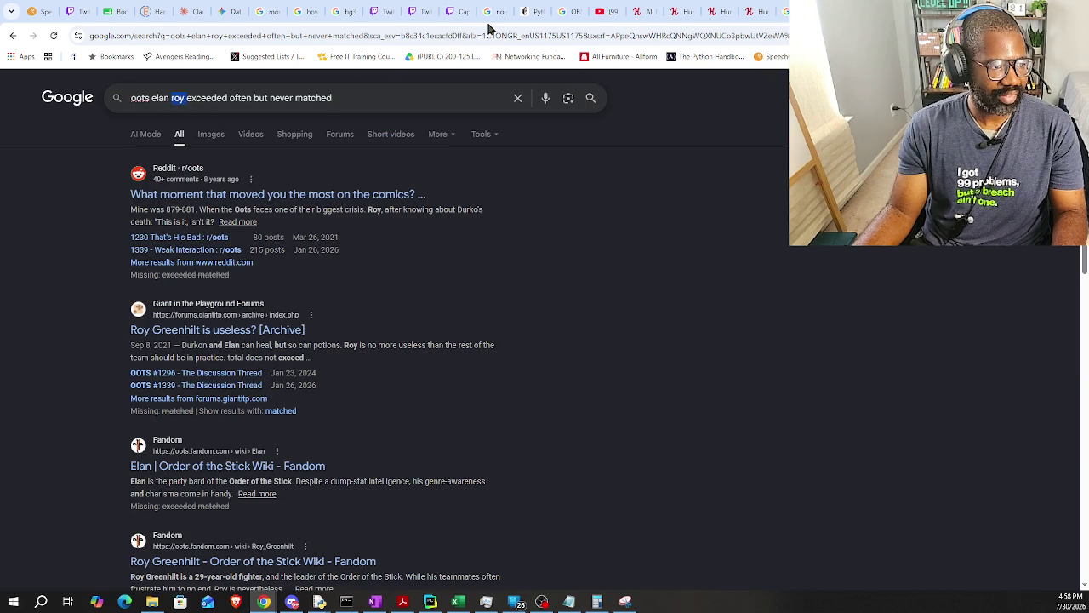
key(BackSpace)
key(Return)
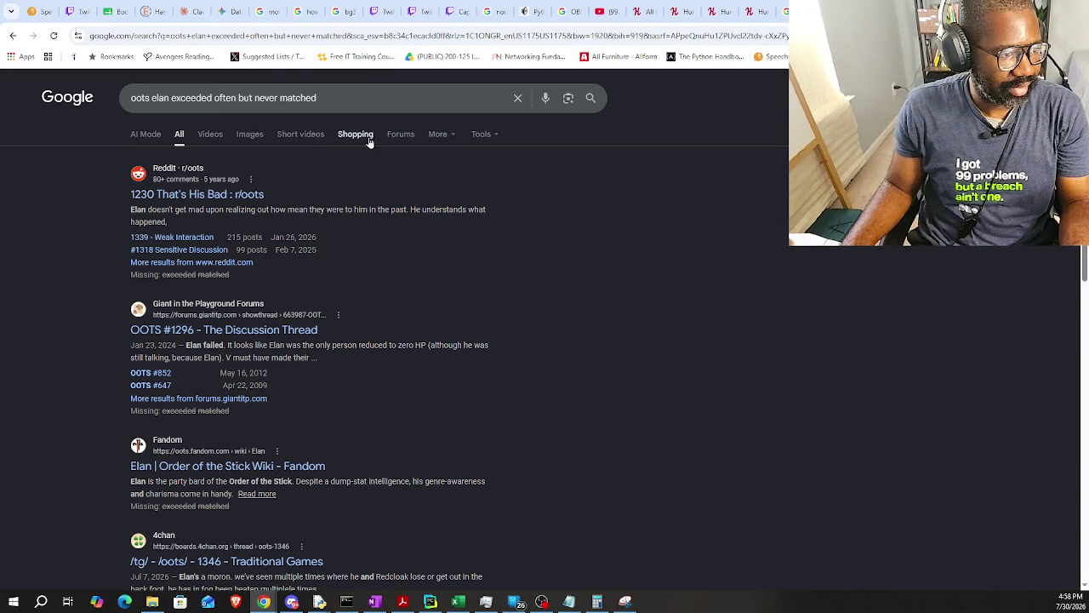
Quote "but never matched" so the search treats it as an exact phrase.
click(375, 104)
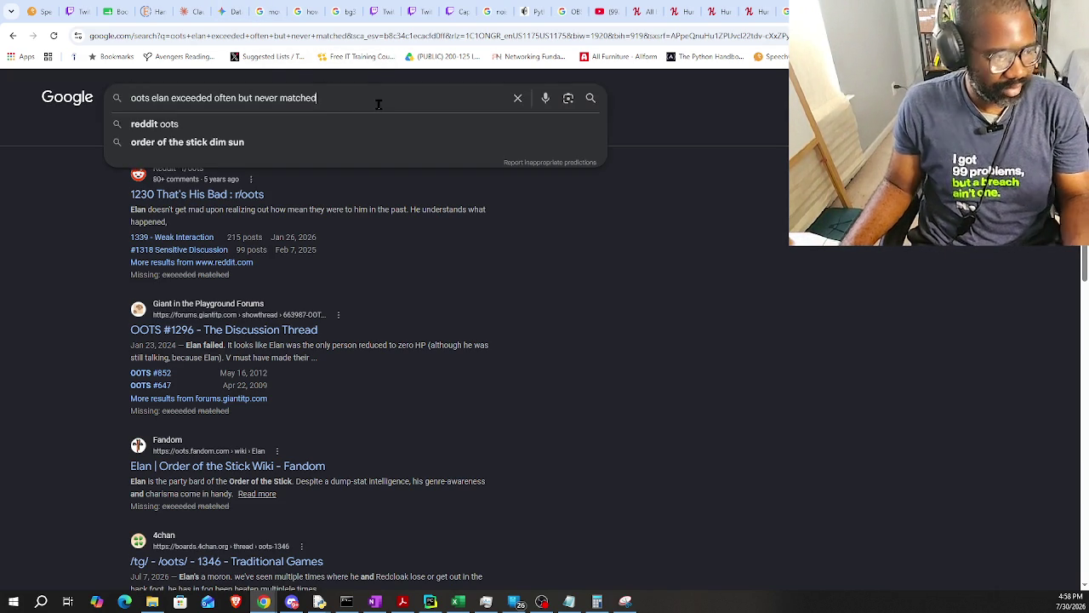
text(")
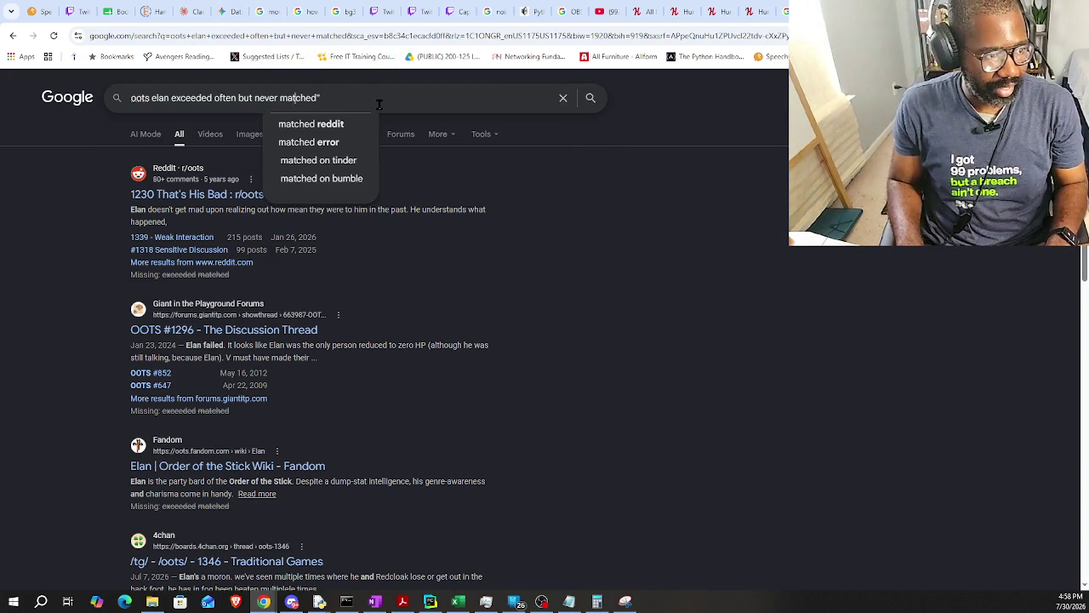
text(")
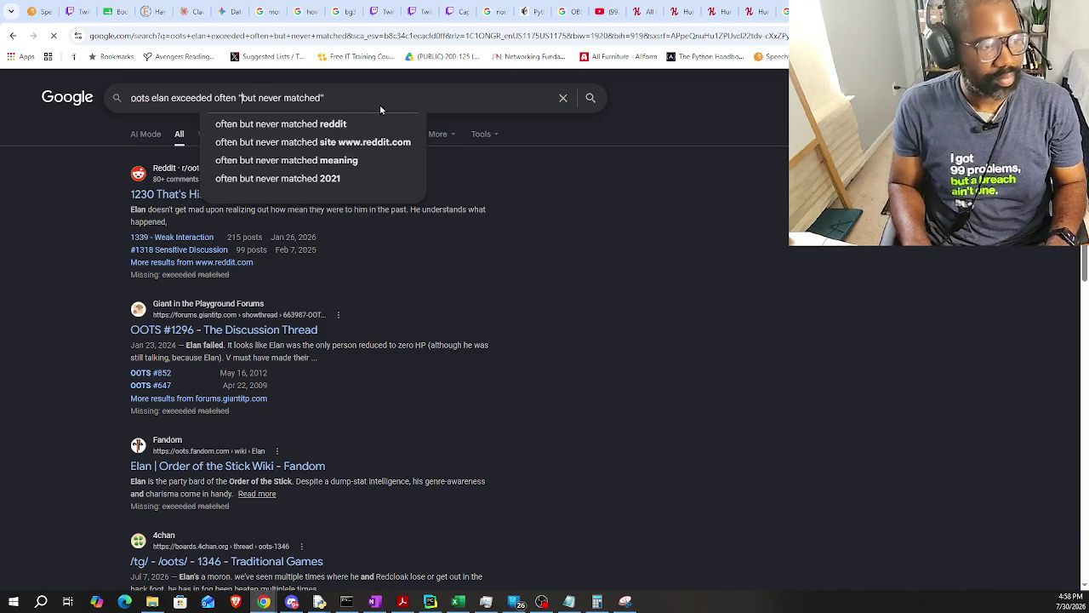
key(Return)
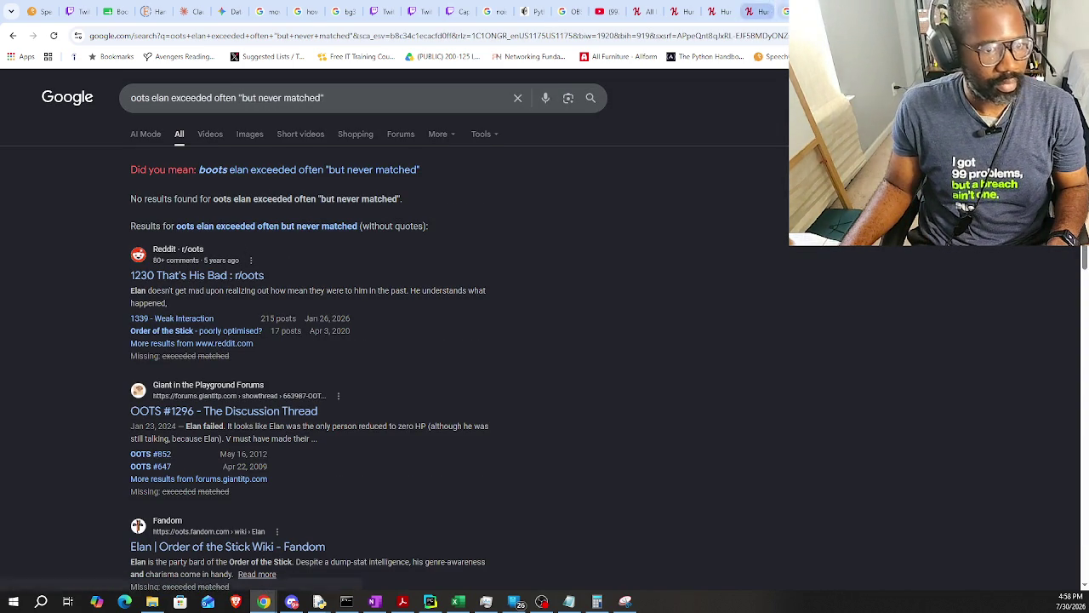
key(ctrl+t)
Ask Gemini which Order of the Stick strip has the 'exceeded but never matched' line.
text(gemini)
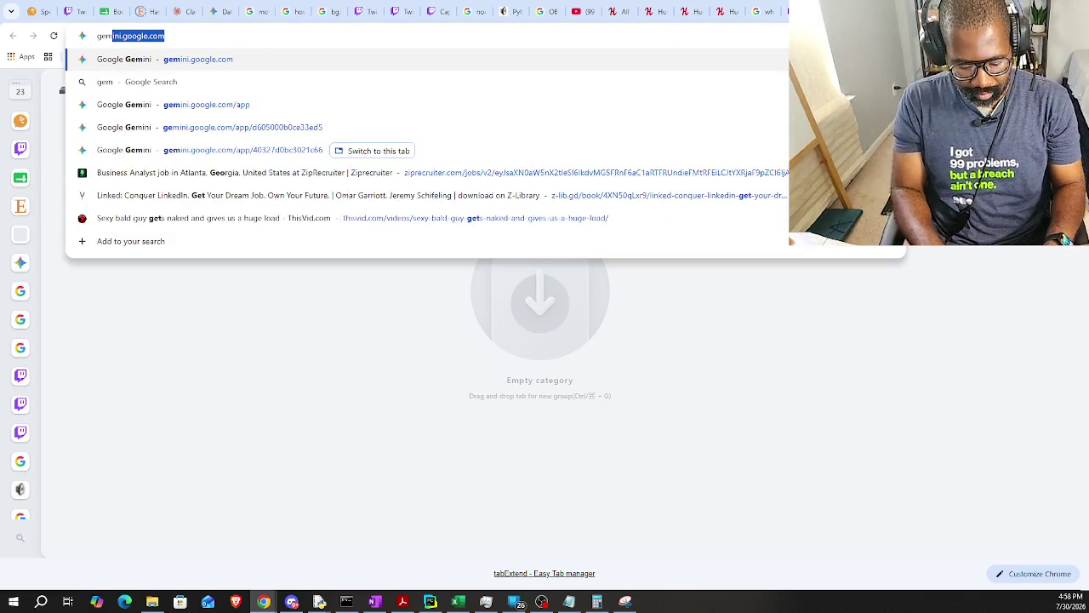
key(Return)
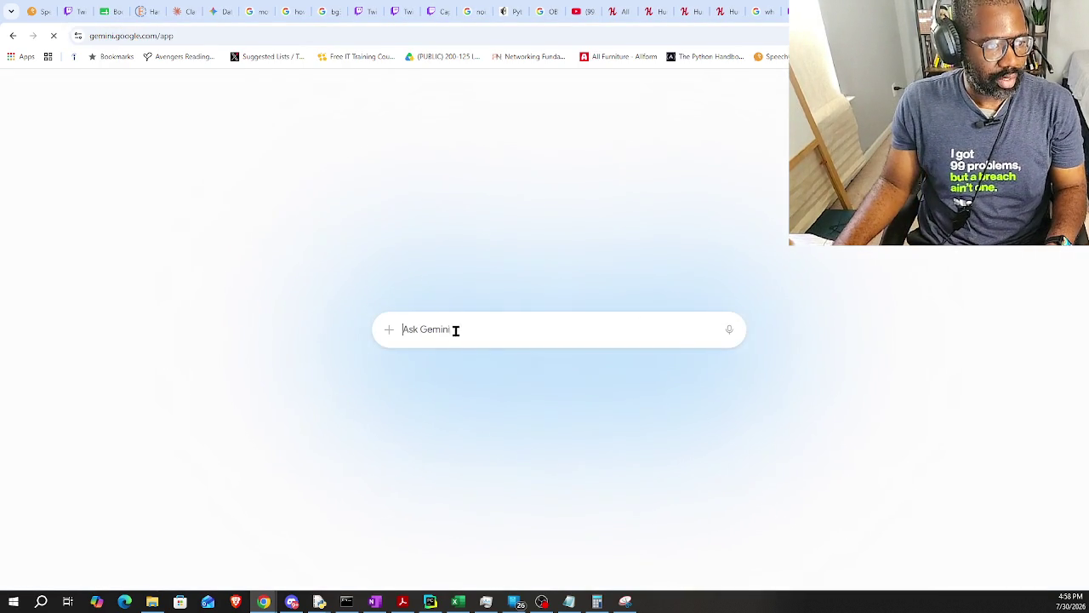
text(OO)
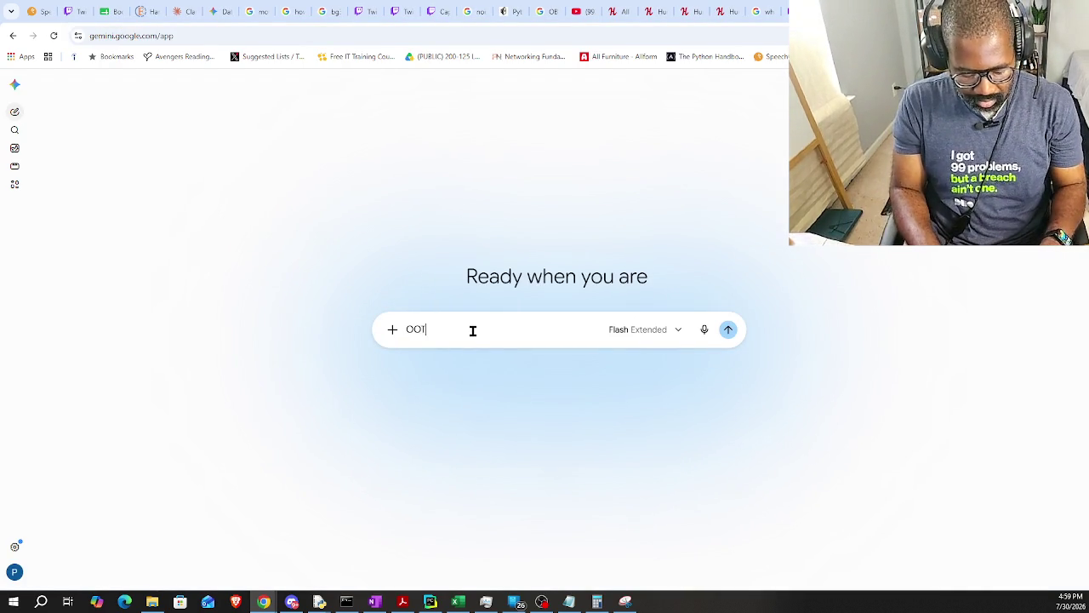
key(BackSpace)
text(rder of the stick elan ro)
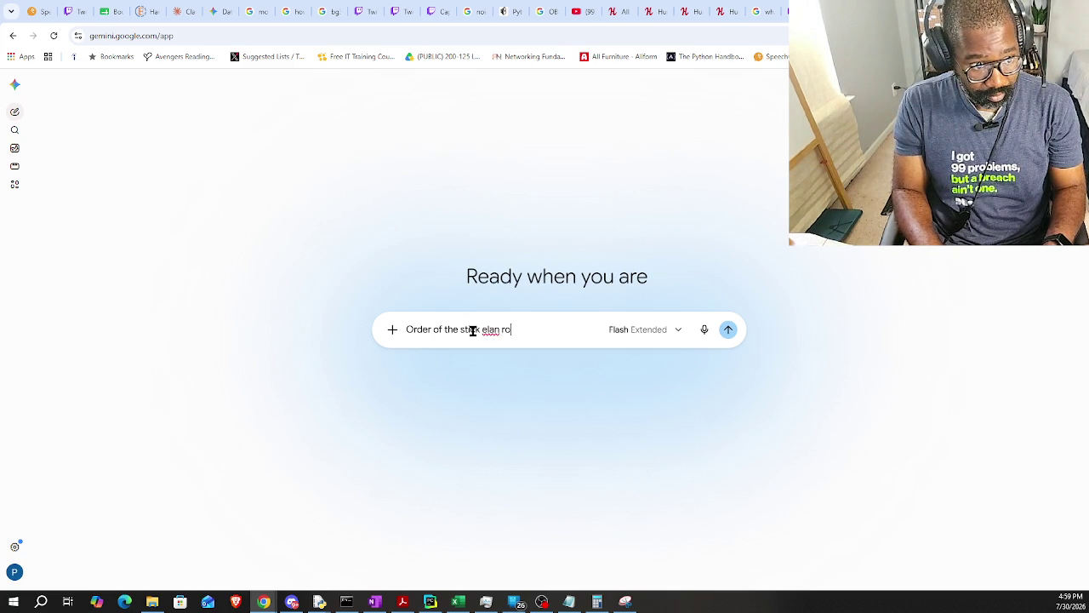
text(y exceeded but never matched)
key(Return)
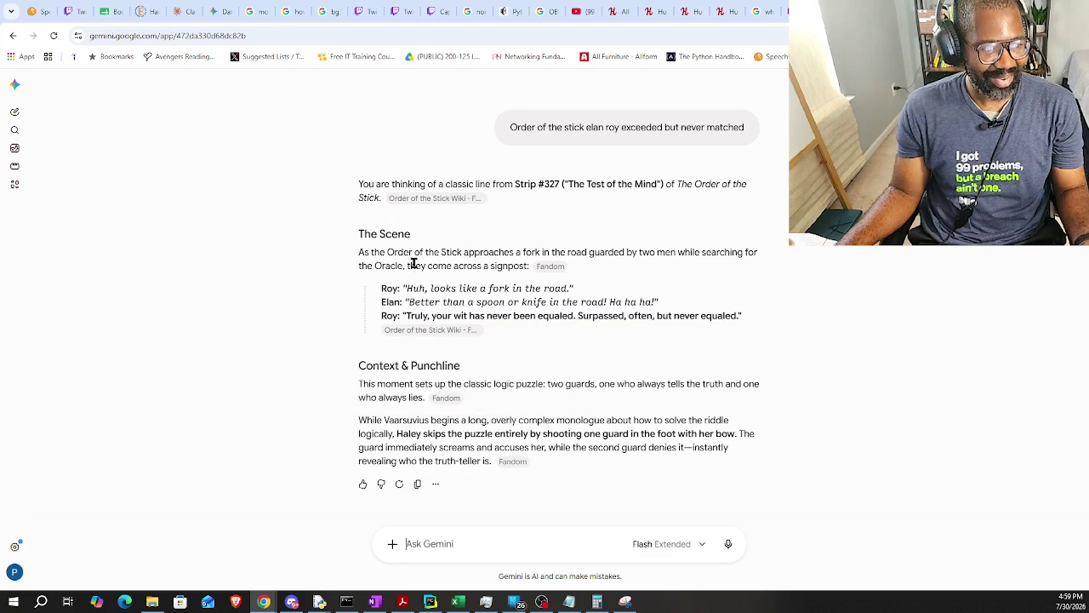
key(ctrl+t)
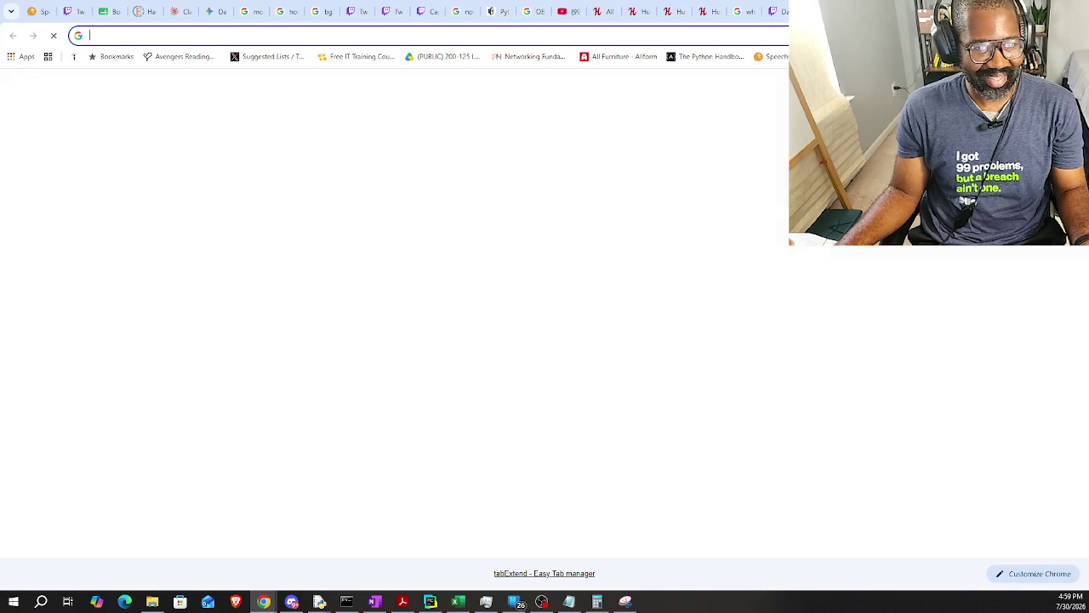
Search for 'oots' and open Giant in the Playground's Order of the Stick comics list.
text(oots)
key(Return)
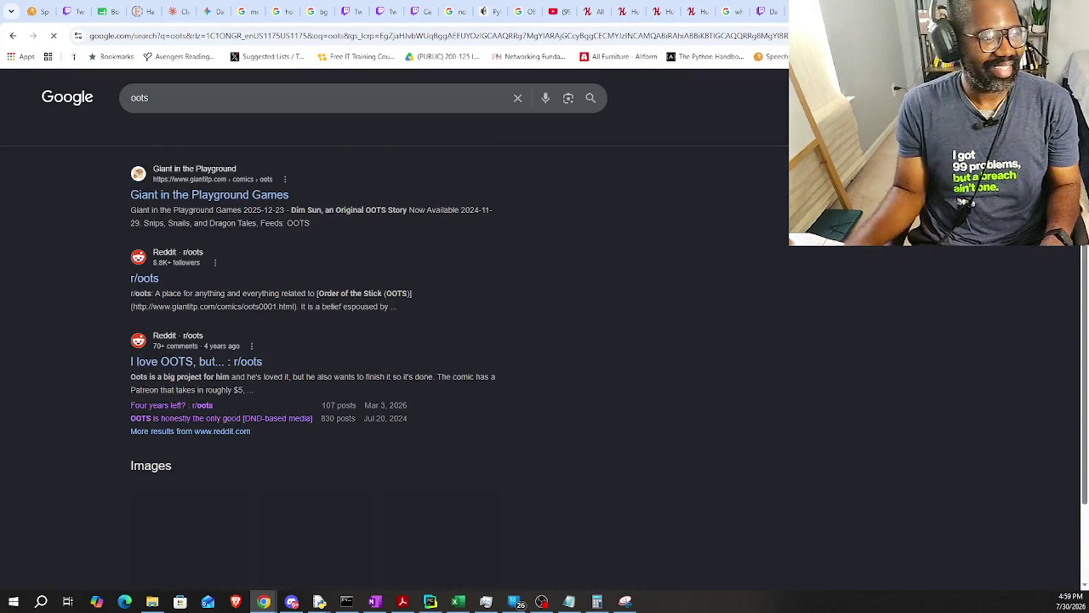
click(226, 195)
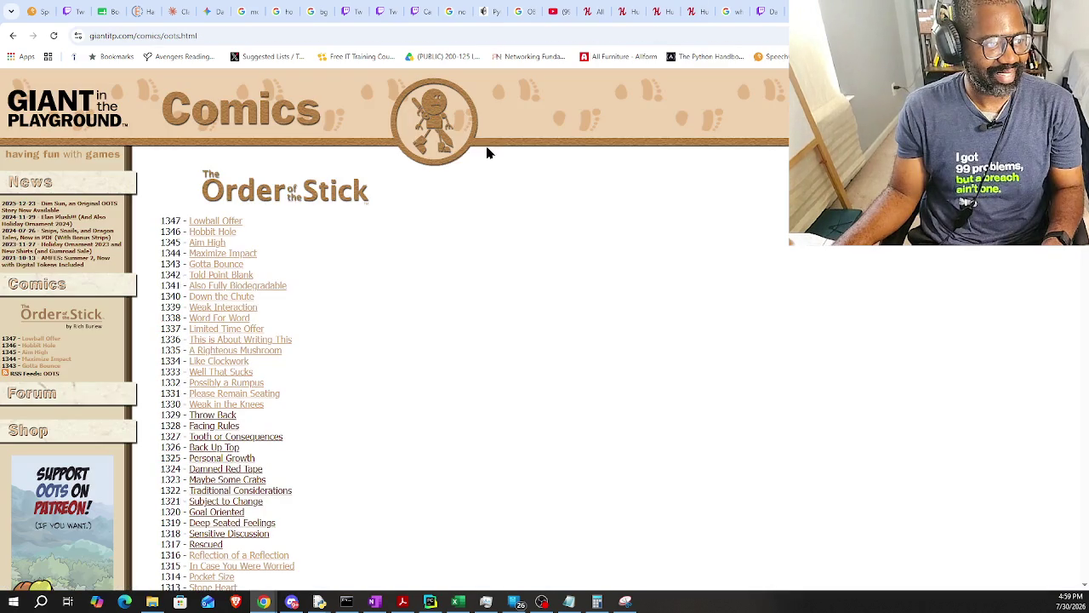
scroll(262, 233, down, 1)
Find and open comic #327, The Test of the Mind.
key(ctrl+f)
text(327)
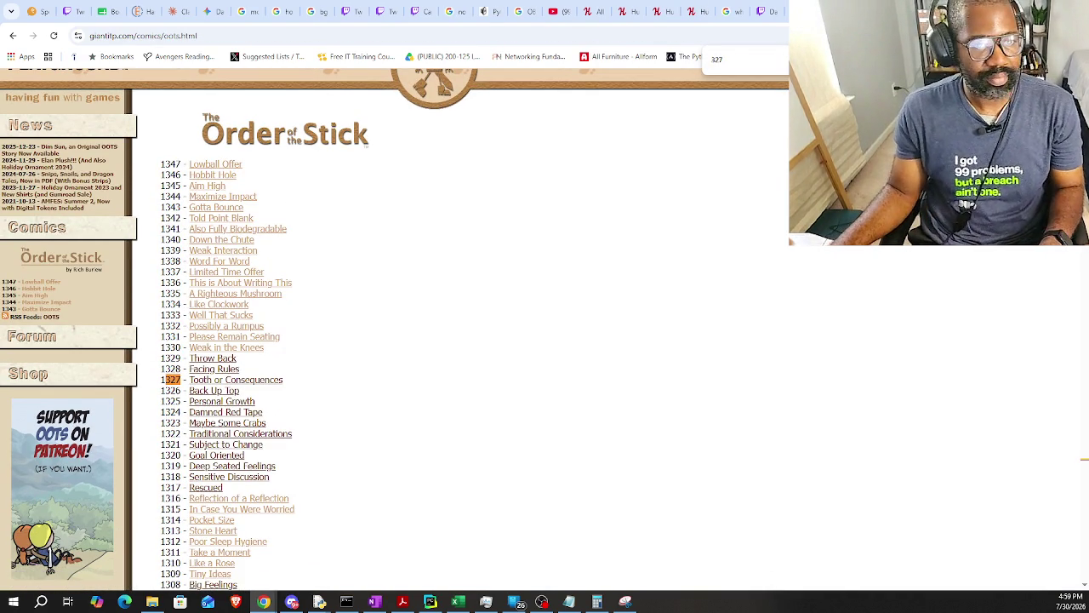
key(Return)
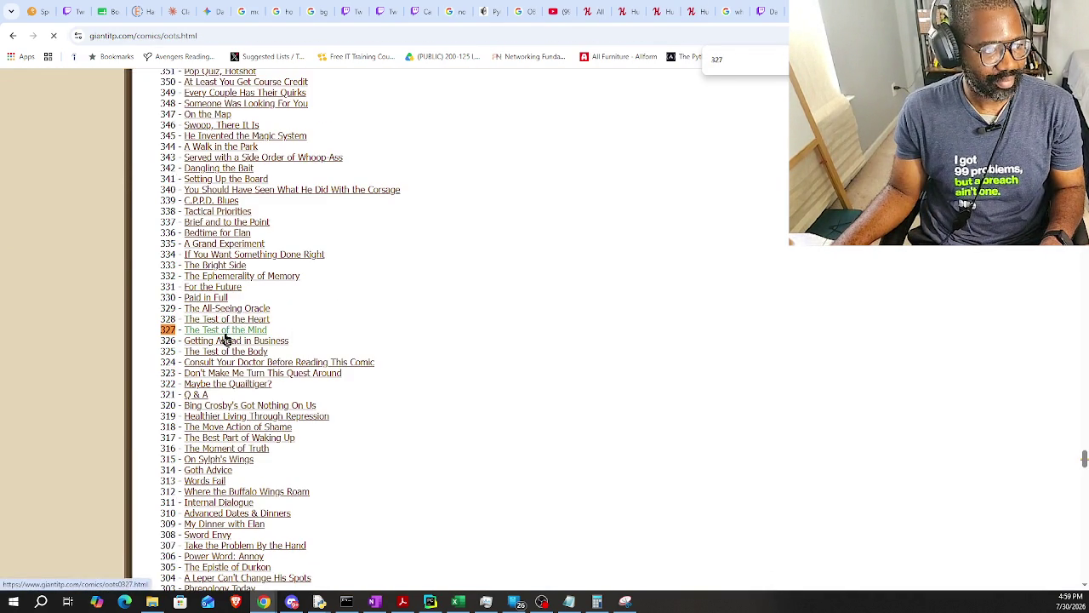
click(226, 329)
scroll(673, 382, down, 4)
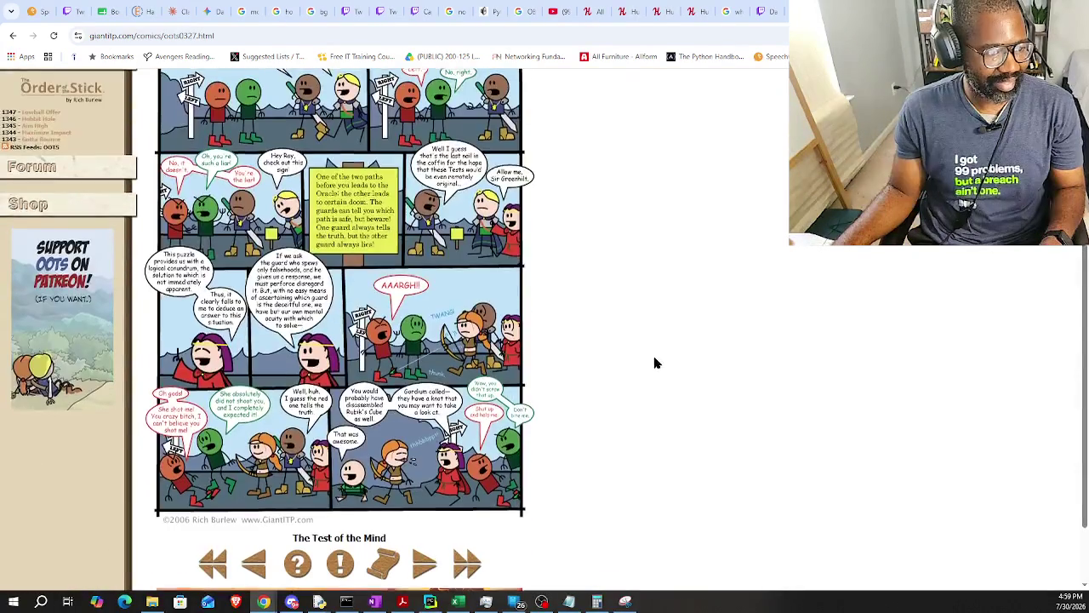
scroll(655, 363, up, 2)
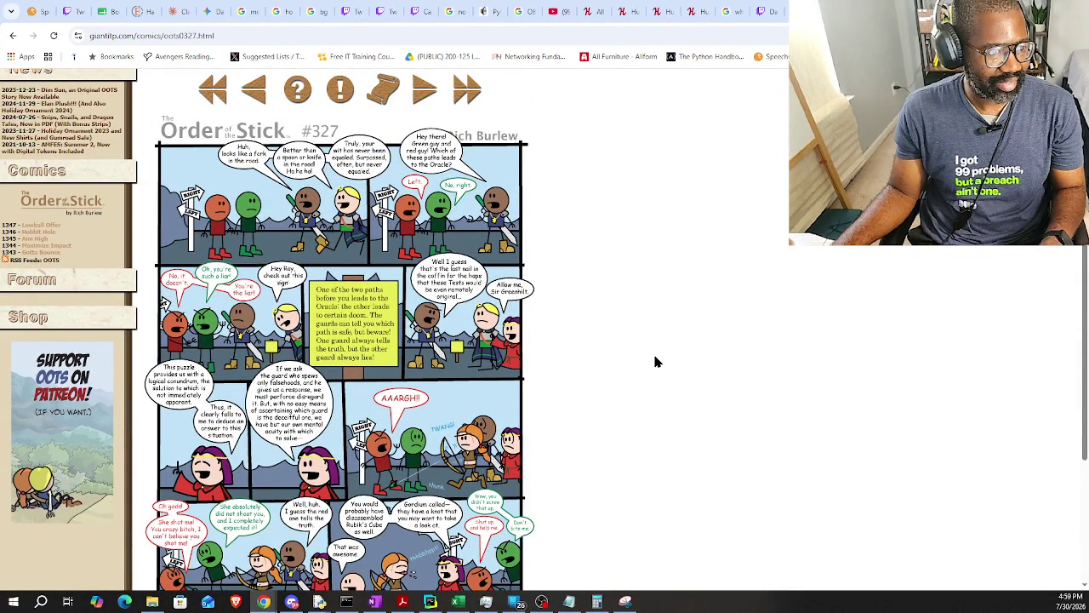
scroll(655, 362, down, 1)
scroll(653, 361, up, 1)
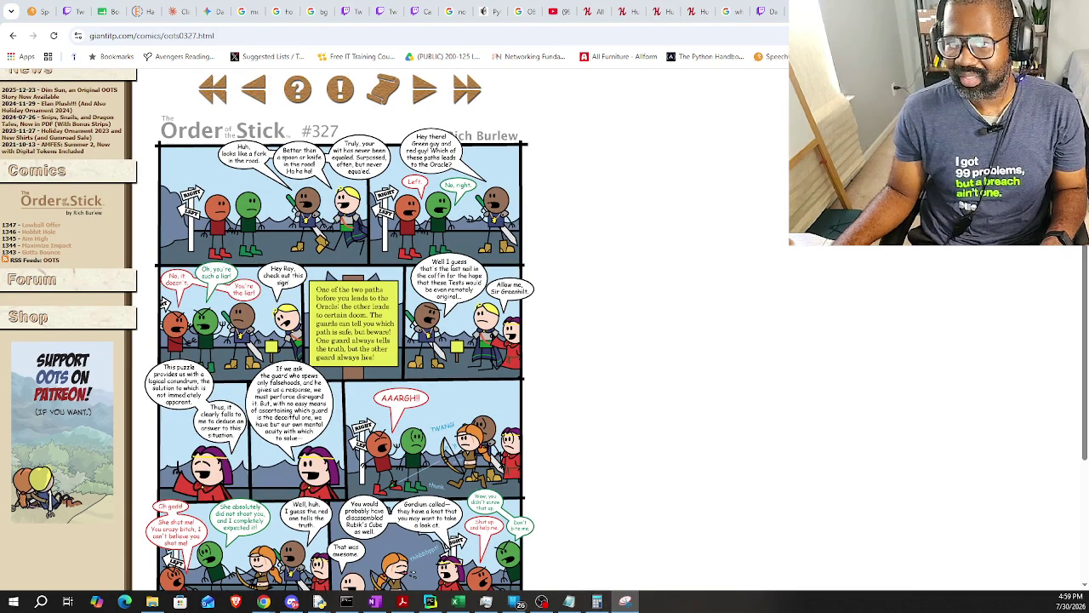
key(super+shift+s)
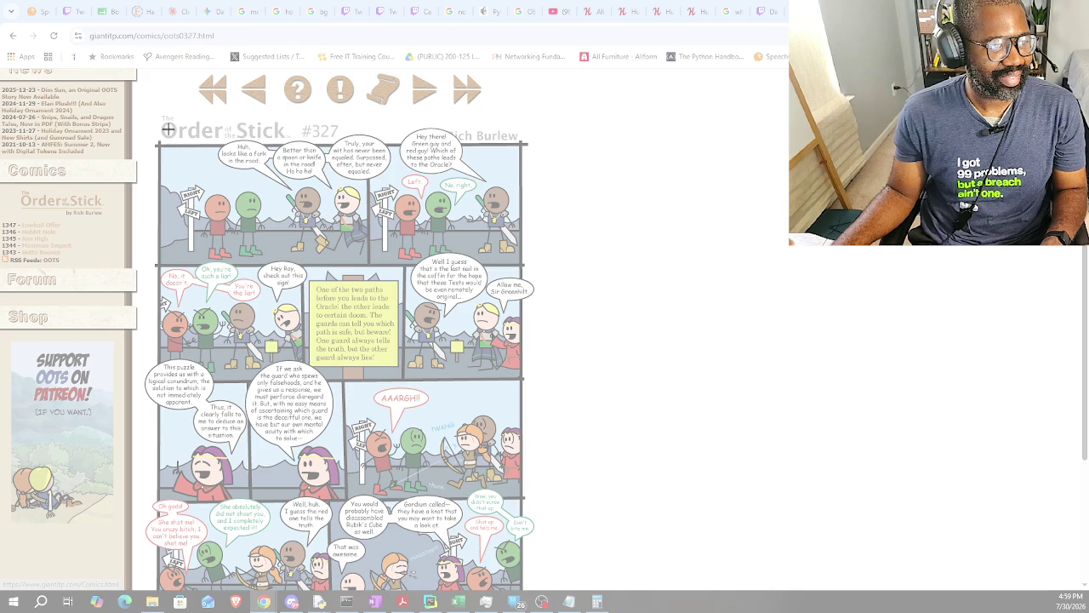
Snip the comic's title and first panel.
mouse_move(162, 114)
mouse_down()
mouse_move(340, 184)
mouse_move(397, 260)
mouse_up()
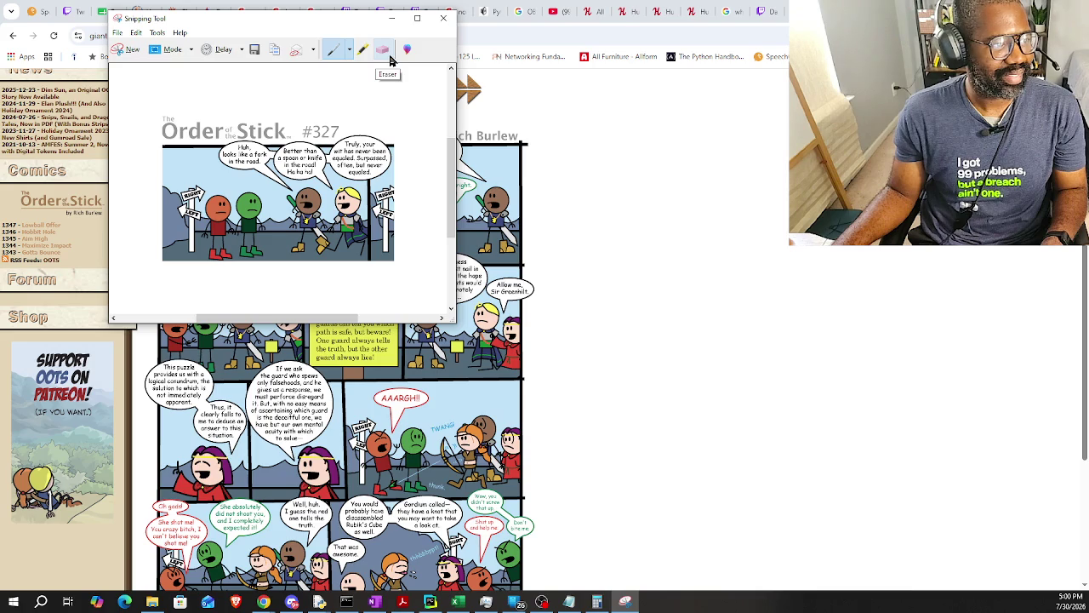
scroll(278, 194, down, 1)
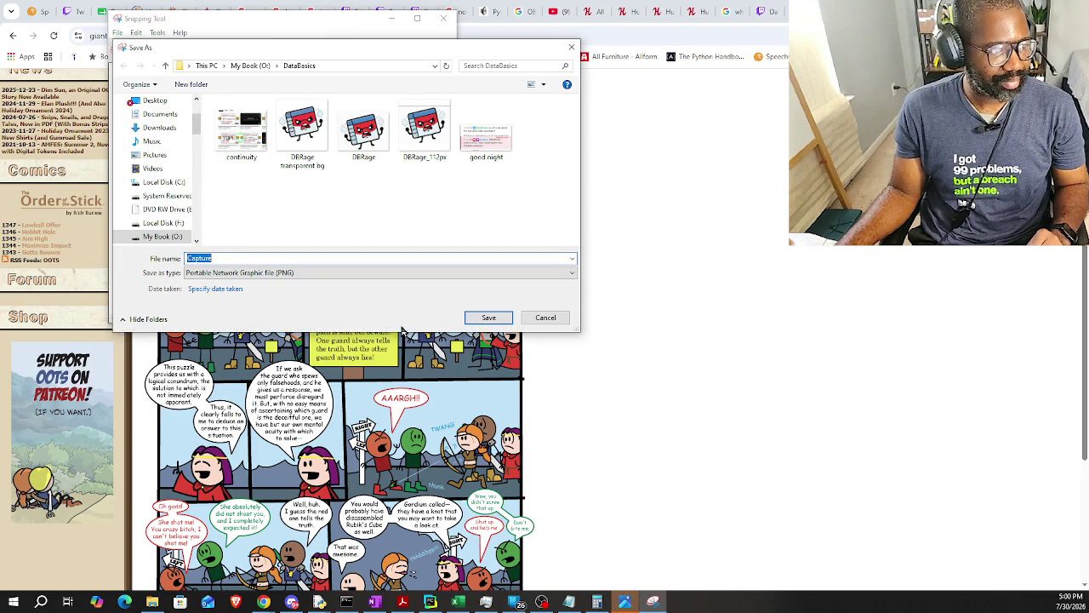
scroll(171, 185, up, 2)
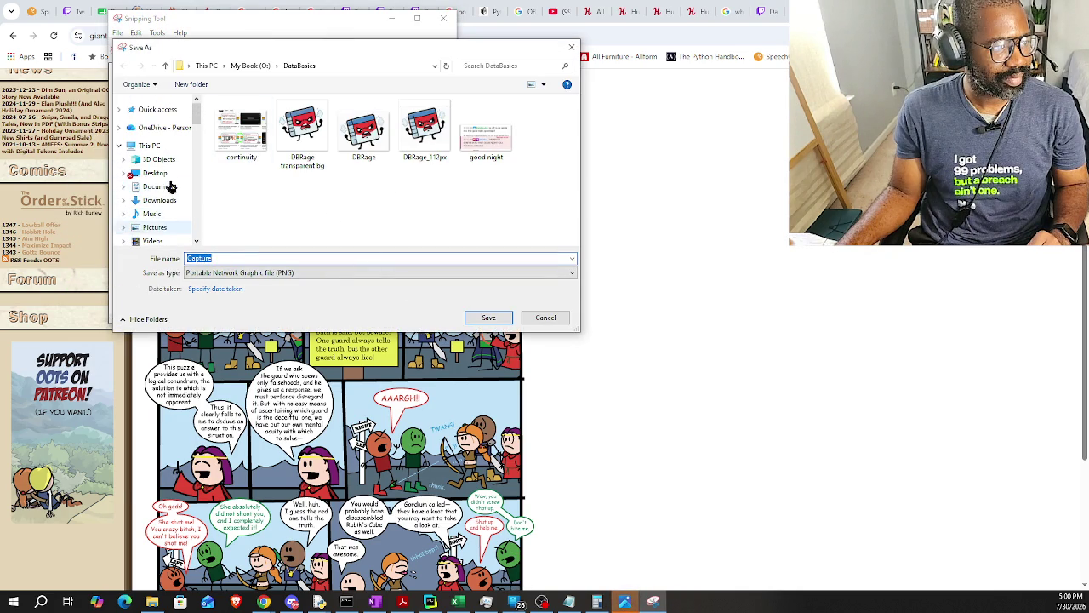
Save the snip to Downloads as Capture2.PNG, keeping the existing Capture.PNG.
click(158, 201)
click(493, 318)
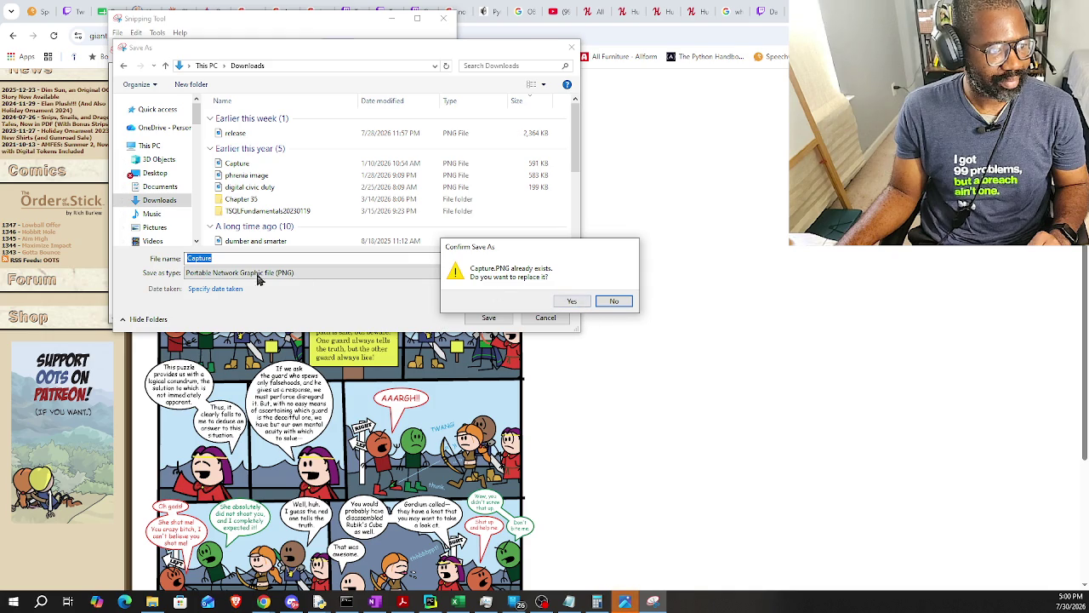
click(613, 302)
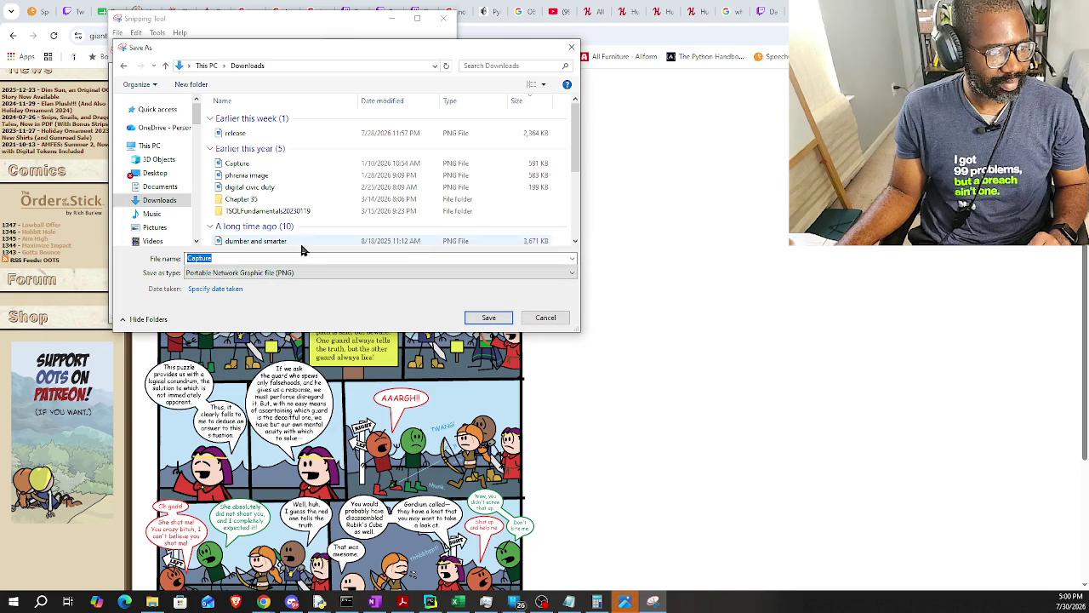
click(288, 258)
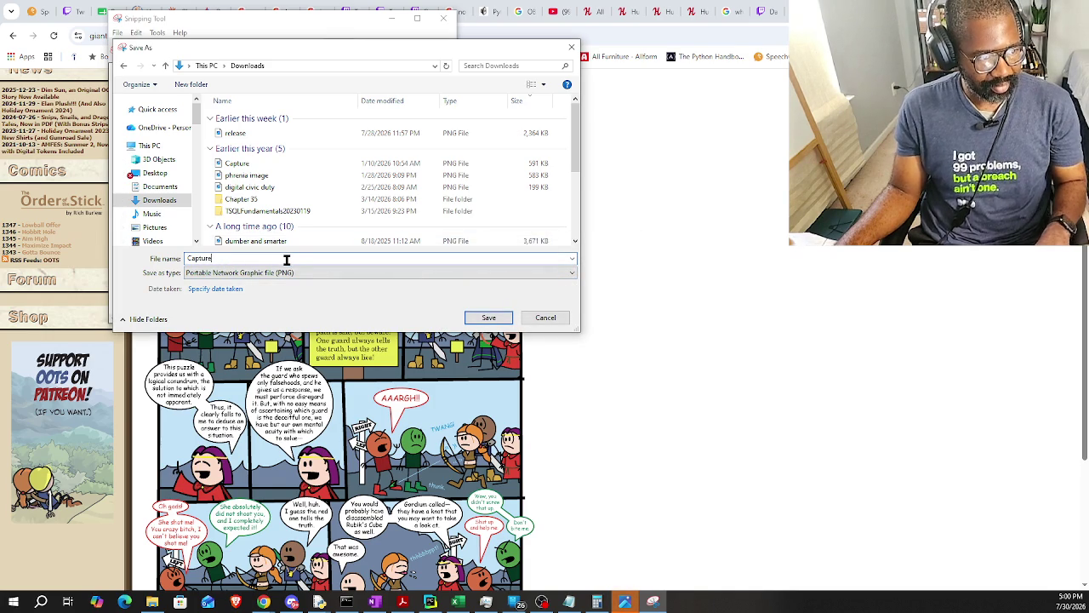
click(490, 317)
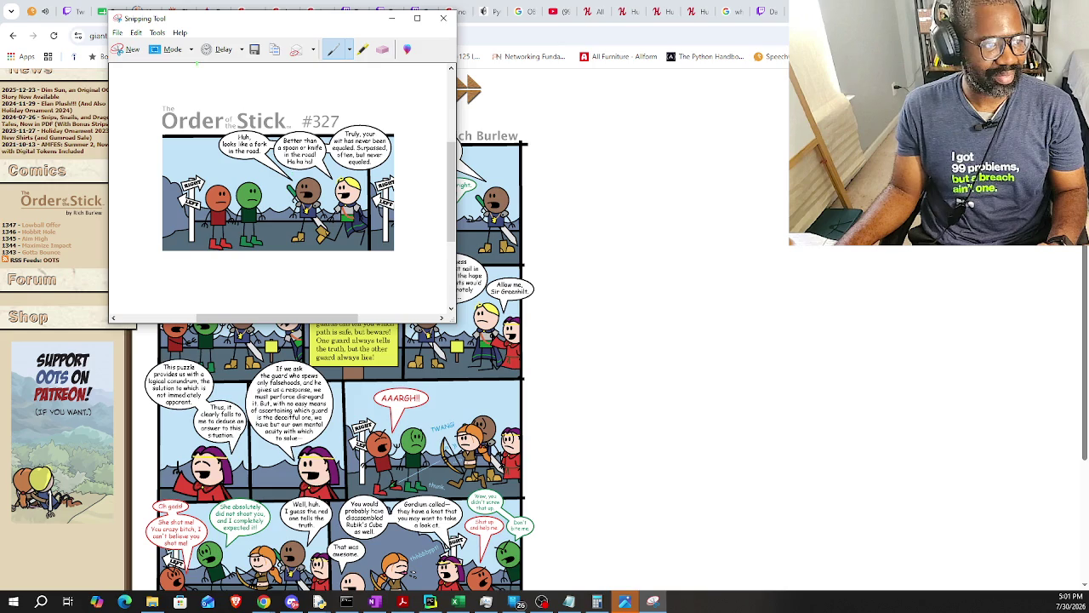
click(126, 49)
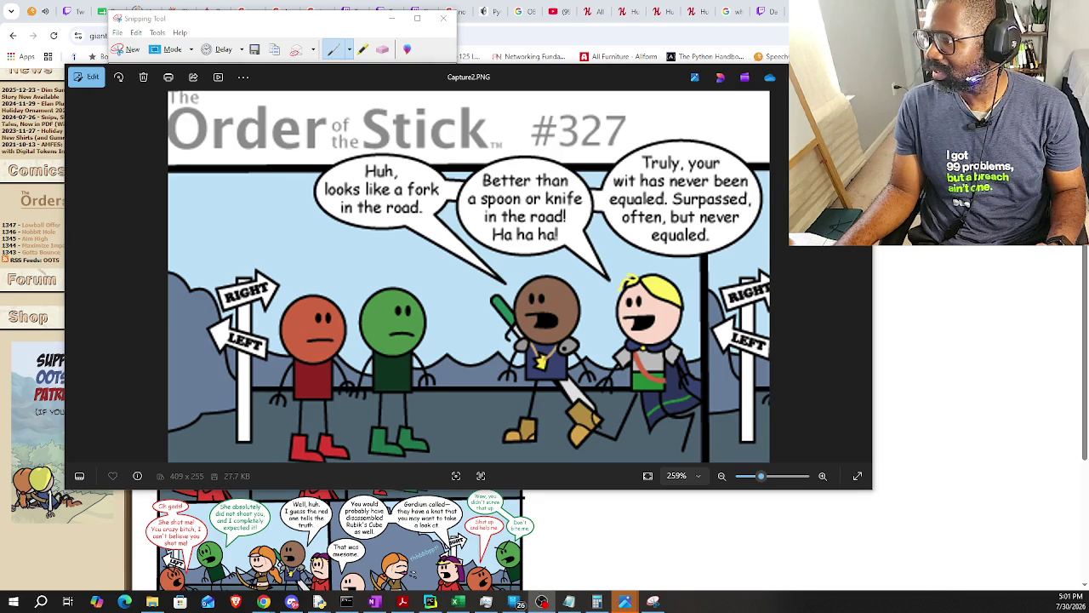
Return to the shared ChatGPT chat in Chrome.
key(alt+Tab)
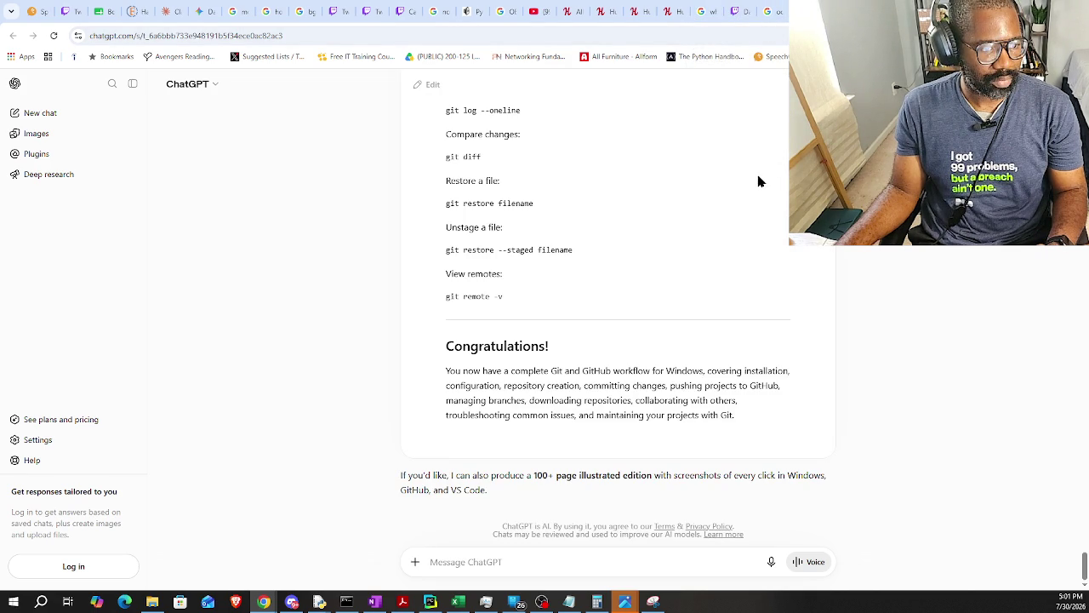
Scroll back up through ChatGPT's Git and GitHub workflow guide, then start a blank tab.
scroll(727, 201, up, 10)
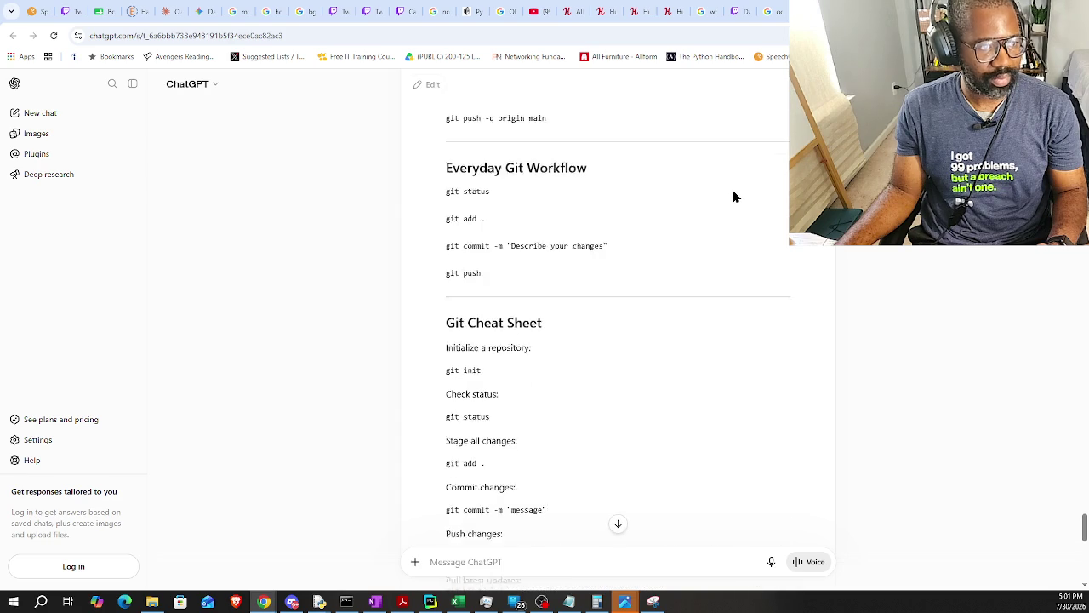
scroll(735, 196, up, 1)
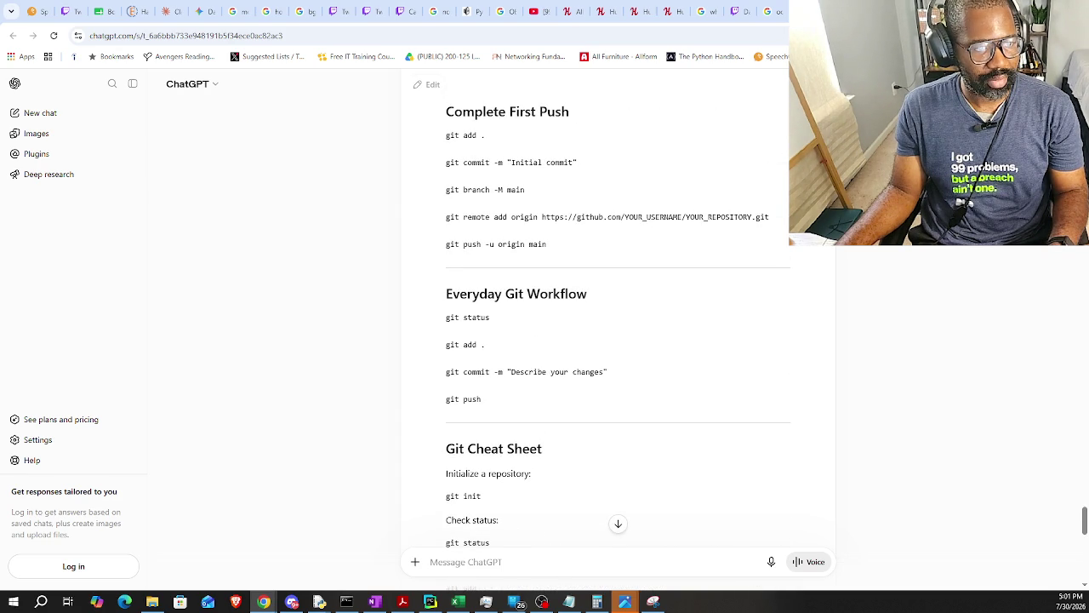
key(ctrl+t)
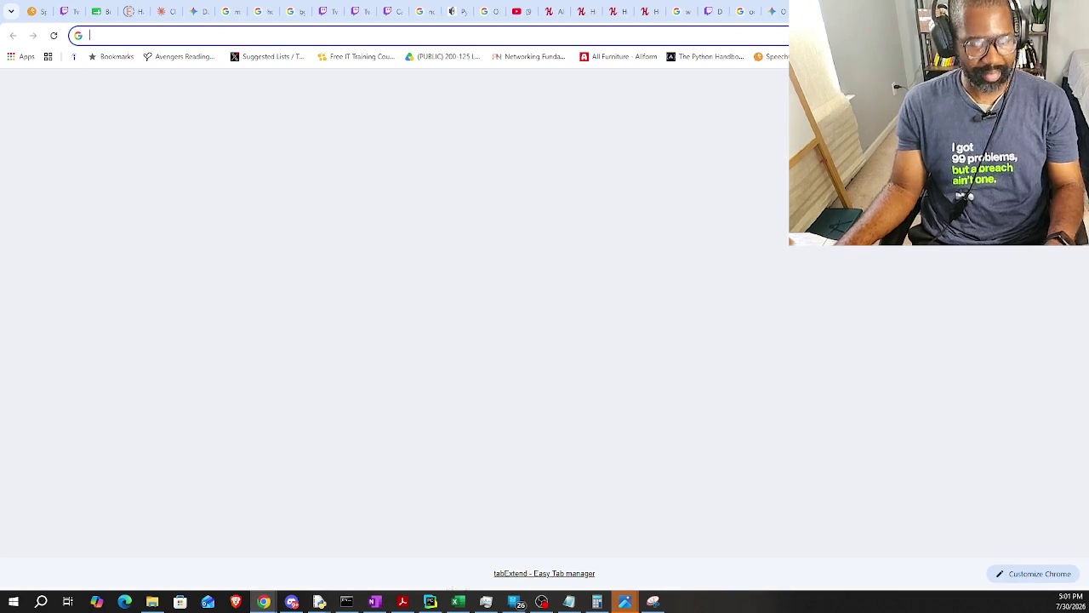
Load minesweeper.online from the 'mine' autocomplete and start a new No guessing mode game.
text(mine)
key(Return)
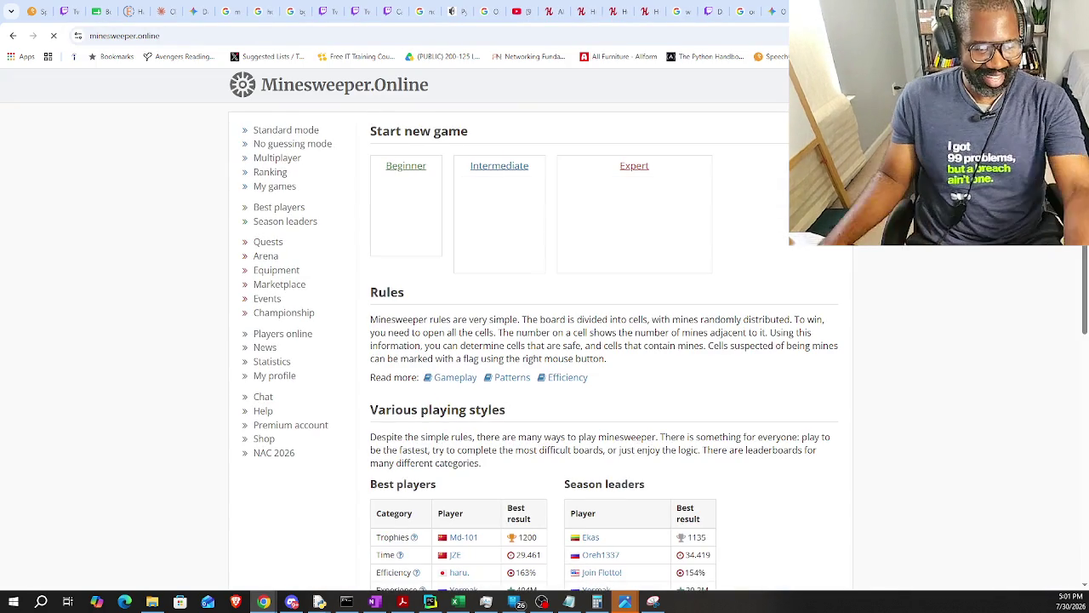
click(296, 147)
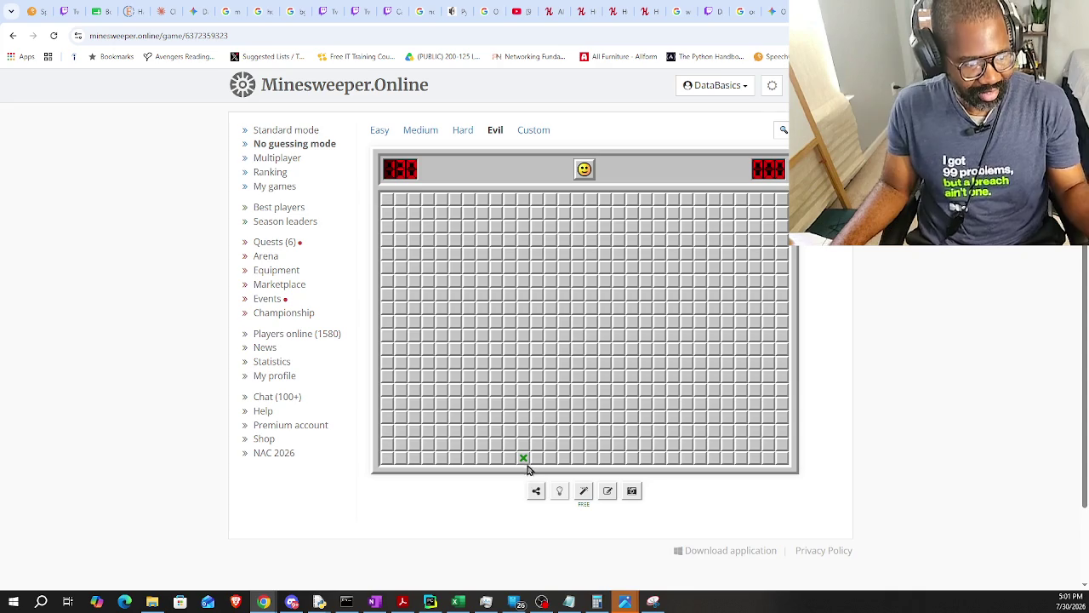
Flag the mines near the bottom and clear the bottom-left patch of the board.
right_click(551, 457)
right_click(455, 417)
click(442, 430)
right_click(415, 430)
right_click(415, 458)
click(431, 443)
click(428, 431)
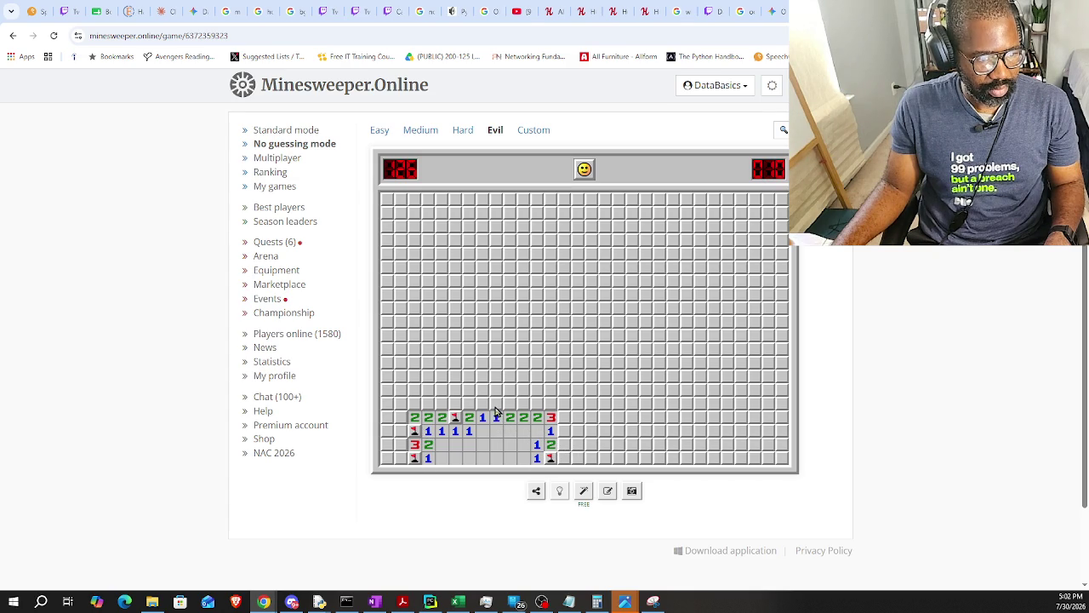
Flag the mine above the numbered row and reveal the safe cells around the 1s above it.
right_click(523, 405)
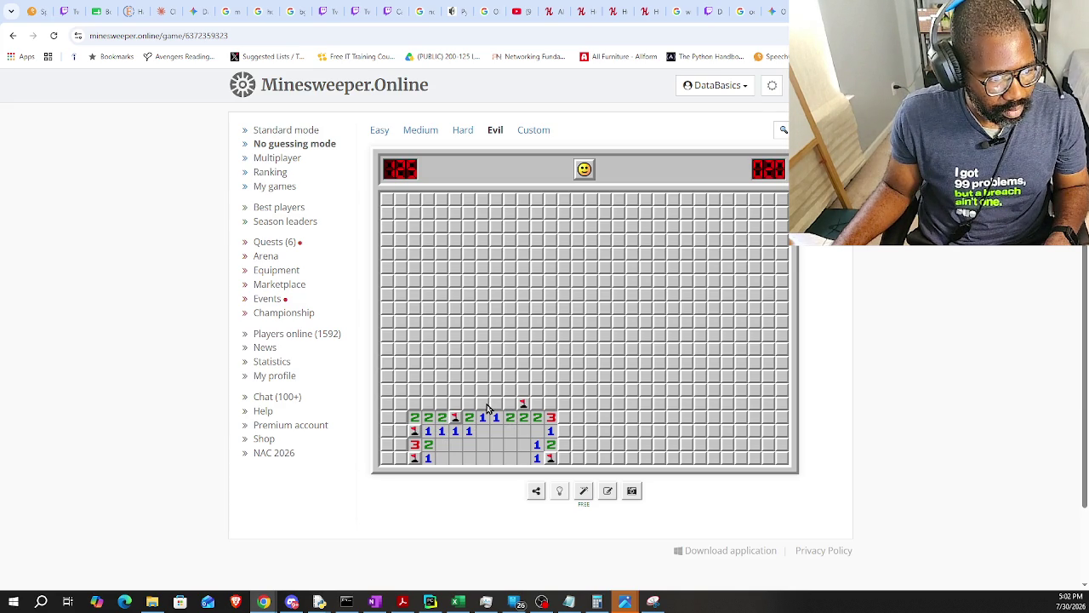
click(483, 405)
click(468, 391)
click(495, 391)
click(483, 392)
click(483, 378)
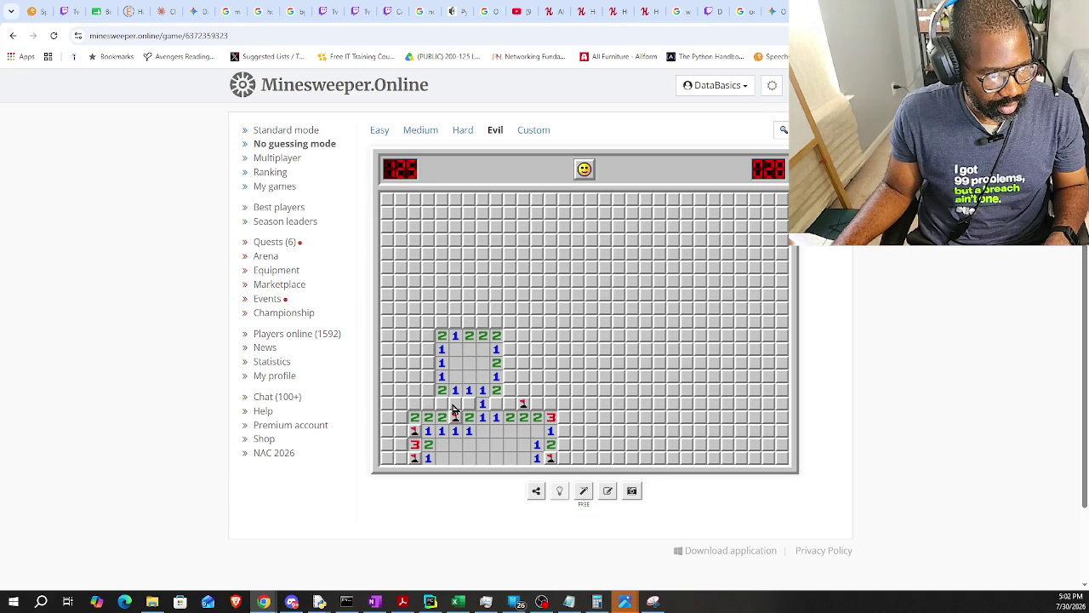
click(442, 403)
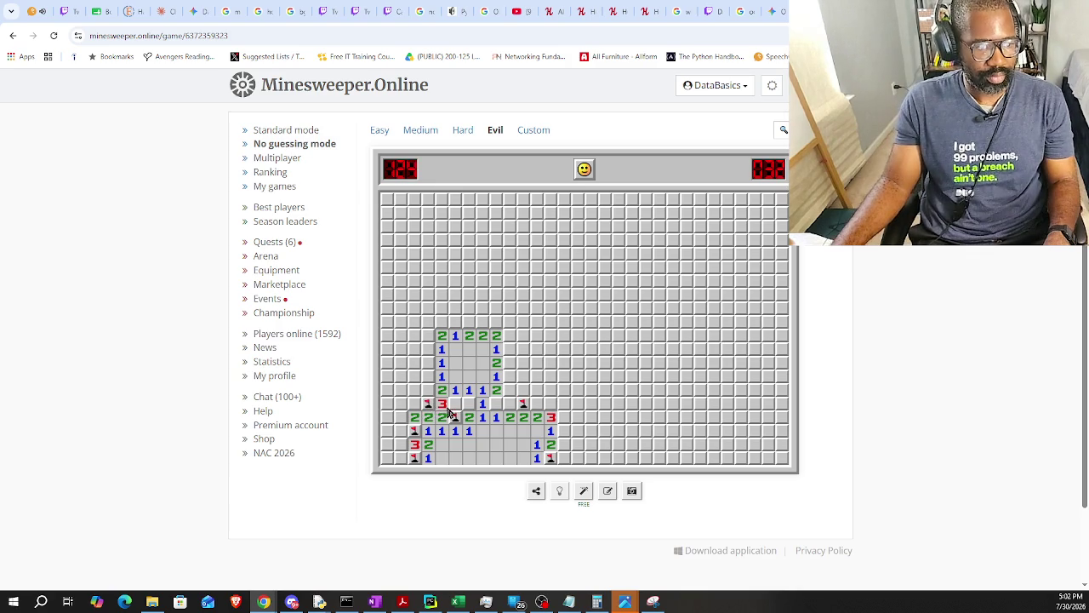
Flag two mines beside the opened region and reveal the safe cells between and below them.
right_click(510, 349)
right_click(510, 376)
click(510, 362)
click(497, 390)
click(510, 391)
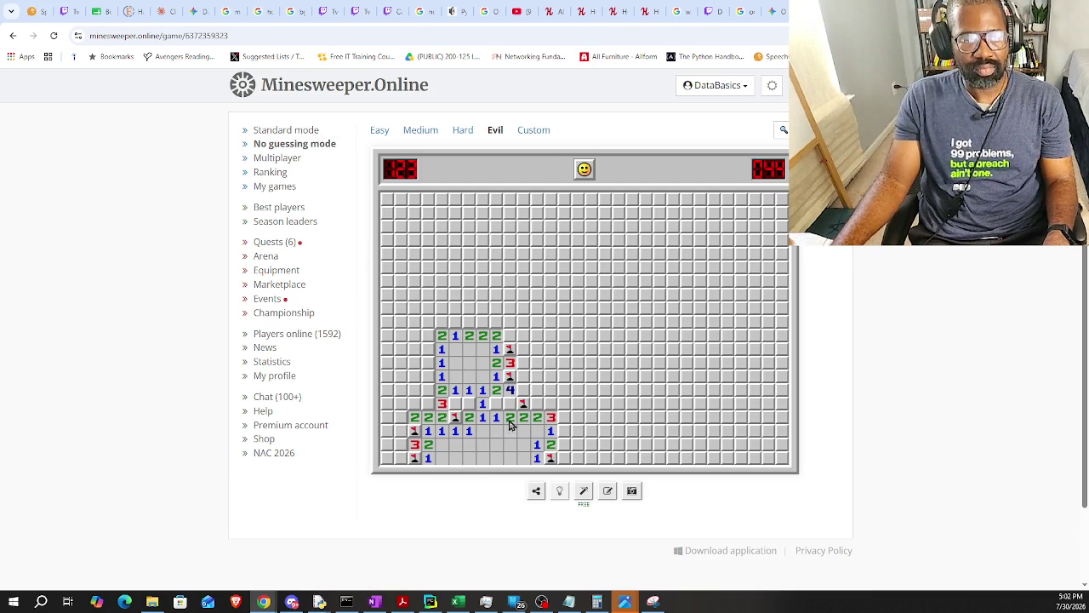
Open the area above the 1 and flag the mine above it, correcting a misplaced flag.
click(510, 335)
click(510, 336)
right_click(469, 308)
right_click(483, 321)
right_click(469, 308)
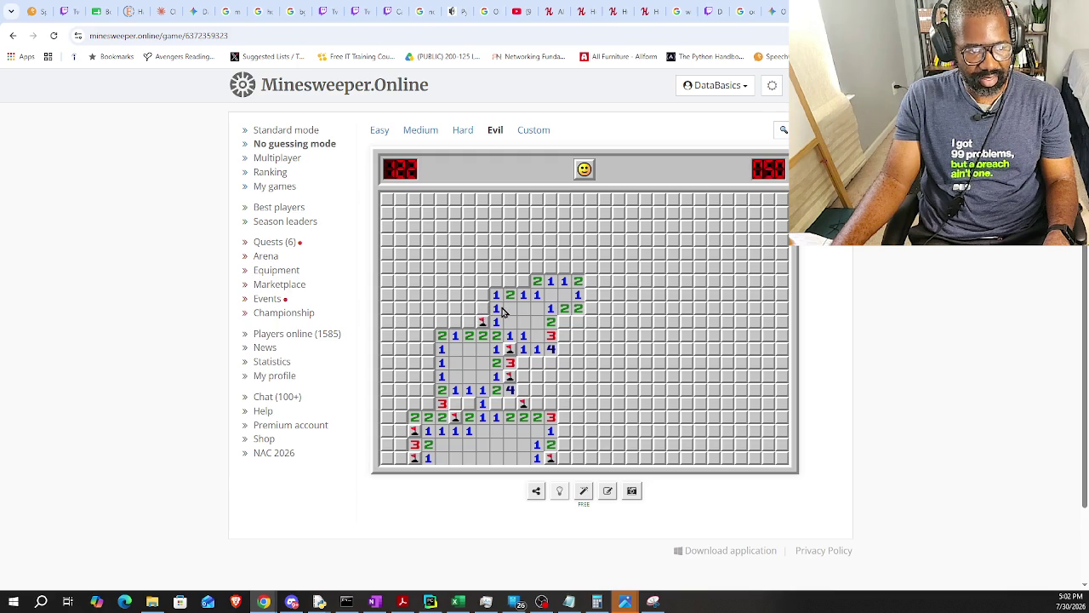
Flag mines along the upper edge and open the cells left of the 1s, removing a wrong flag.
click(496, 309)
right_click(523, 281)
click(523, 295)
right_click(496, 281)
click(484, 295)
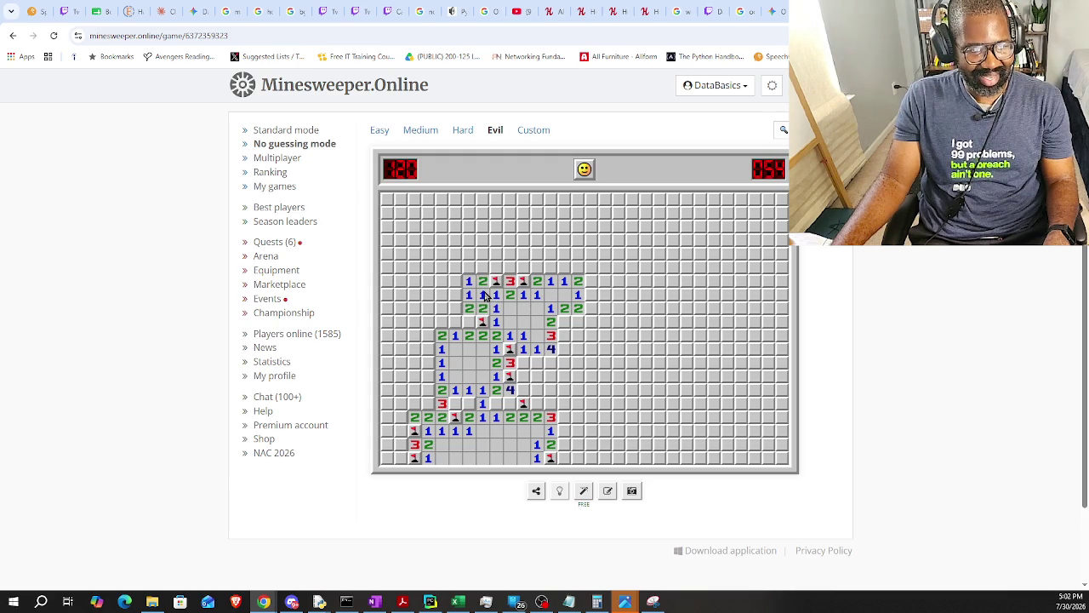
right_click(455, 309)
right_click(456, 309)
click(468, 309)
click(453, 325)
Flag upper-left mines and chord the 1 and the 3 to open cells above.
right_click(456, 282)
click(459, 294)
click(468, 282)
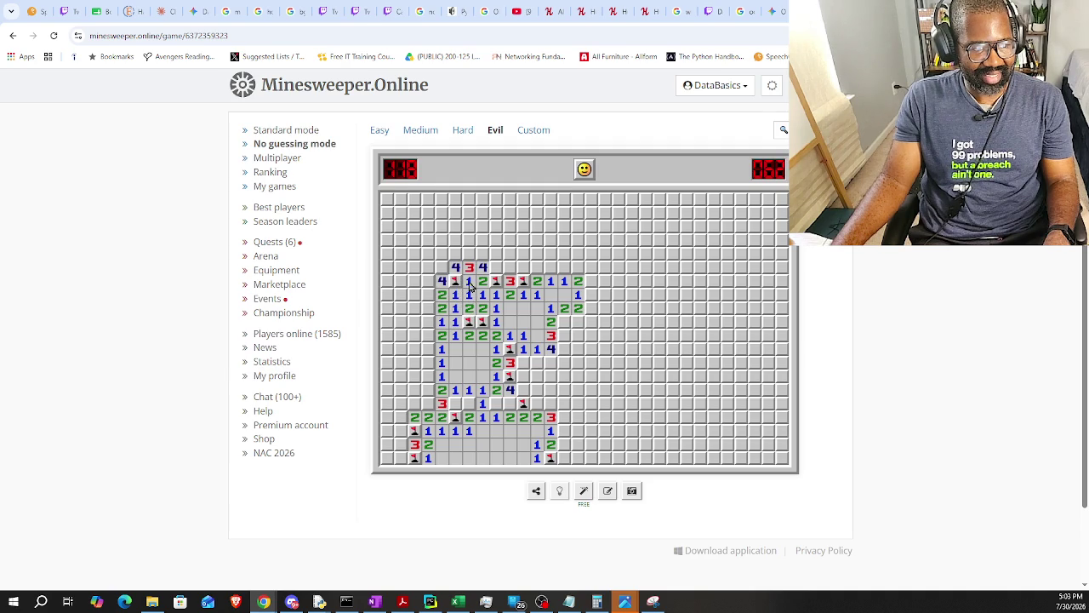
right_click(496, 268)
click(512, 284)
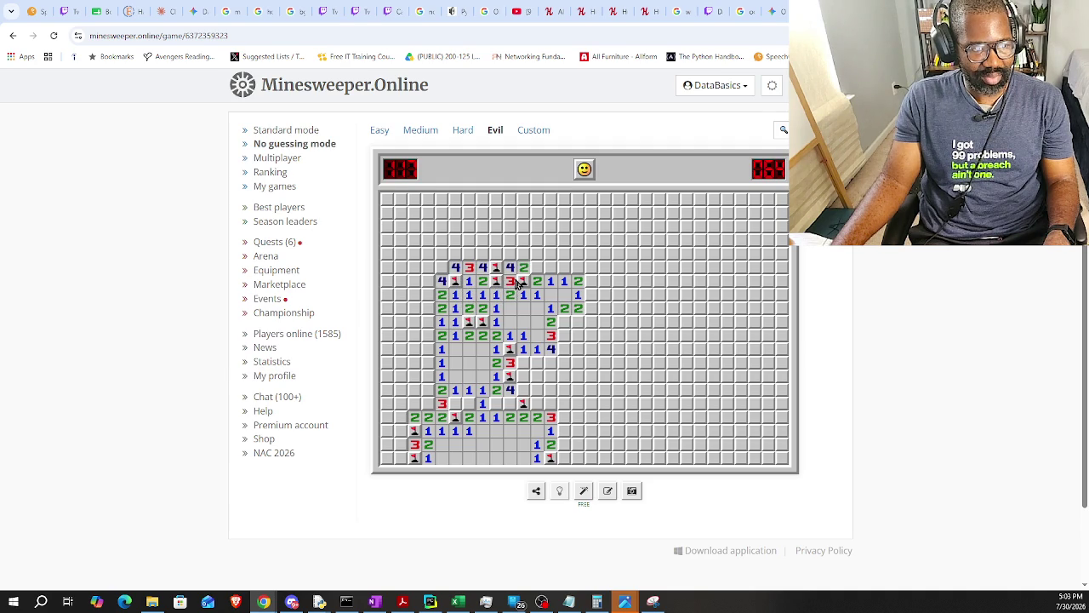
Flag the column of mines right of the cleared region and reveal the safe cells below them.
right_click(564, 322)
right_click(578, 322)
right_click(564, 337)
right_click(563, 350)
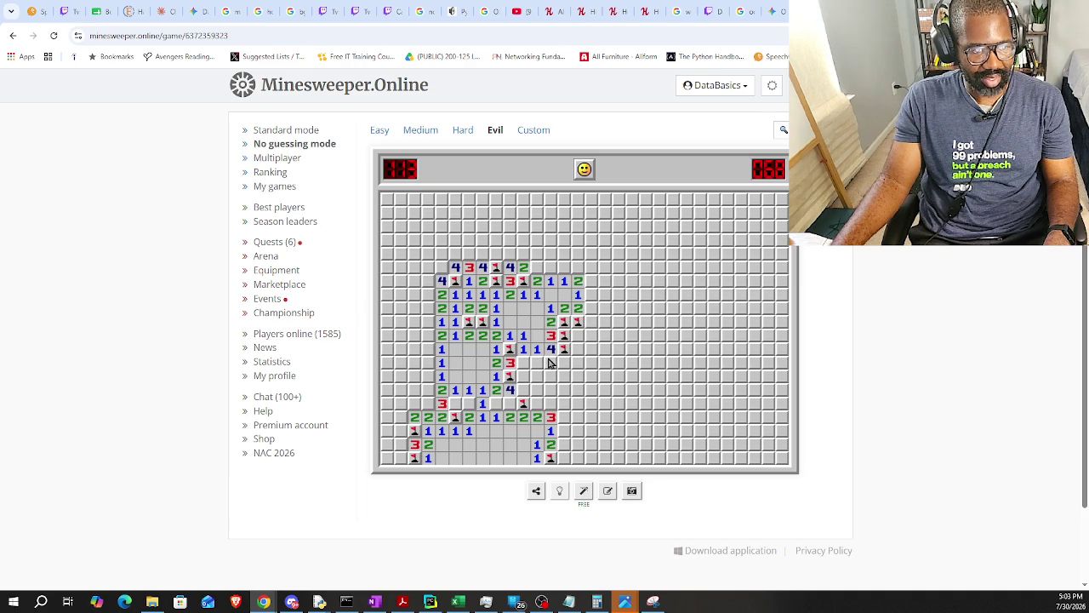
click(523, 349)
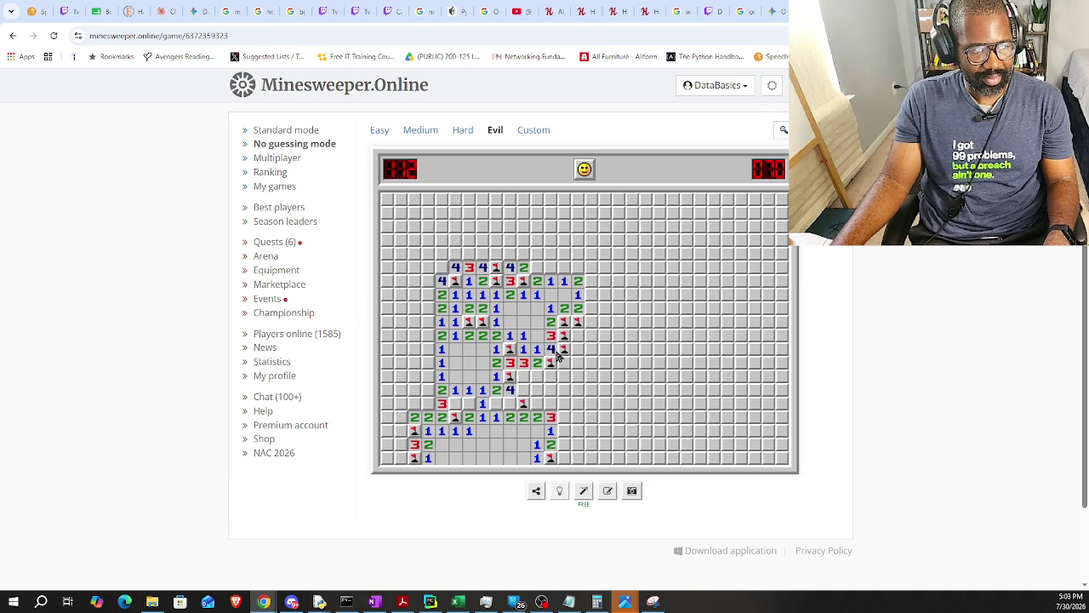
right_click(564, 362)
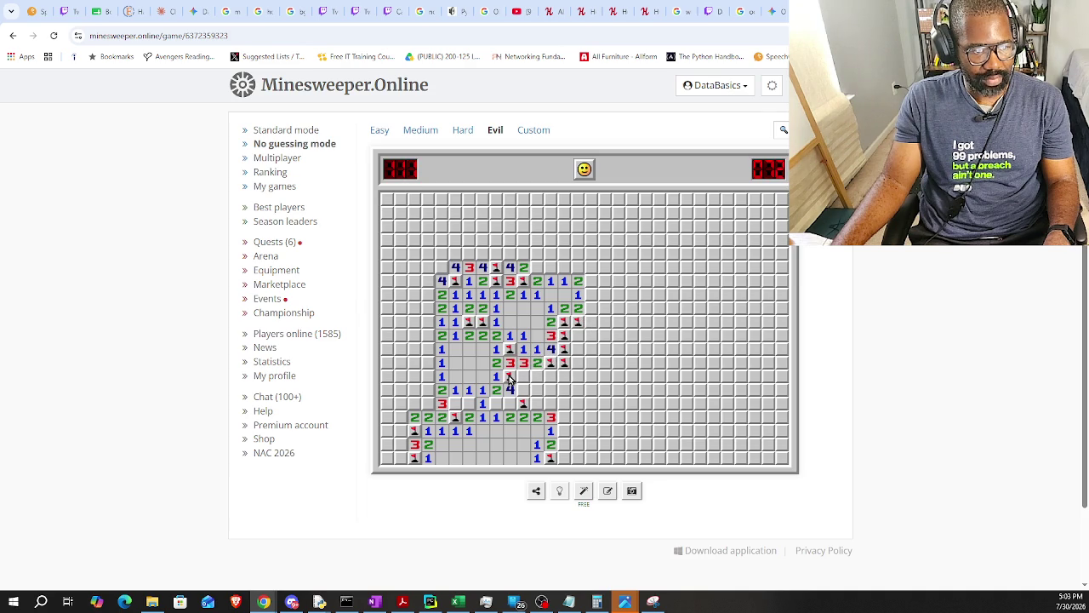
right_click(523, 376)
click(537, 376)
click(550, 376)
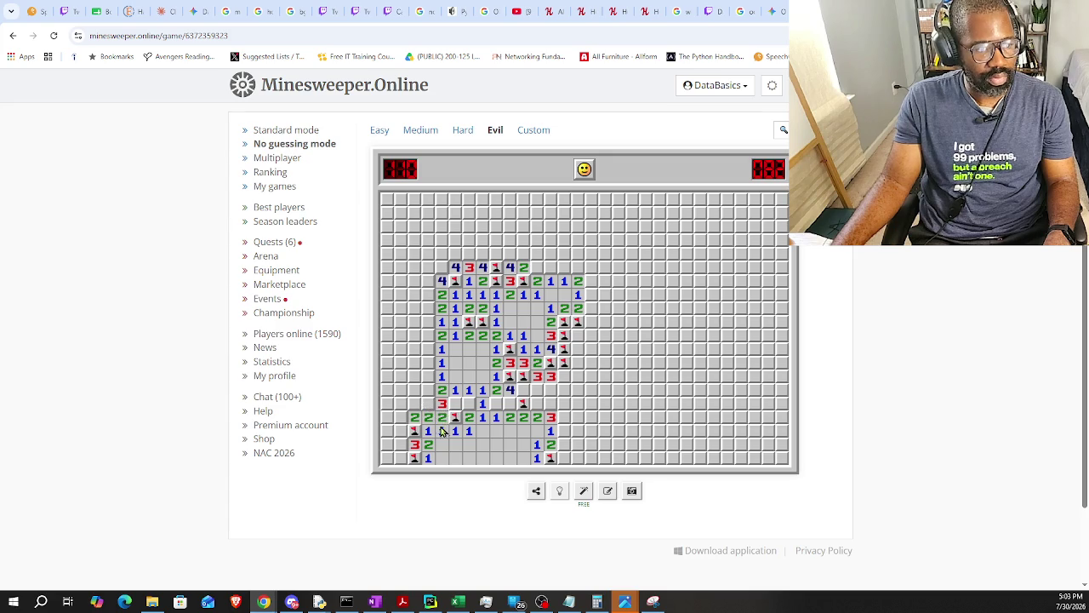
Flag a mine left of the lower-middle region and open the lower-left blank area and bottom row.
right_click(428, 389)
click(442, 376)
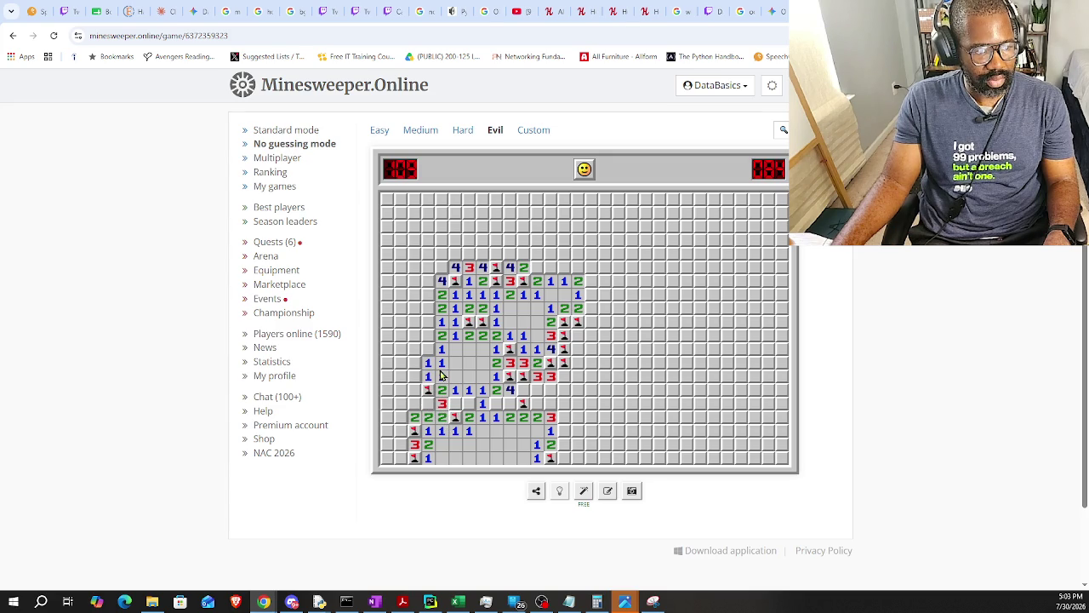
click(428, 376)
click(415, 376)
click(400, 390)
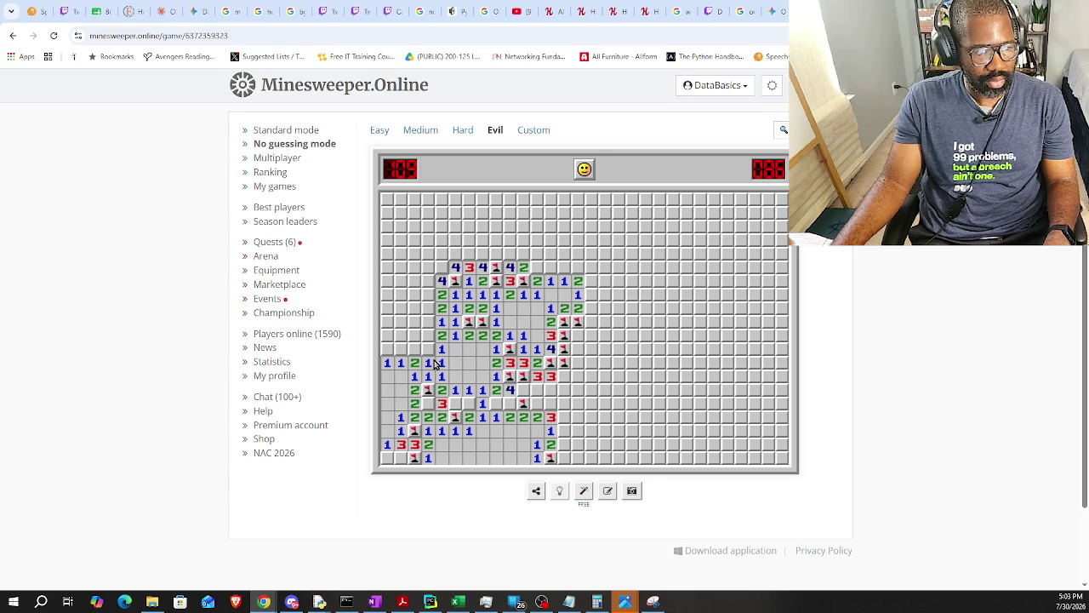
right_click(401, 458)
click(387, 458)
Flag mines near the left edge and reveal the safe cells between them and the row above.
right_click(428, 403)
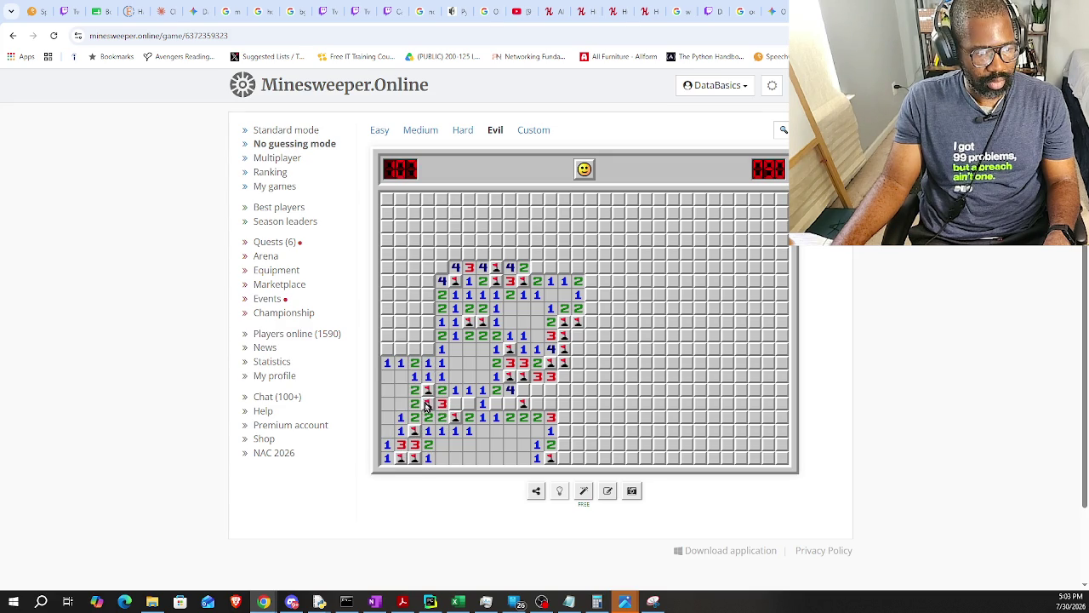
right_click(428, 349)
right_click(400, 348)
click(414, 349)
click(414, 349)
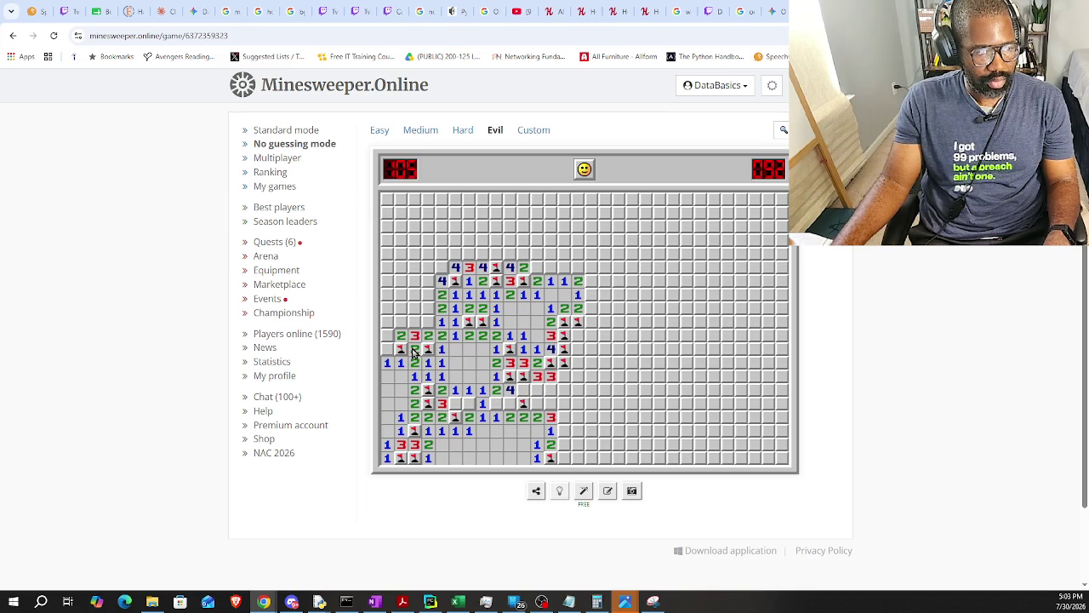
click(387, 348)
right_click(387, 335)
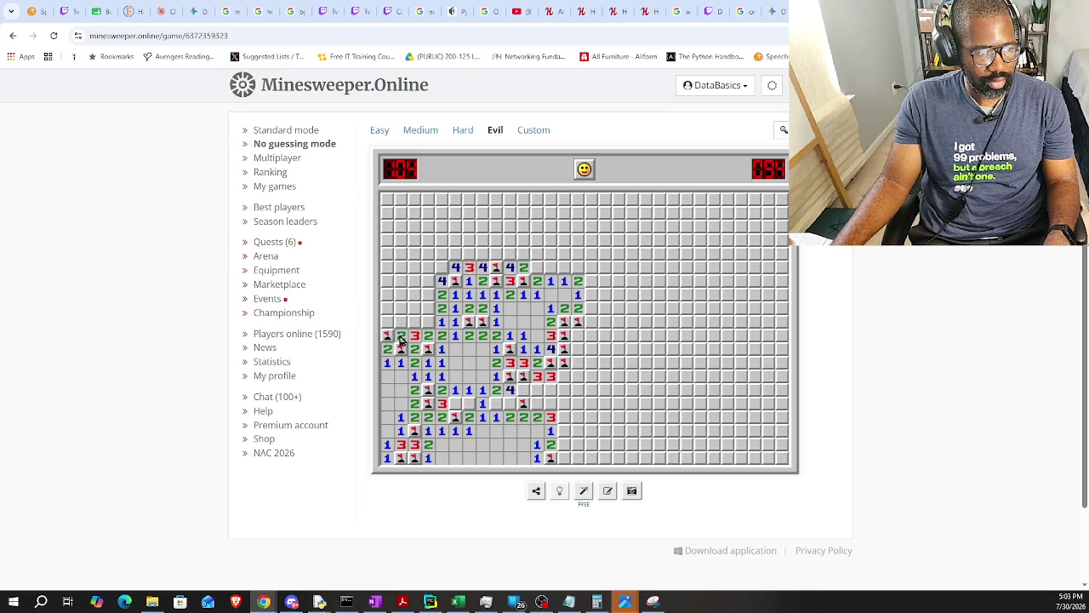
click(400, 335)
Flag mines in the upper-left rows and cascade open the left-edge cells upward.
right_click(429, 322)
click(446, 321)
right_click(428, 295)
click(442, 298)
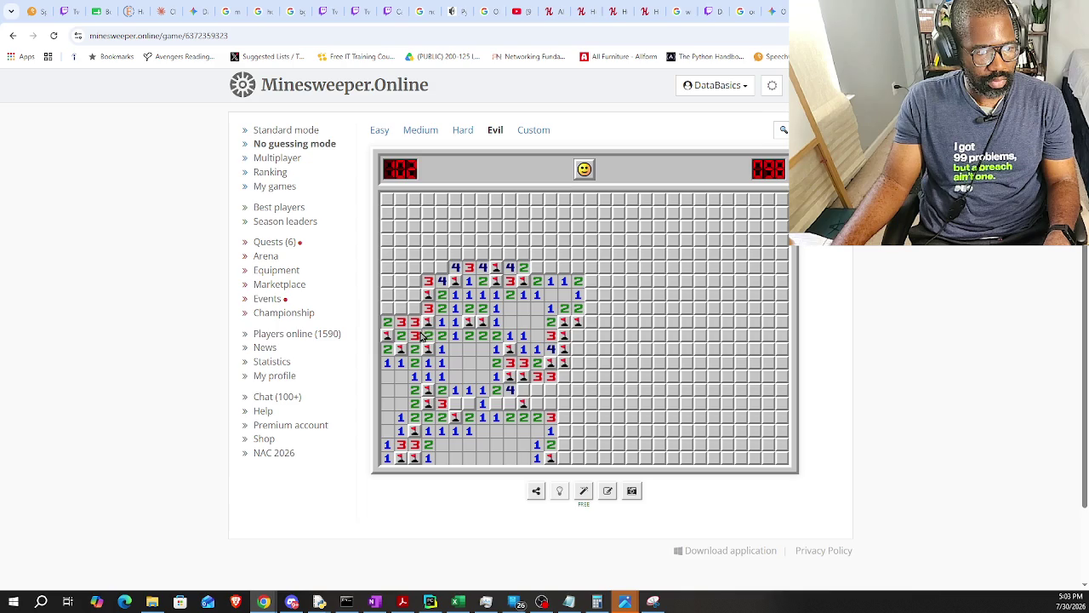
right_click(415, 308)
right_click(401, 308)
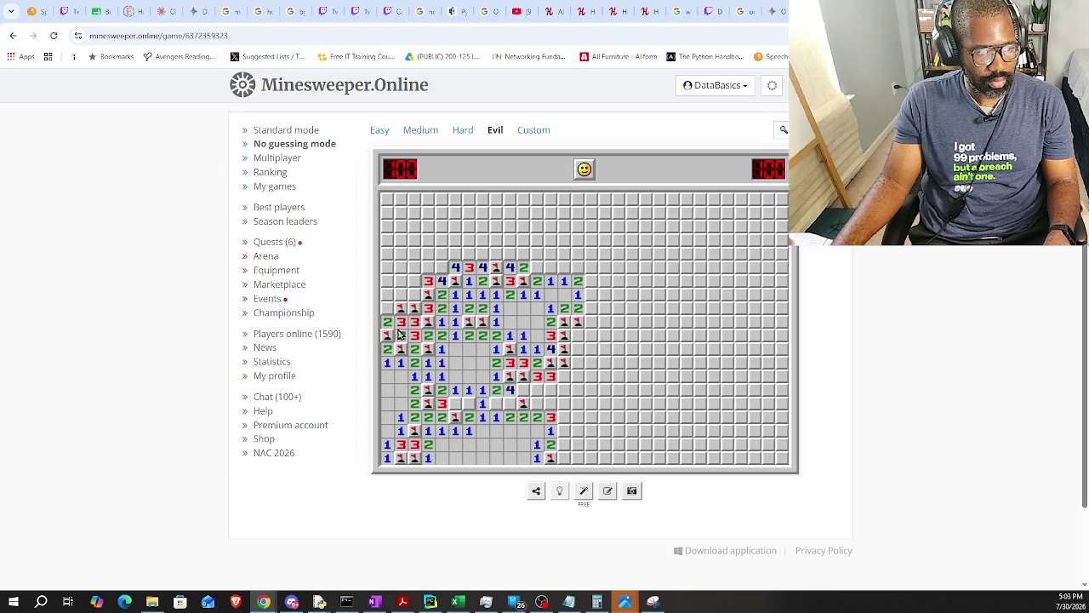
click(387, 308)
click(400, 294)
click(387, 280)
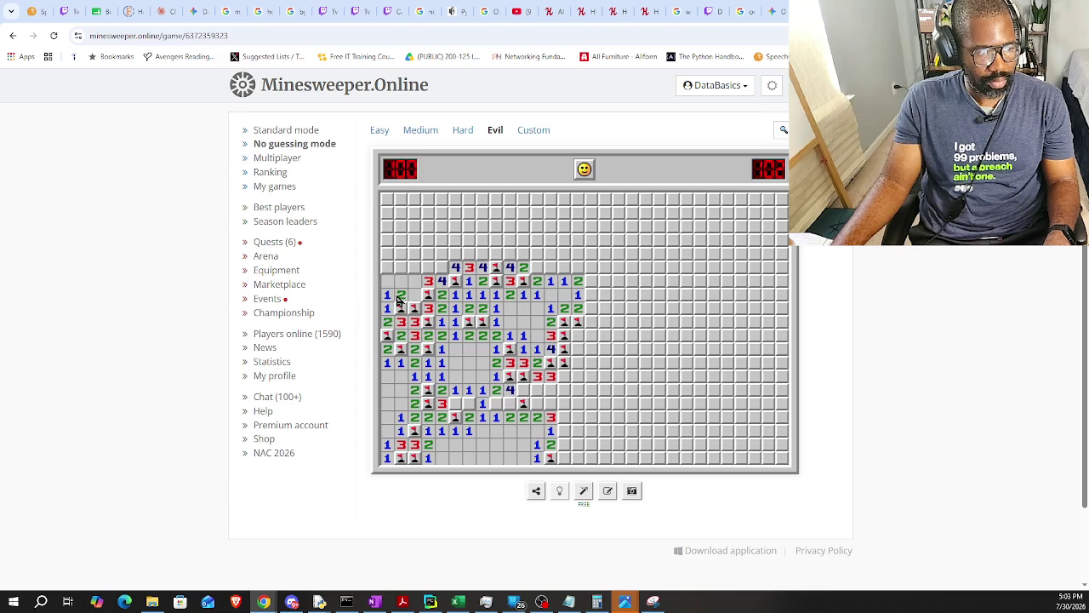
Flag the mines near the top-left and reveal the remaining top-left cells, bringing the counter to 96.
right_click(413, 241)
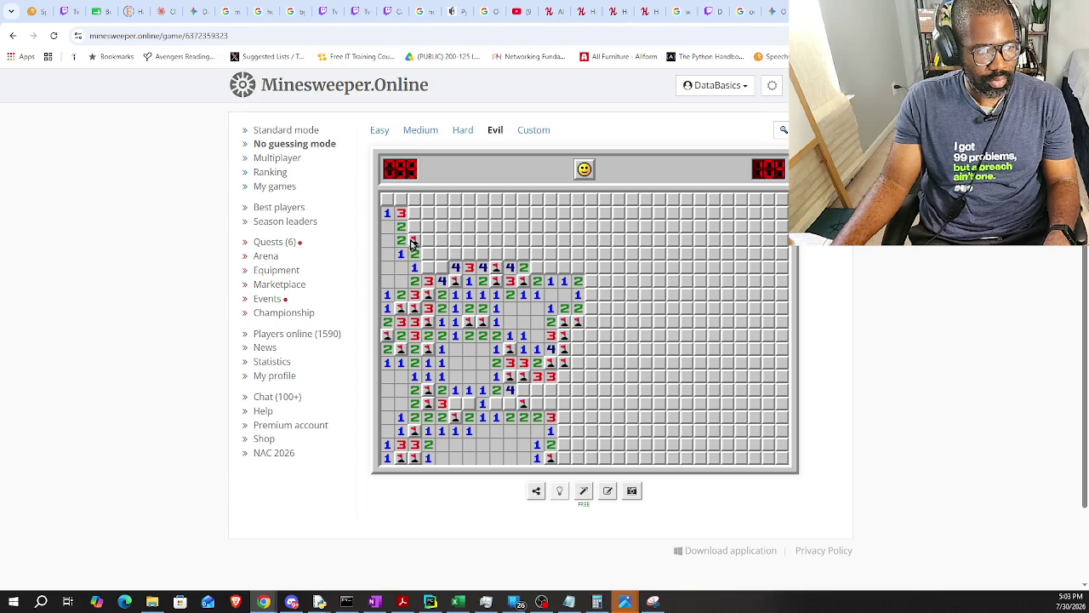
click(406, 229)
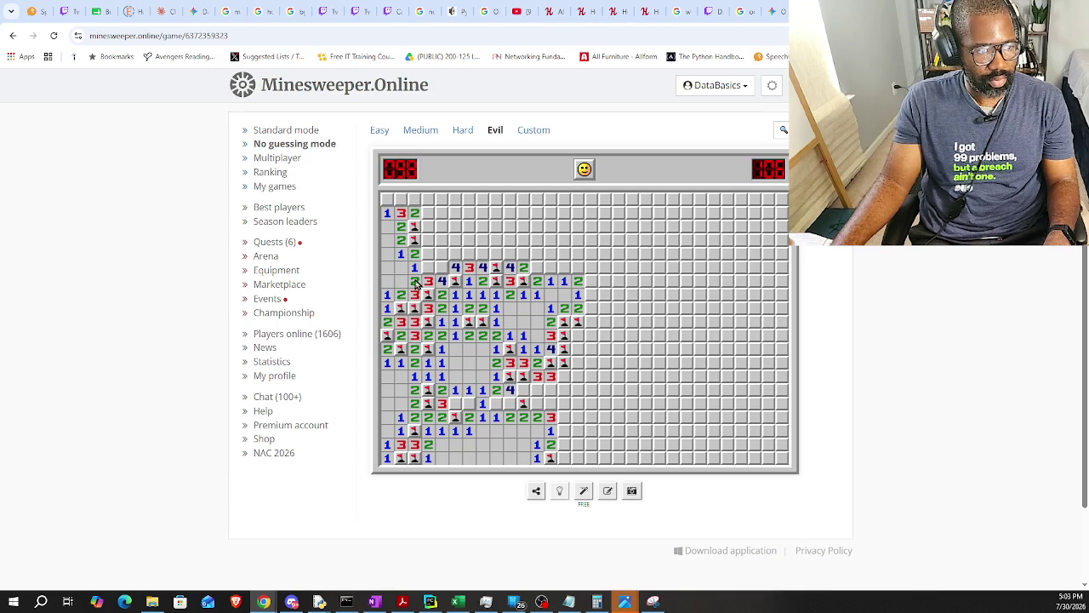
right_click(429, 271)
click(428, 254)
click(428, 240)
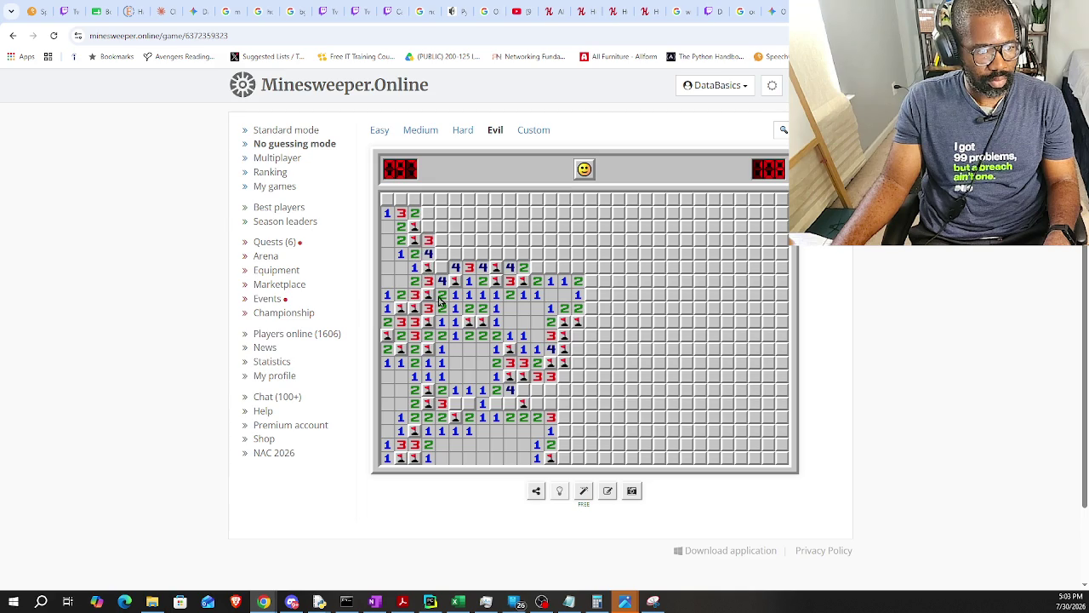
right_click(441, 268)
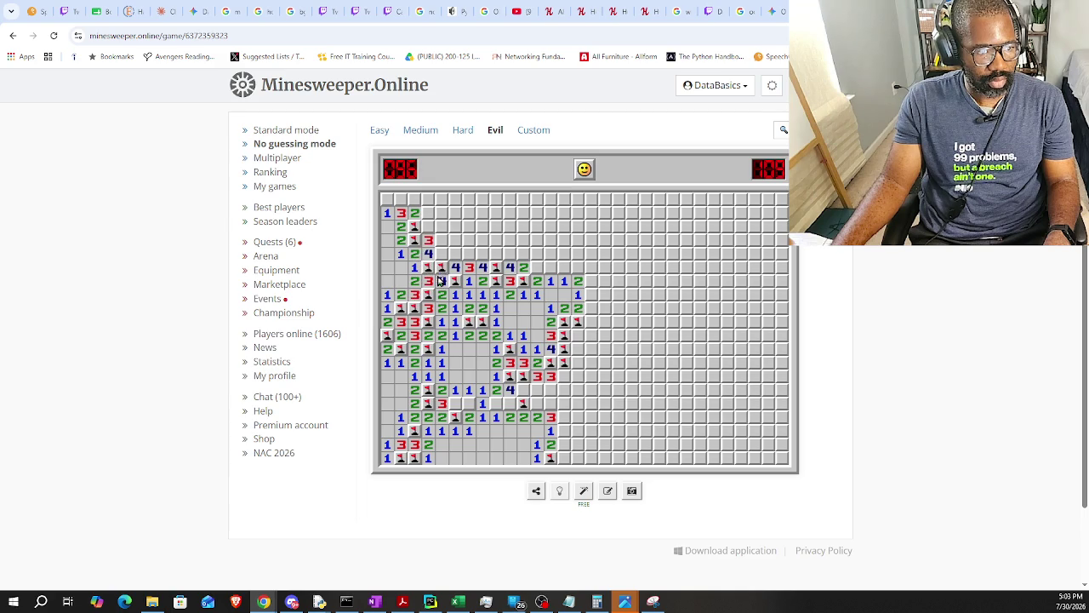
Reveal the safe cells around the satisfied 2 and flag the two mines below it.
click(428, 228)
click(443, 230)
click(428, 230)
right_click(441, 255)
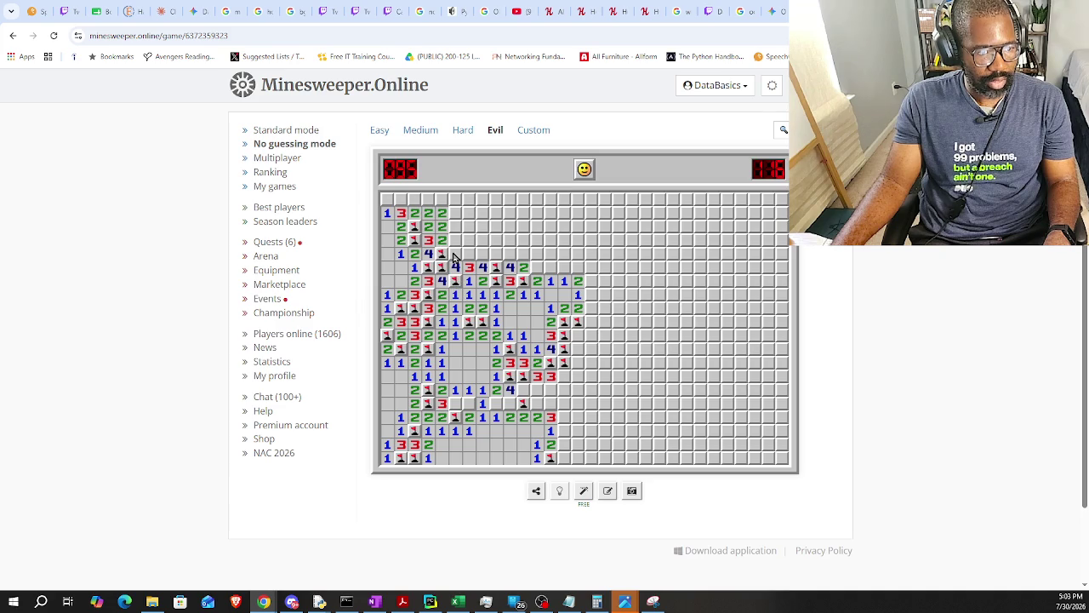
right_click(482, 257)
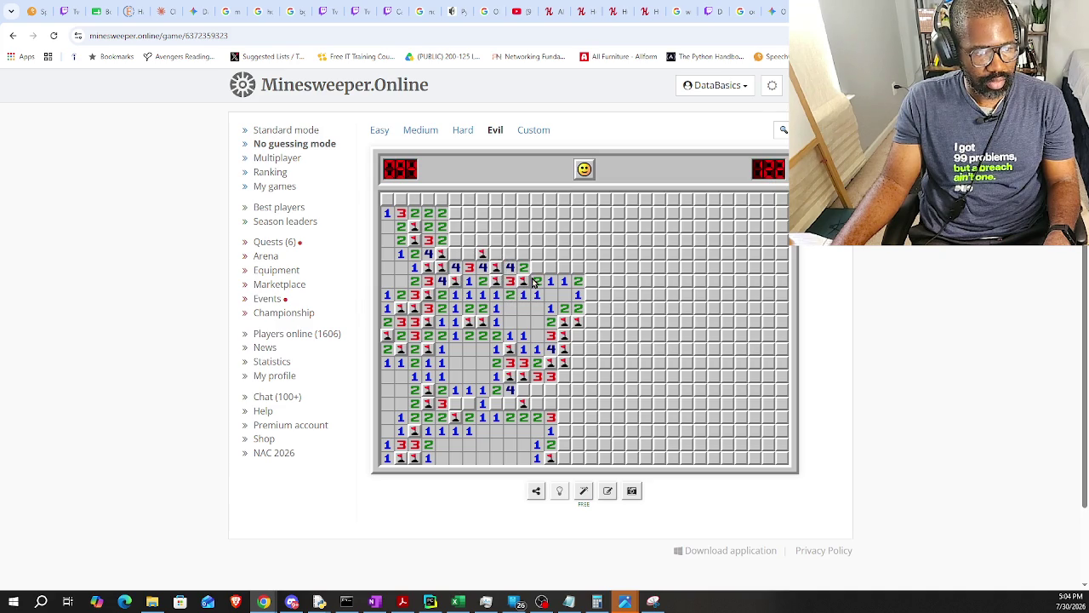
Open the safe cells in the two rows at the edge of the cleared area, exposing 1, 2 and 3.
click(565, 267)
click(551, 254)
click(564, 253)
click(577, 254)
click(551, 239)
click(564, 240)
click(578, 240)
Open cells beside the new numbers, flag two deduced mines and reveal the 2.
click(577, 308)
right_click(591, 281)
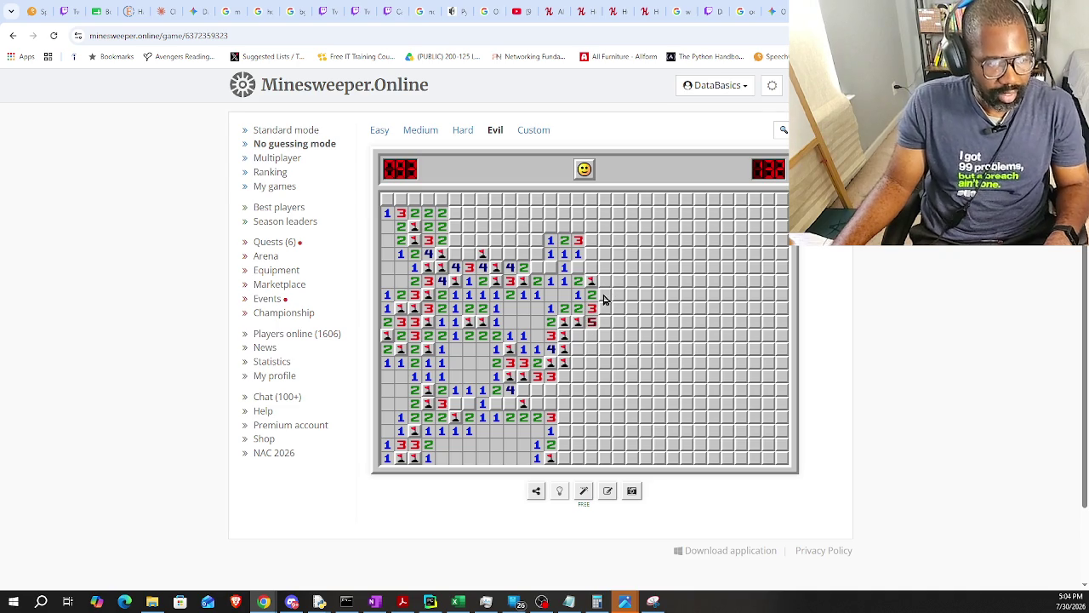
right_click(605, 323)
click(605, 281)
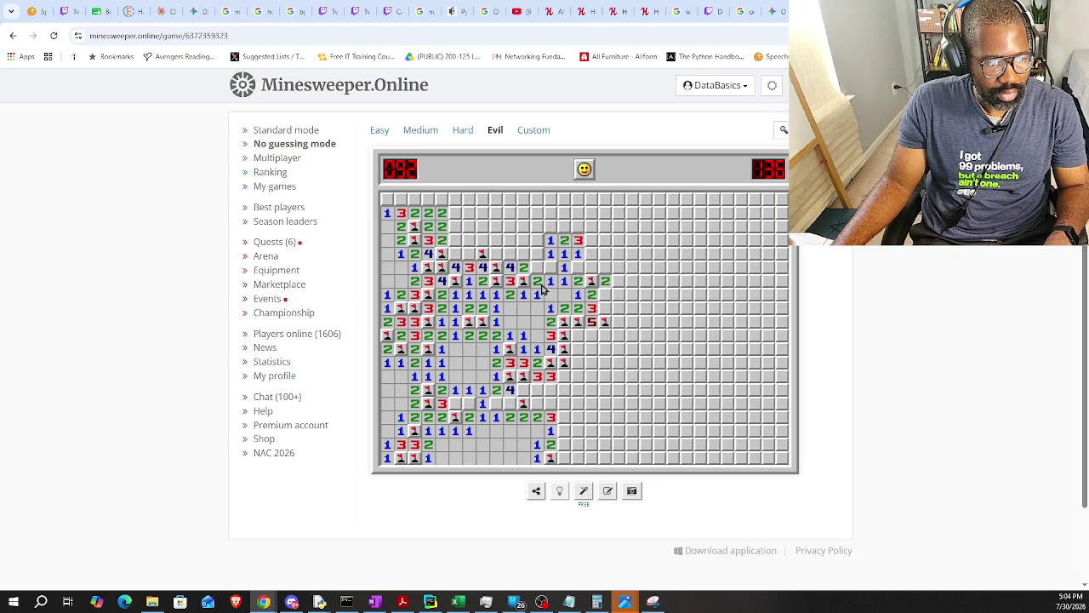
Open the area above the cleared cells and flag the six mines around the row of 3s.
click(538, 241)
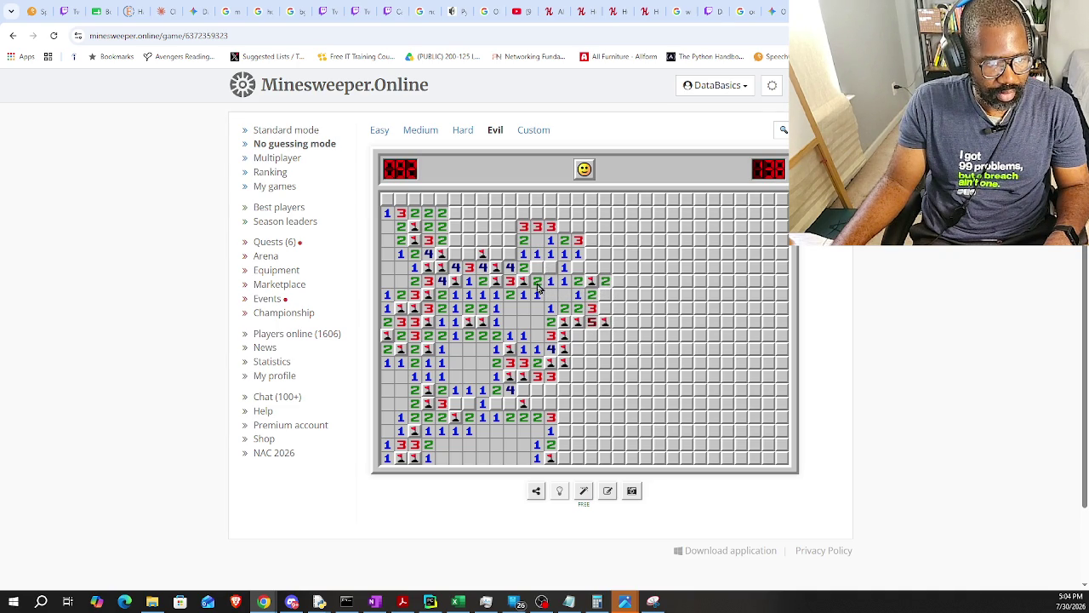
right_click(564, 227)
right_click(578, 226)
right_click(537, 212)
right_click(523, 213)
right_click(551, 213)
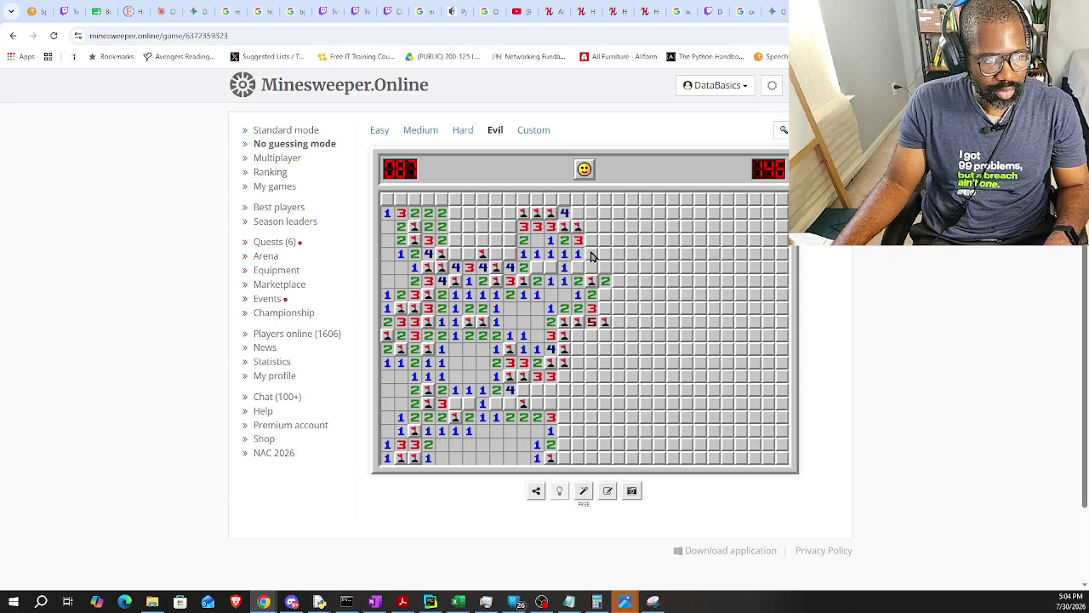
right_click(512, 228)
Clear the next column, correct a misplaced flag, and cascade the empty region to the right.
click(564, 269)
click(578, 269)
right_click(592, 267)
right_click(591, 255)
right_click(591, 254)
click(591, 255)
right_click(592, 227)
click(591, 241)
click(605, 267)
click(605, 281)
click(618, 280)
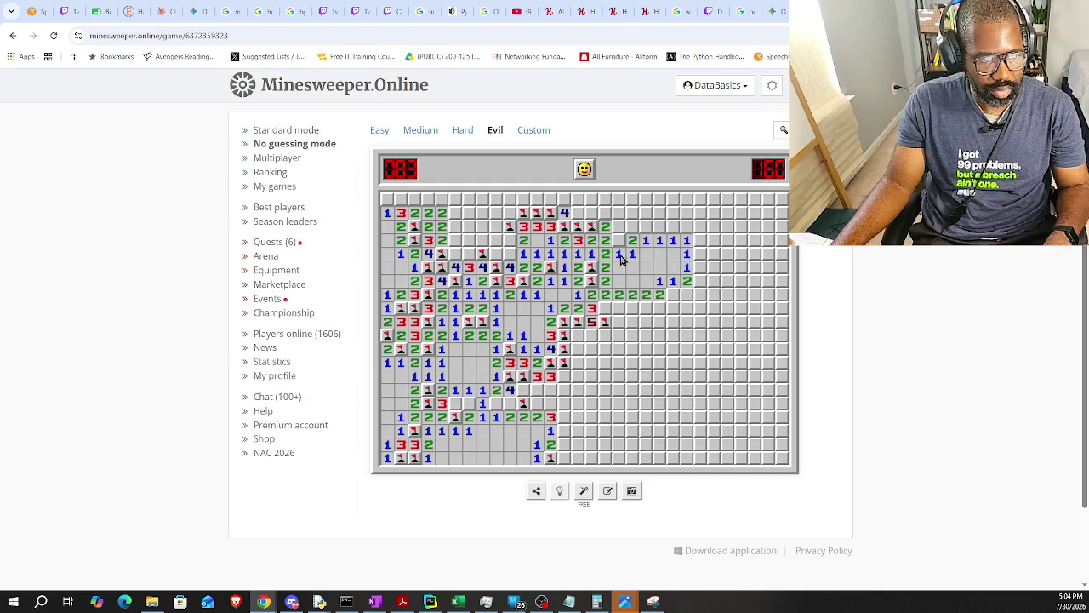
right_click(619, 241)
Clear the top-area cells around the 2 and 3s, flagging the five surrounding mines.
click(603, 227)
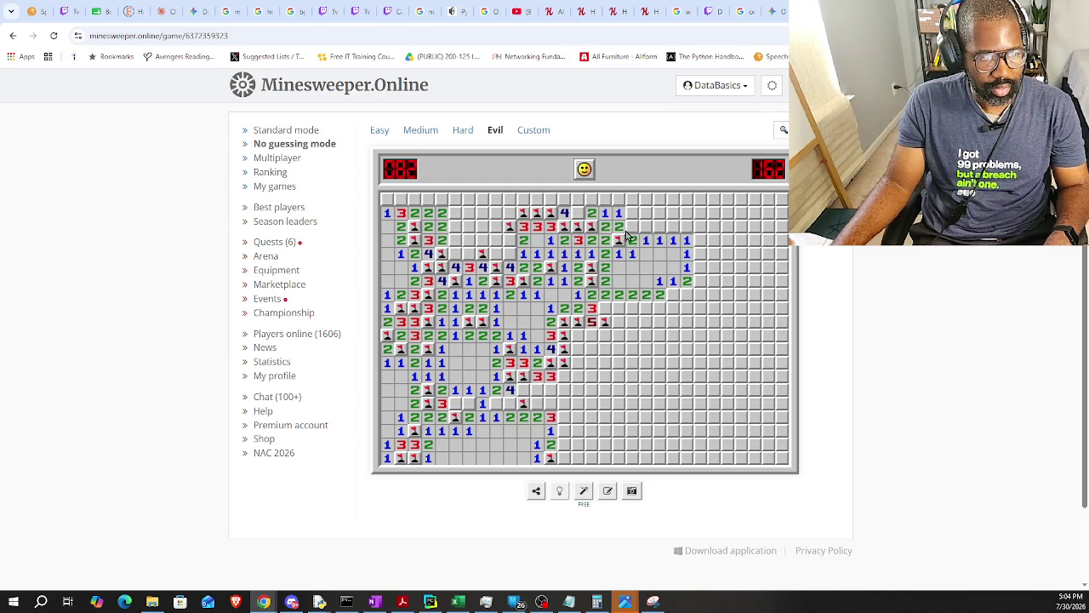
click(601, 211)
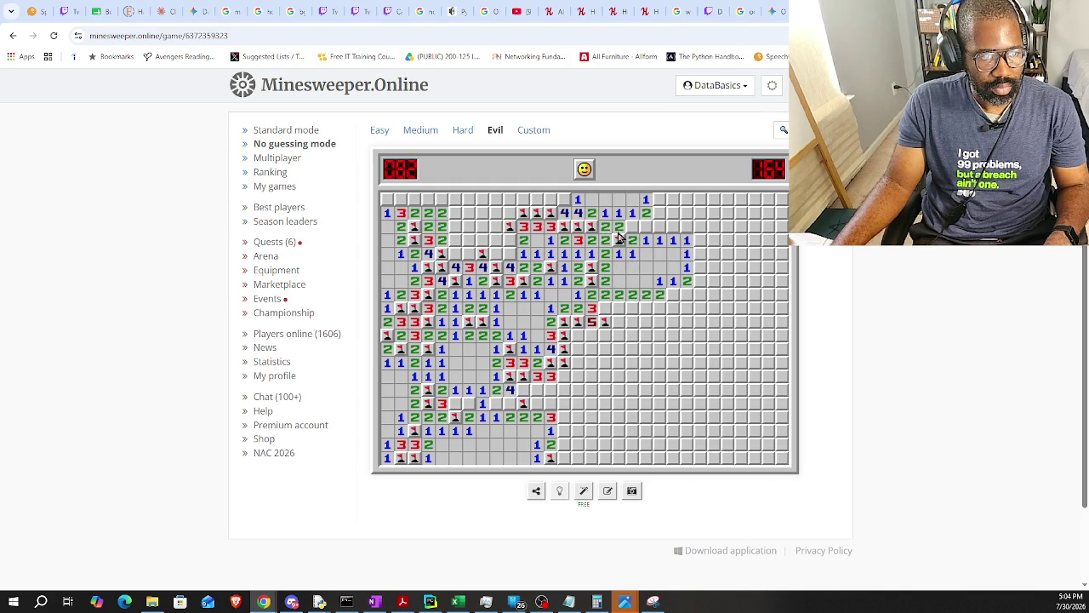
right_click(632, 226)
click(646, 227)
click(659, 227)
right_click(673, 227)
right_click(660, 214)
click(660, 200)
right_click(673, 200)
right_click(673, 213)
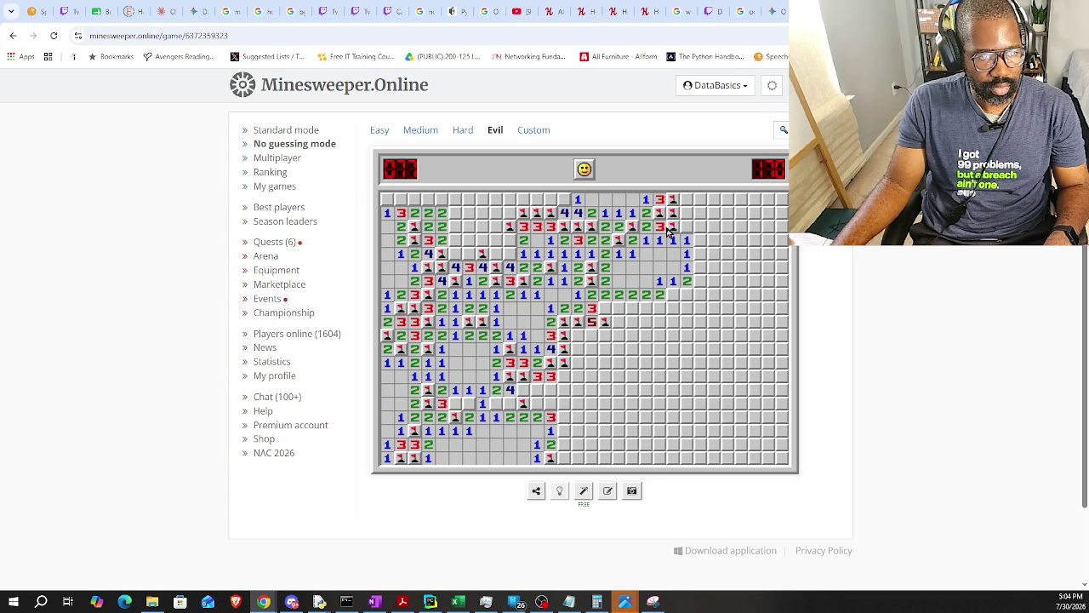
click(674, 241)
click(686, 241)
Open the columns further right and flag the mines around the 3 and the 2 near the right edge.
right_click(700, 268)
right_click(714, 268)
click(714, 254)
right_click(728, 228)
click(728, 266)
click(729, 253)
right_click(741, 228)
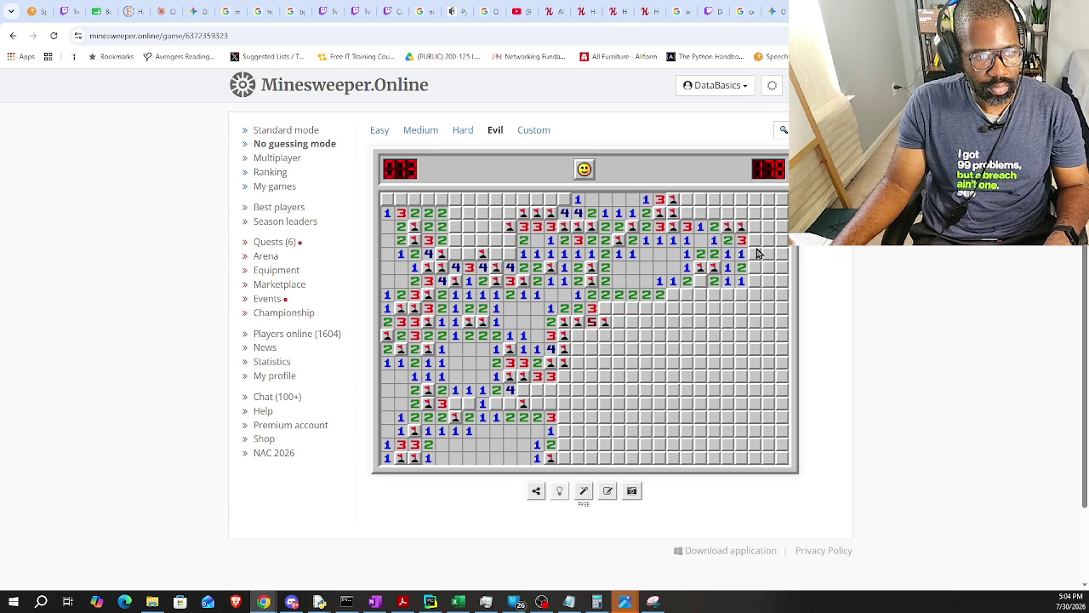
click(755, 267)
right_click(755, 281)
right_click(754, 253)
click(755, 267)
Reveal the remaining covered cells in the top-right rows, uncovering the 2 and several 1s.
click(754, 241)
click(753, 242)
click(765, 232)
click(759, 229)
click(756, 218)
click(777, 228)
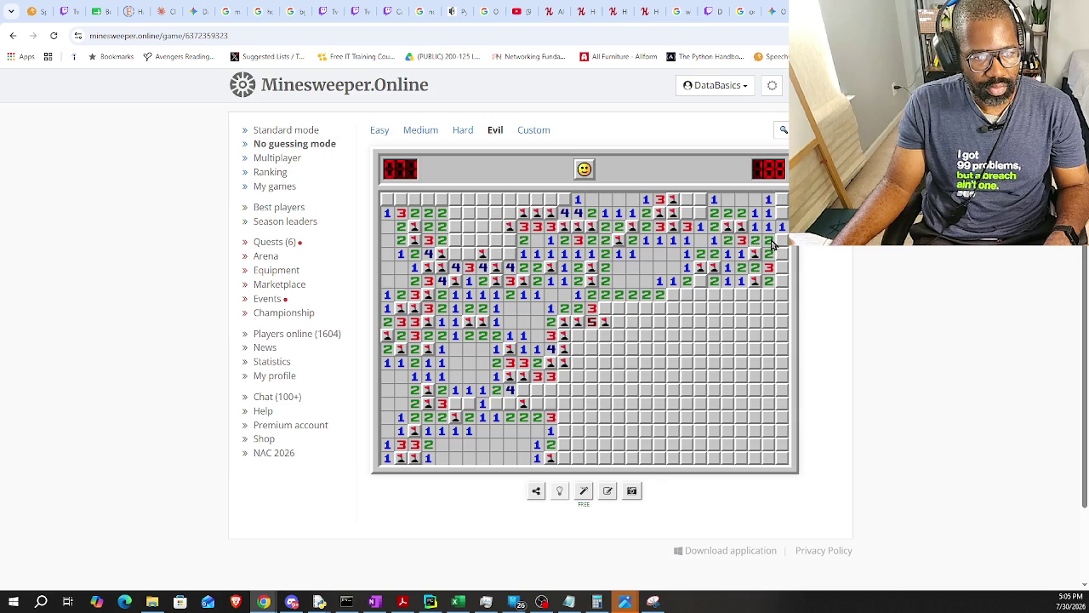
click(781, 268)
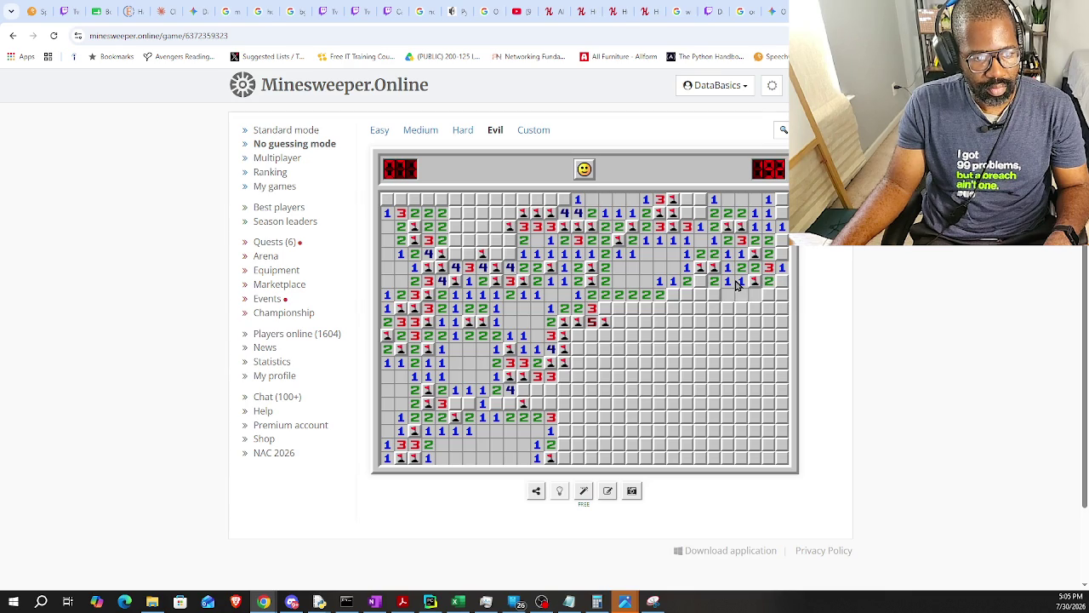
Open a block in the right-middle area, flagging four mines and revealing a 3.
click(752, 309)
right_click(698, 322)
right_click(671, 295)
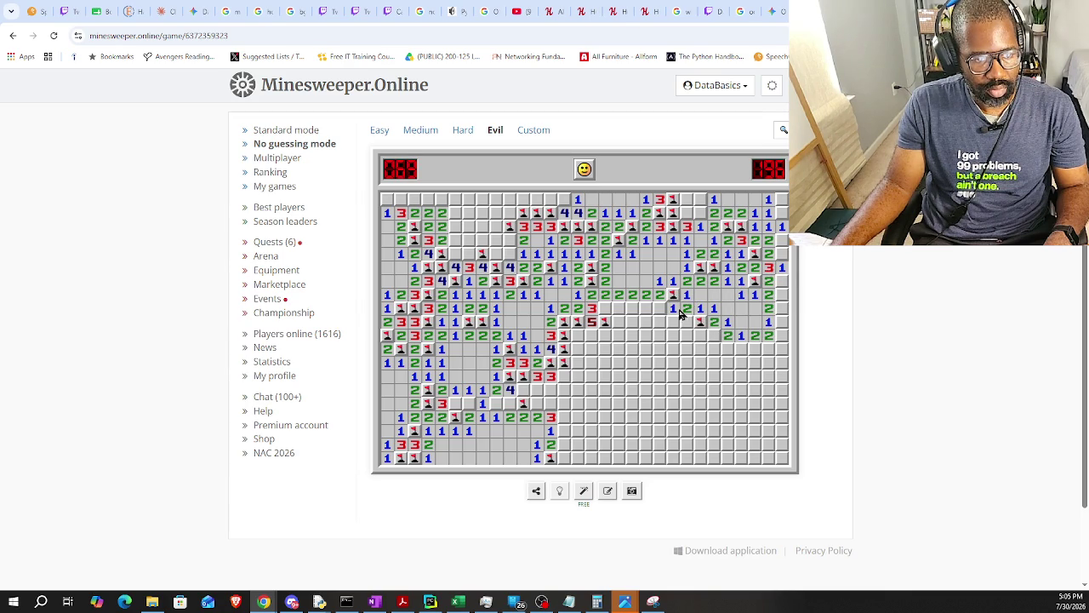
click(669, 318)
right_click(645, 308)
right_click(633, 308)
click(619, 308)
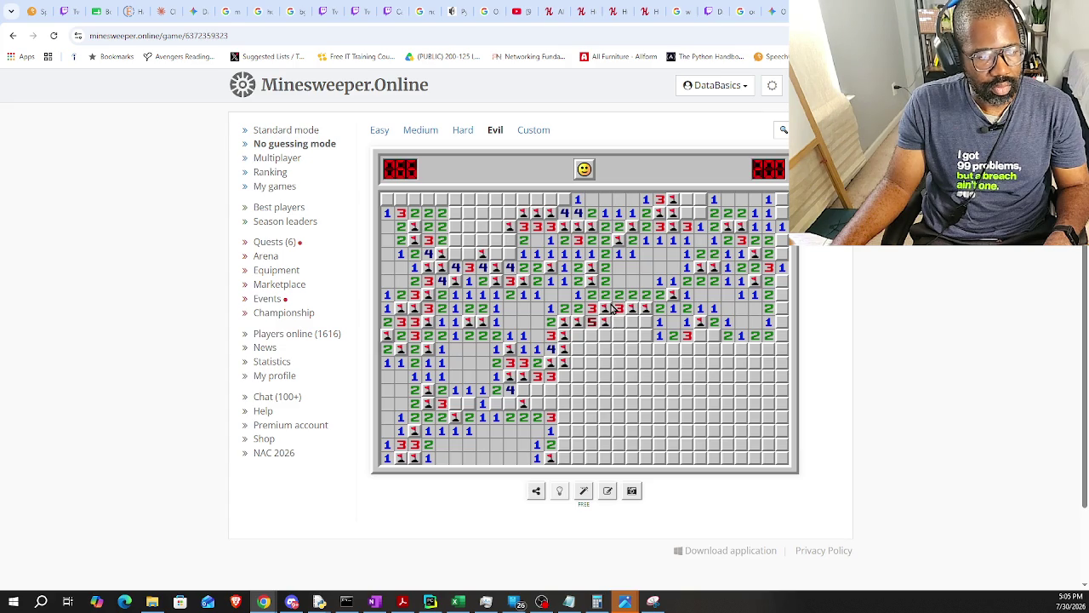
Open the lower row's safe cells, flagging three mines and revealing a 2 and a 4.
click(631, 323)
click(634, 333)
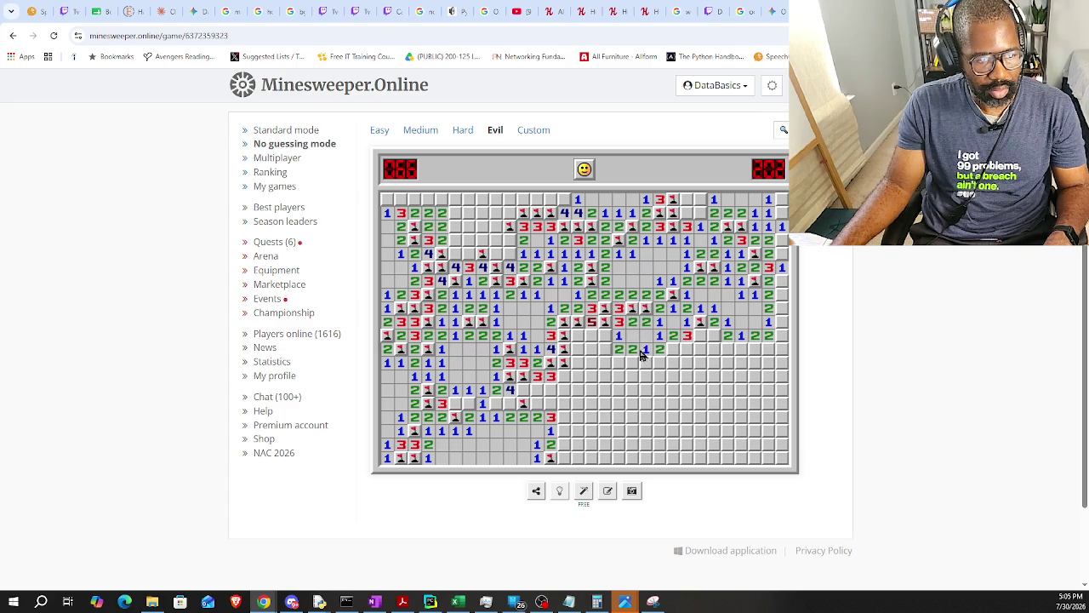
click(605, 335)
right_click(605, 322)
right_click(578, 335)
click(592, 349)
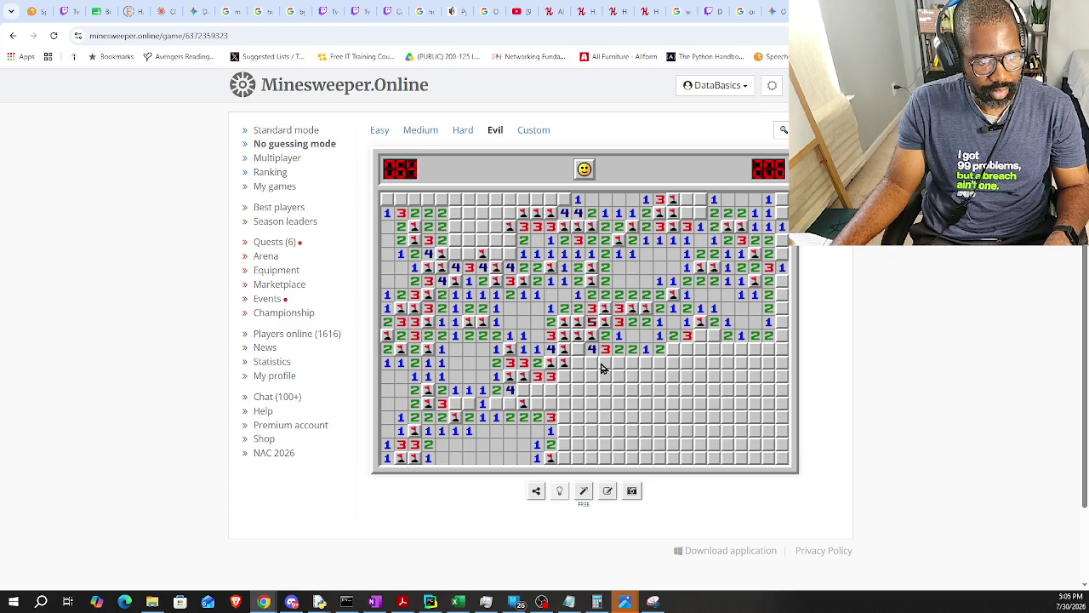
right_click(676, 349)
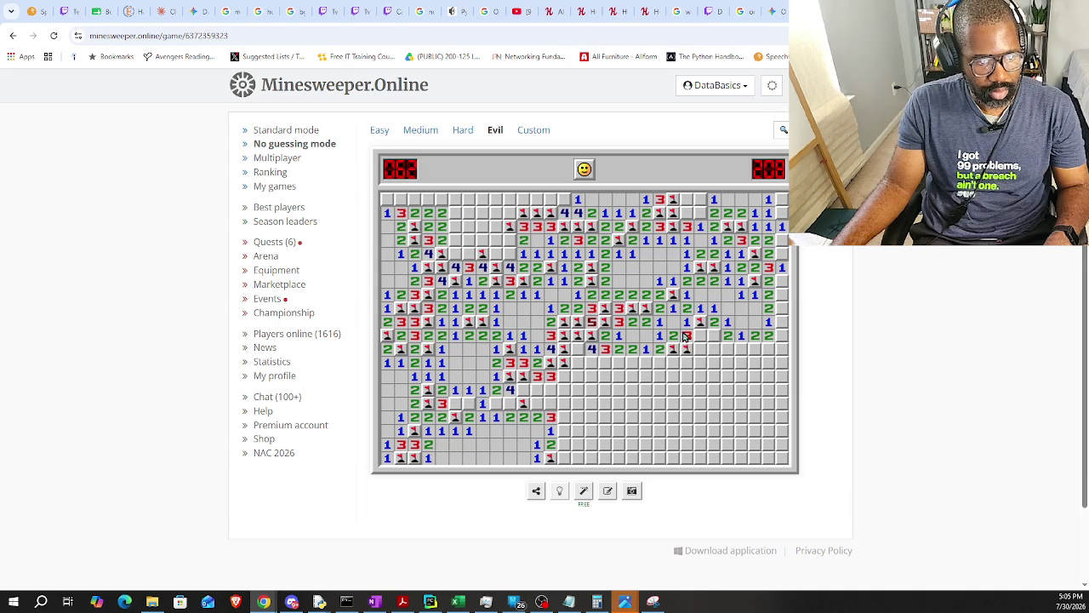
Clear the lower row further right, revealing 3s and a 4 and flagging three mines.
click(700, 335)
click(681, 341)
right_click(714, 338)
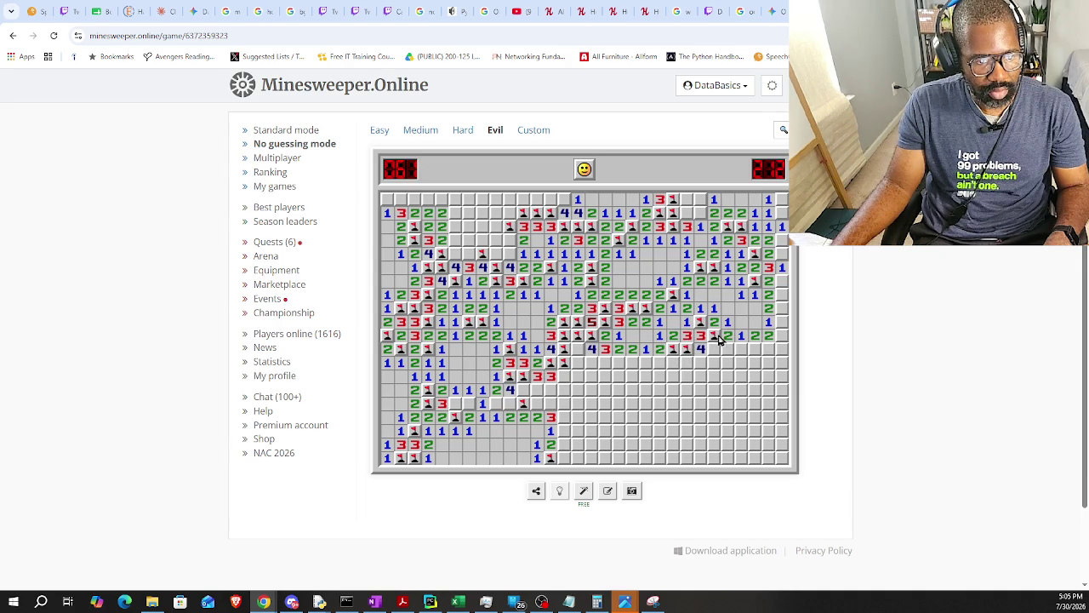
click(703, 338)
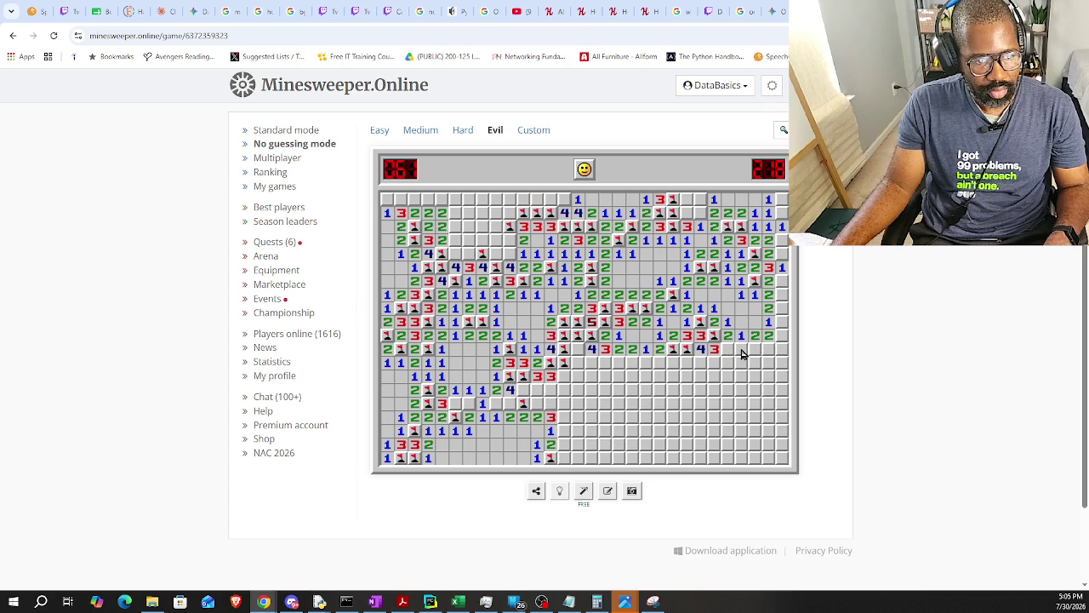
right_click(741, 349)
click(755, 349)
right_click(769, 349)
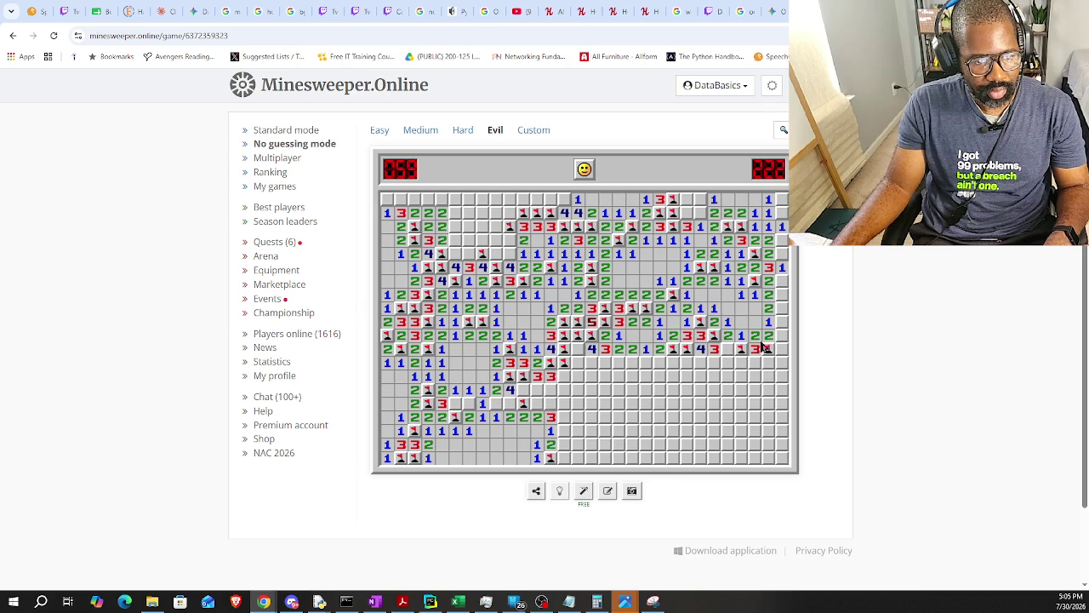
click(729, 351)
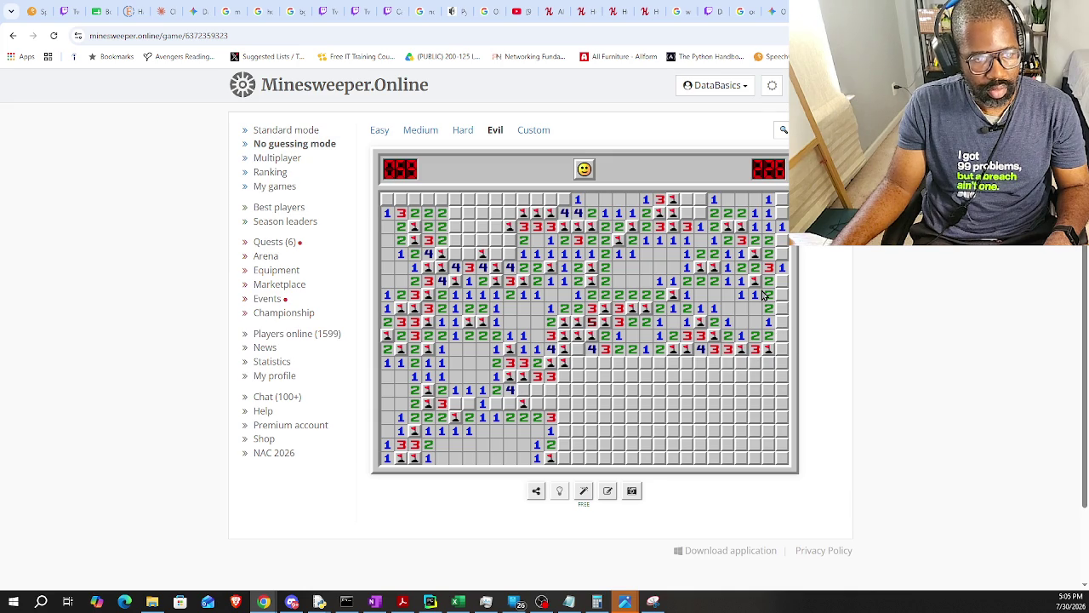
Reveal the 5 and the top-row 2, then flag two top-row mines.
click(700, 224)
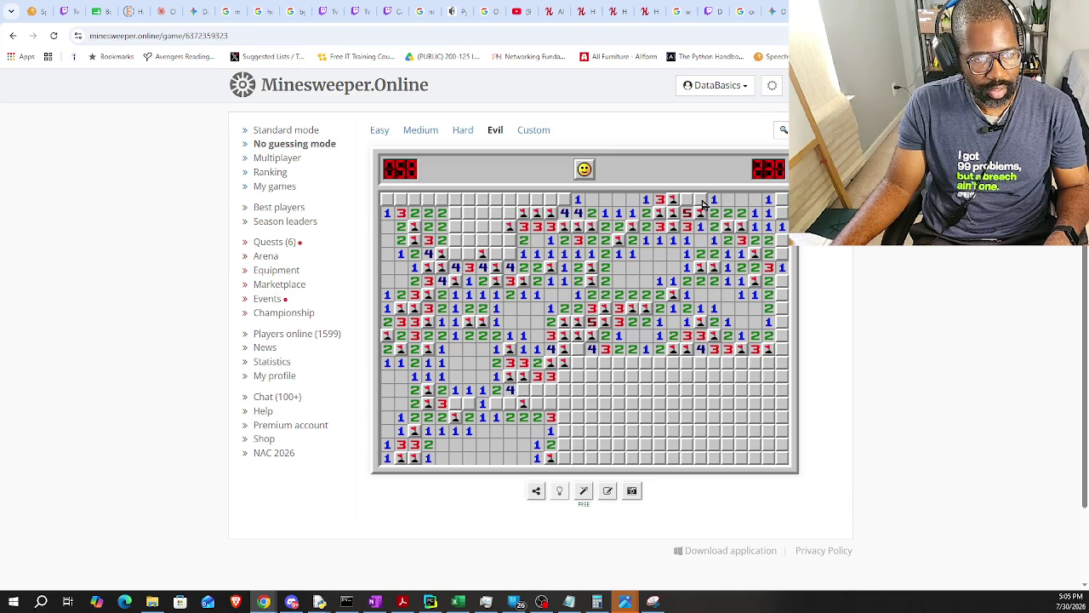
click(700, 201)
right_click(685, 202)
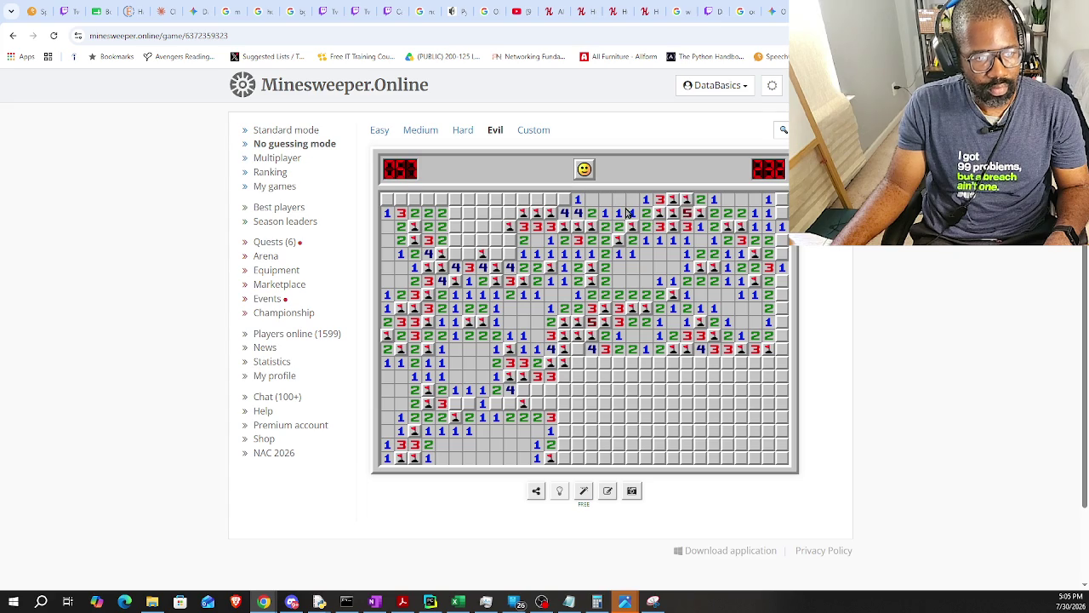
right_click(561, 202)
Open the top-row cells showing 3, 3 and 2 and flag the mine below them.
click(550, 201)
click(536, 201)
click(523, 201)
click(525, 200)
click(523, 238)
right_click(511, 254)
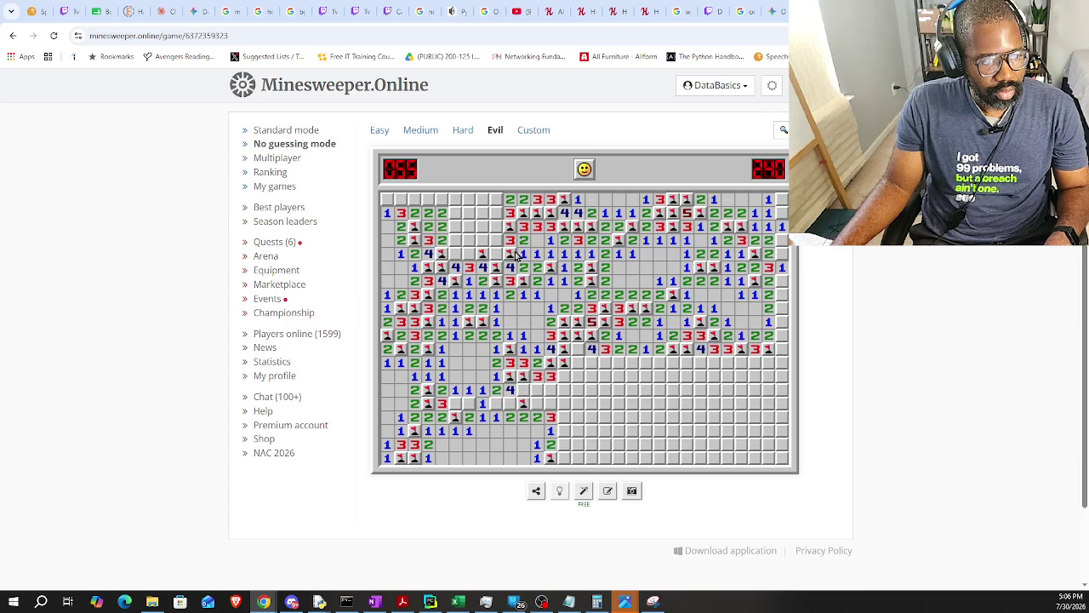
Reveal the 4 and the 2, flag the two mines beside the 2, and uncover another 2.
click(483, 264)
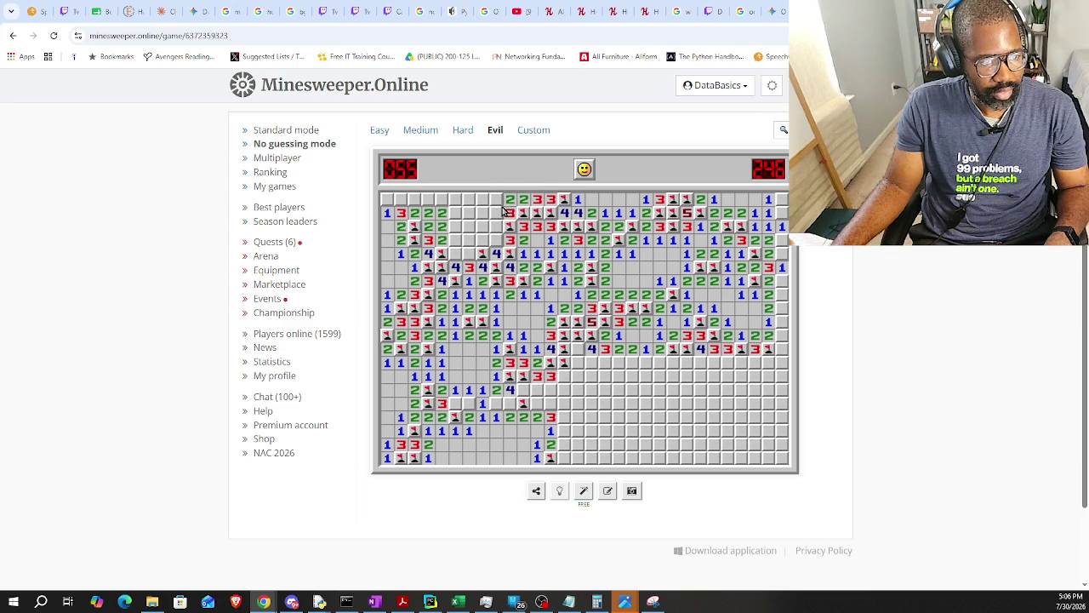
click(496, 227)
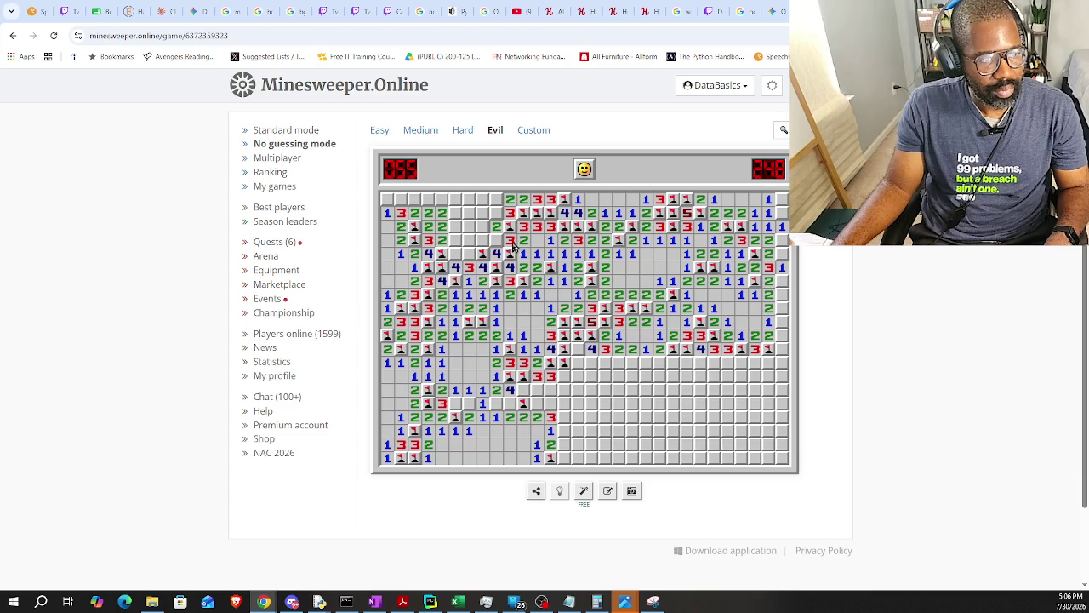
right_click(496, 240)
click(496, 227)
right_click(496, 200)
click(482, 199)
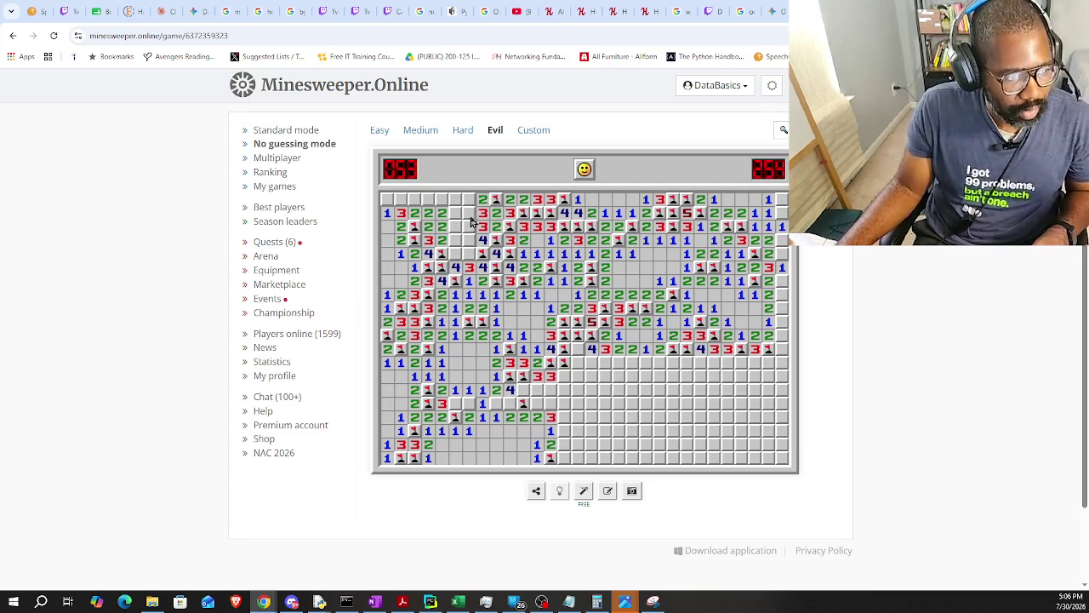
Flag two deduced mines and open the 3 and the two cells above it.
right_click(470, 228)
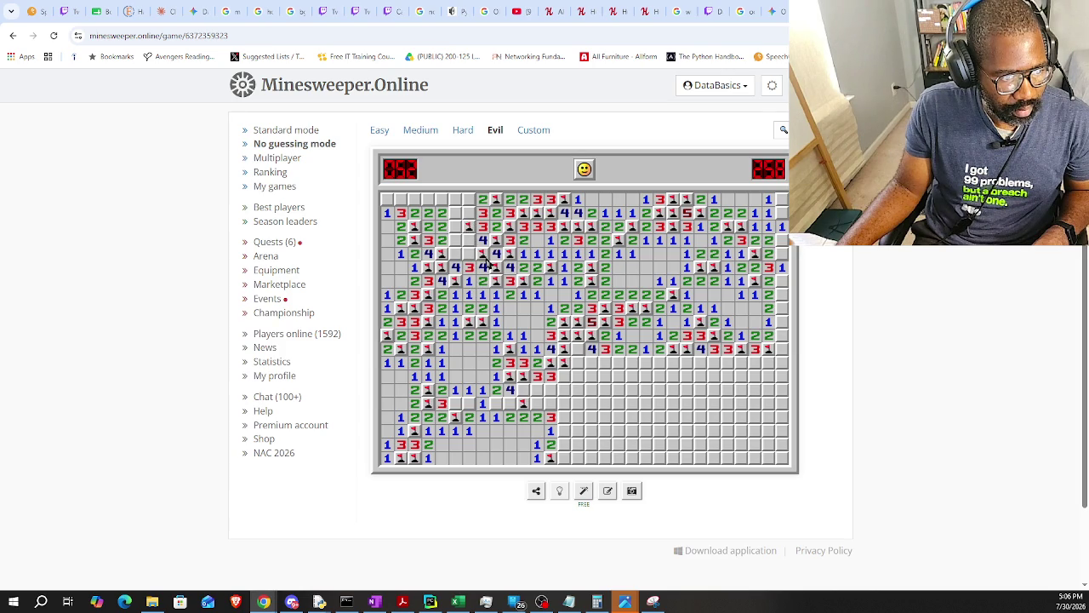
right_click(469, 256)
click(468, 271)
click(455, 255)
Clear the top-left rows, flagging four mines, then reveal a safe middle-right cell.
right_click(462, 226)
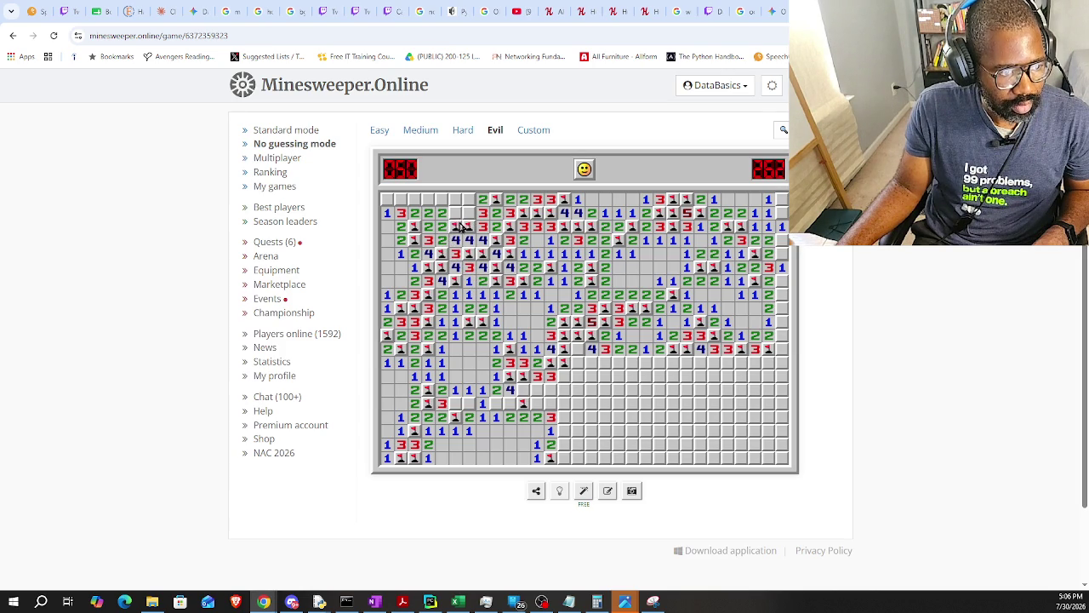
click(441, 217)
right_click(415, 200)
click(418, 213)
right_click(385, 199)
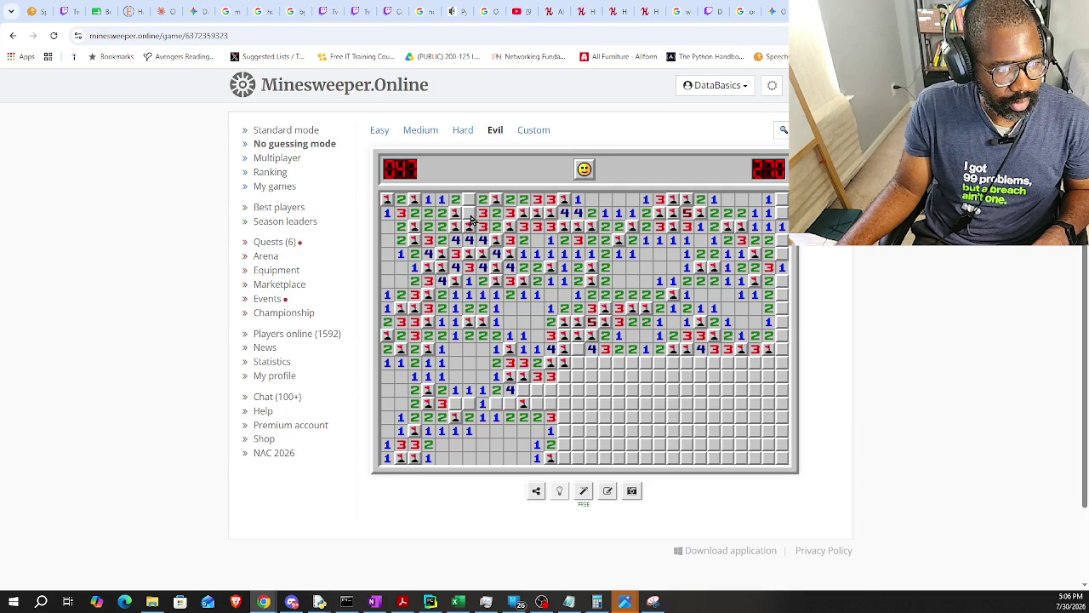
right_click(469, 214)
click(481, 219)
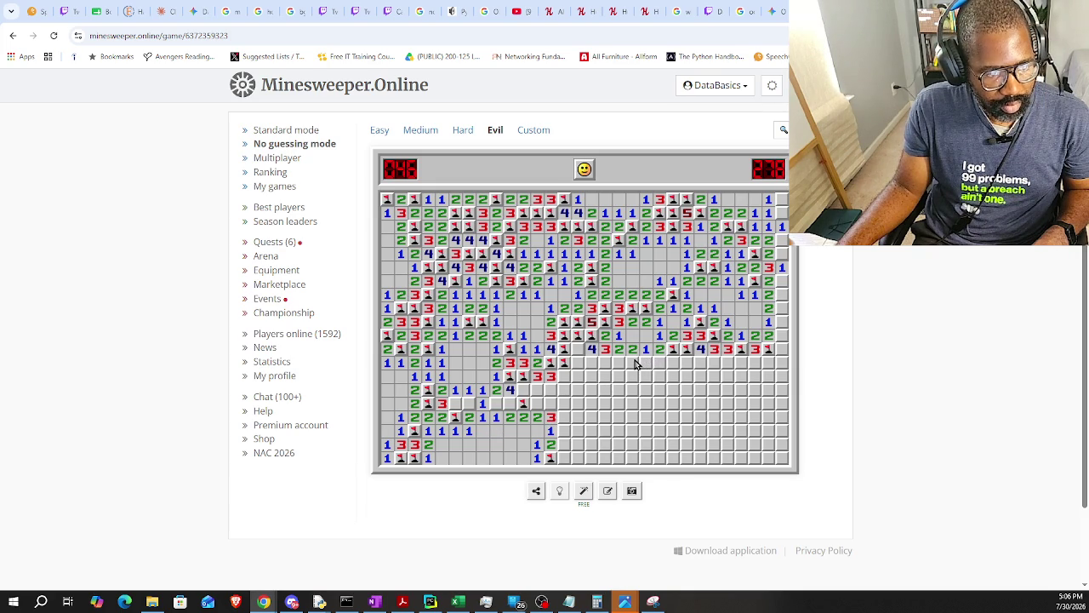
click(660, 366)
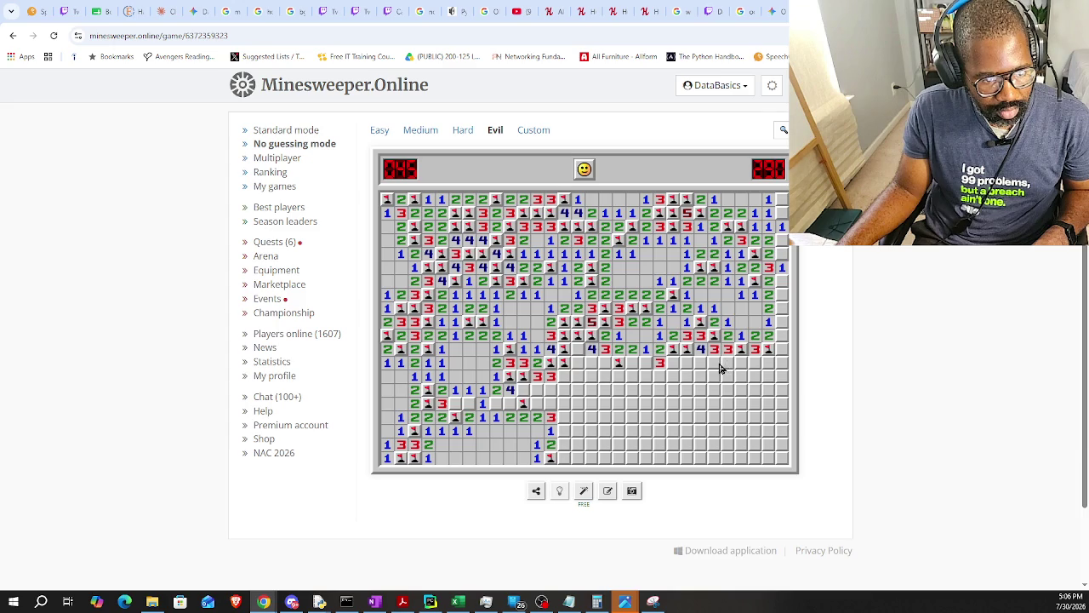
Flag the mine in the middle-right row and open the cell beside it, revealing the 4.
right_click(698, 366)
click(739, 366)
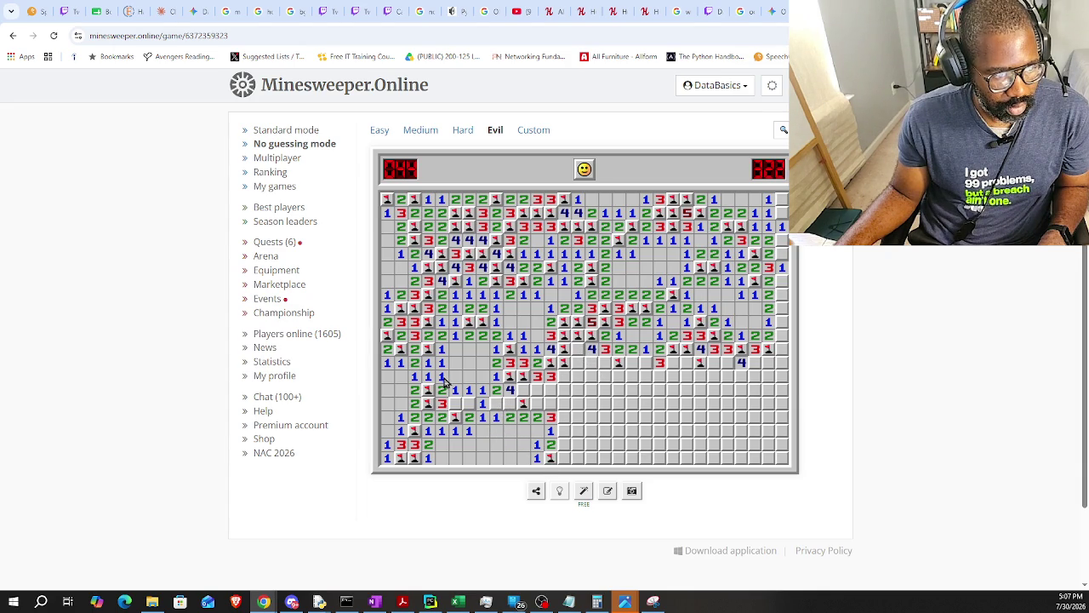
Flag two mines at the left of the lower-middle area and open the cells around them, revealing a 5 and 3s.
click(457, 405)
right_click(470, 405)
click(496, 403)
click(511, 390)
click(525, 420)
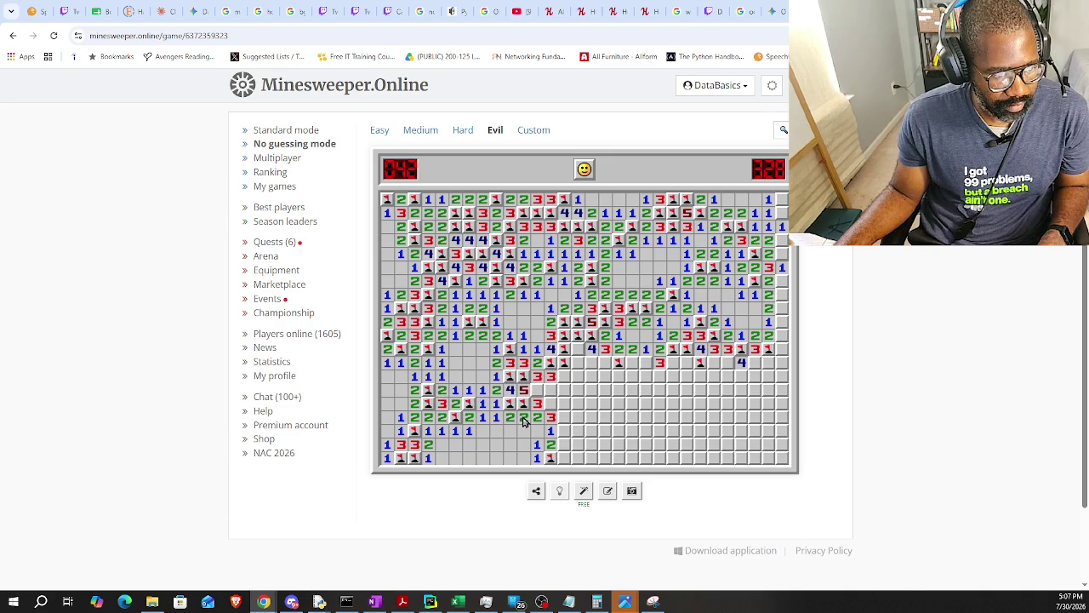
right_click(536, 388)
click(549, 390)
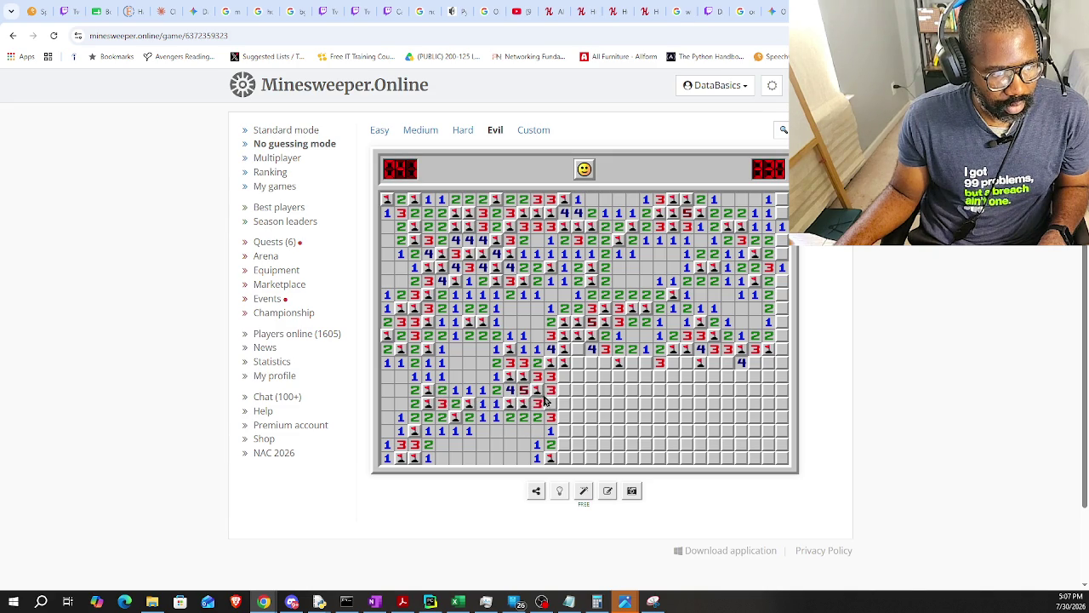
Flag another lower-middle mine, clear the next columns to the right, and flag two more mines.
right_click(546, 406)
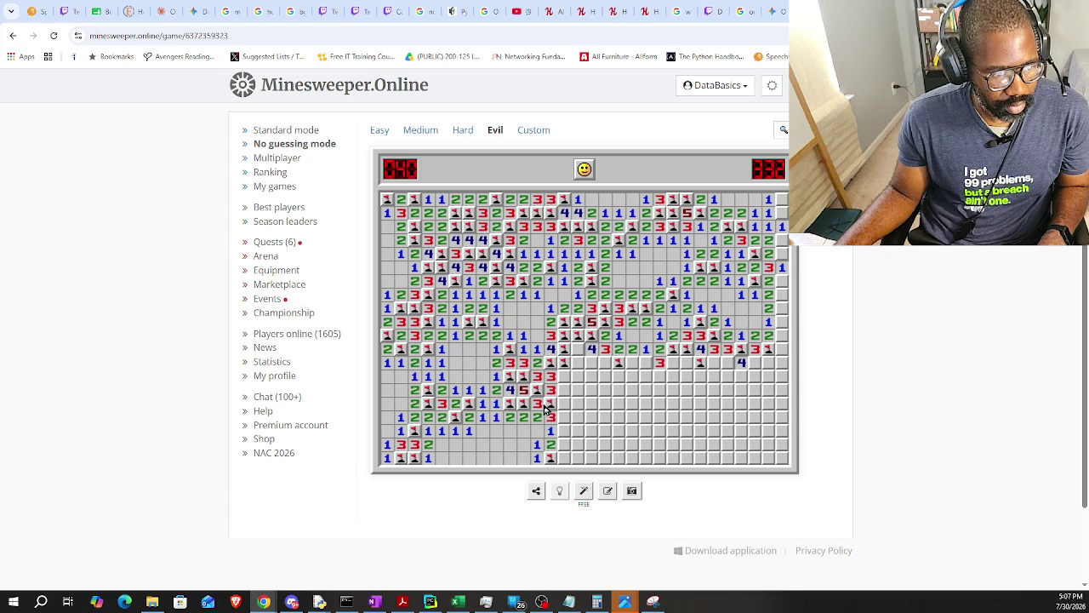
click(551, 377)
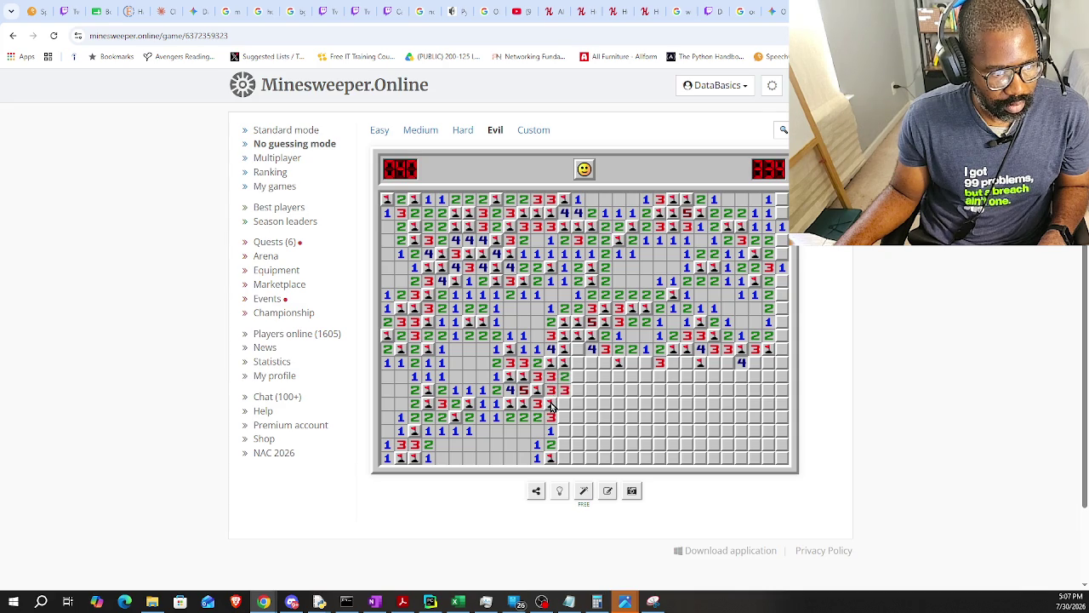
click(567, 377)
click(573, 385)
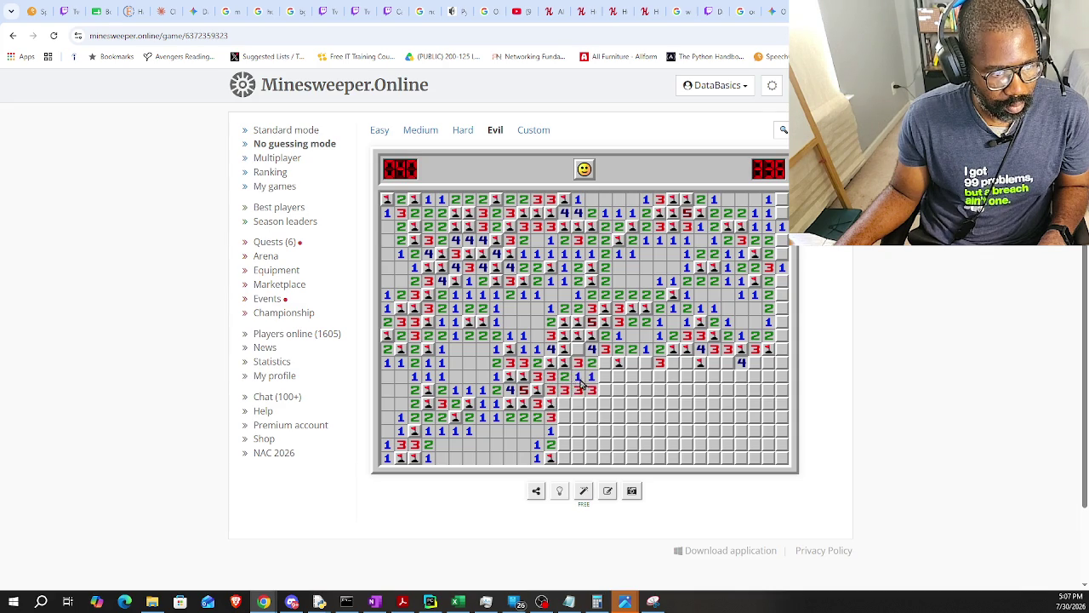
right_click(605, 363)
right_click(578, 349)
Open a blank region further right and flag the two mines in the column beside it, exposing a 3 and 4.
click(621, 364)
right_click(647, 366)
click(633, 376)
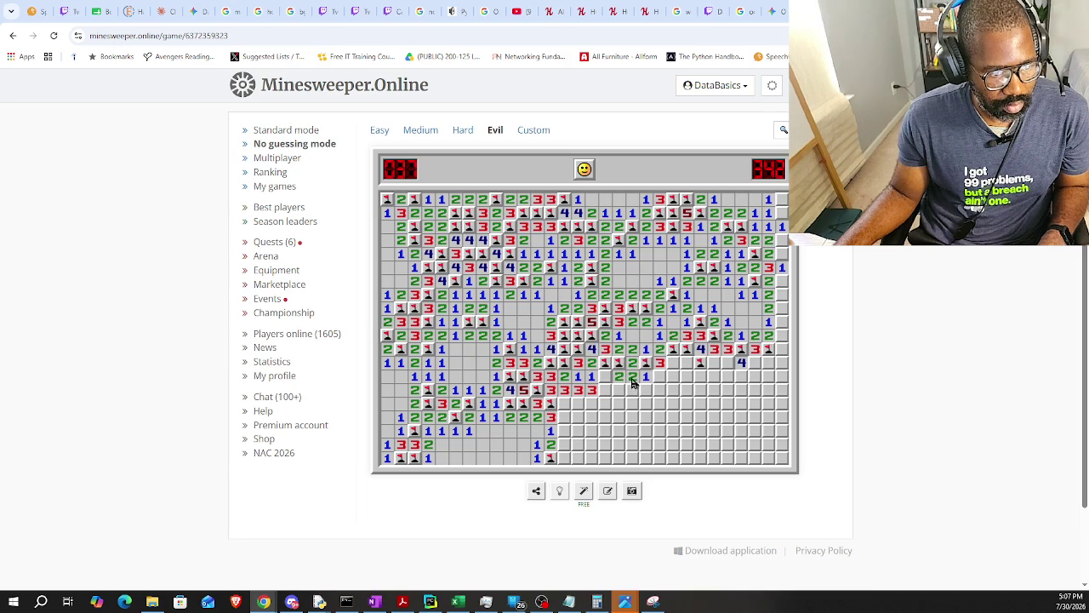
click(640, 388)
right_click(673, 404)
click(673, 390)
right_click(673, 376)
click(671, 363)
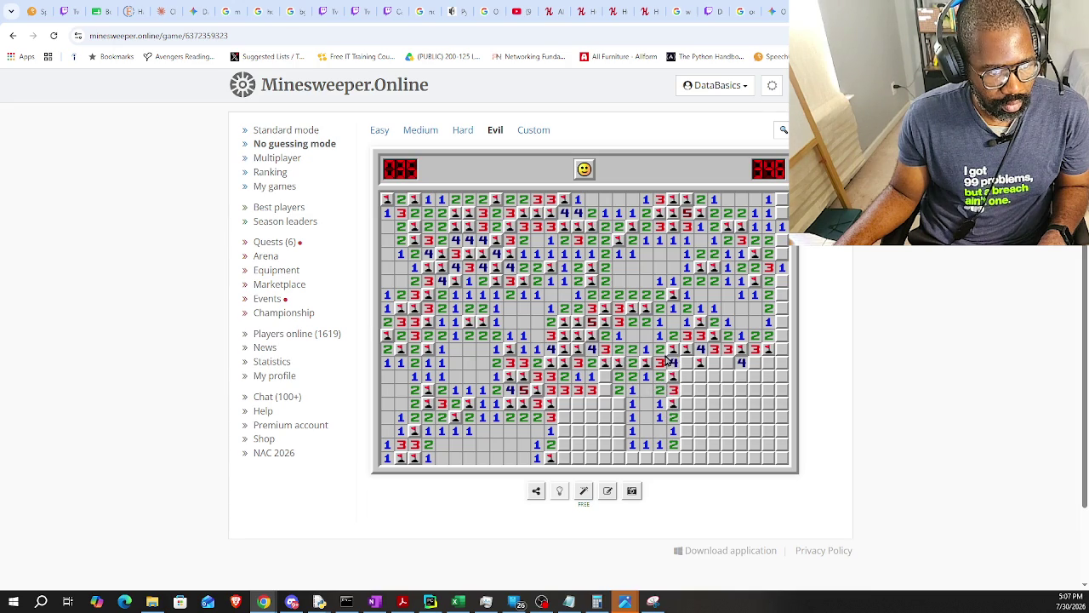
Flag the mines along the opened region's lower edge and bottom row, revealing the numbers and a 2 beside them.
right_click(619, 403)
click(632, 417)
right_click(618, 444)
click(633, 447)
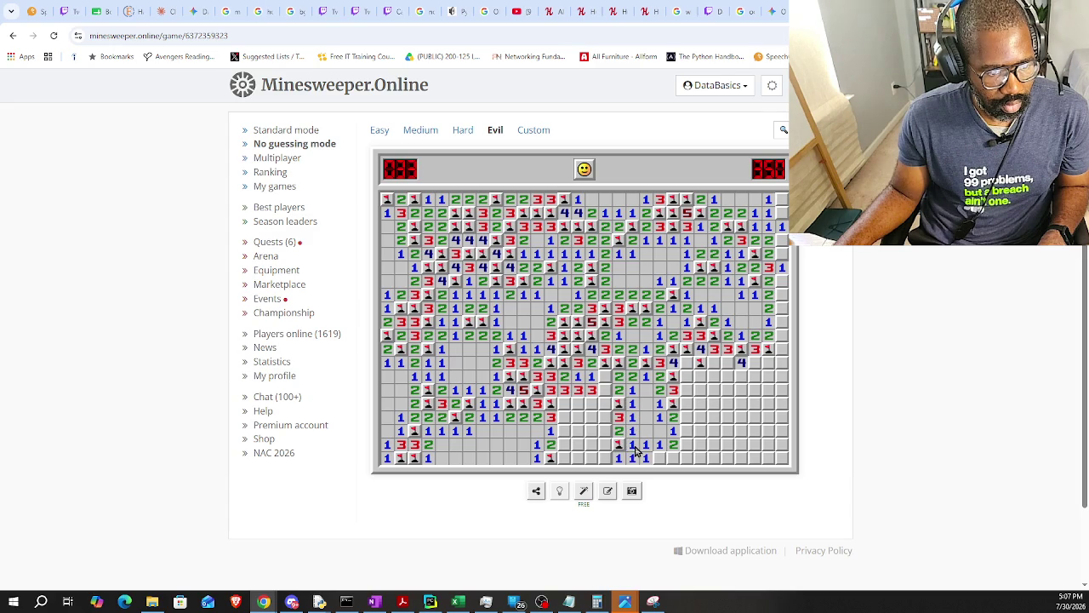
right_click(662, 456)
click(669, 453)
Flag three mines in the row below and one near the bottom, then reveal the two 2s and a 4.
click(604, 390)
right_click(605, 405)
right_click(593, 406)
right_click(578, 406)
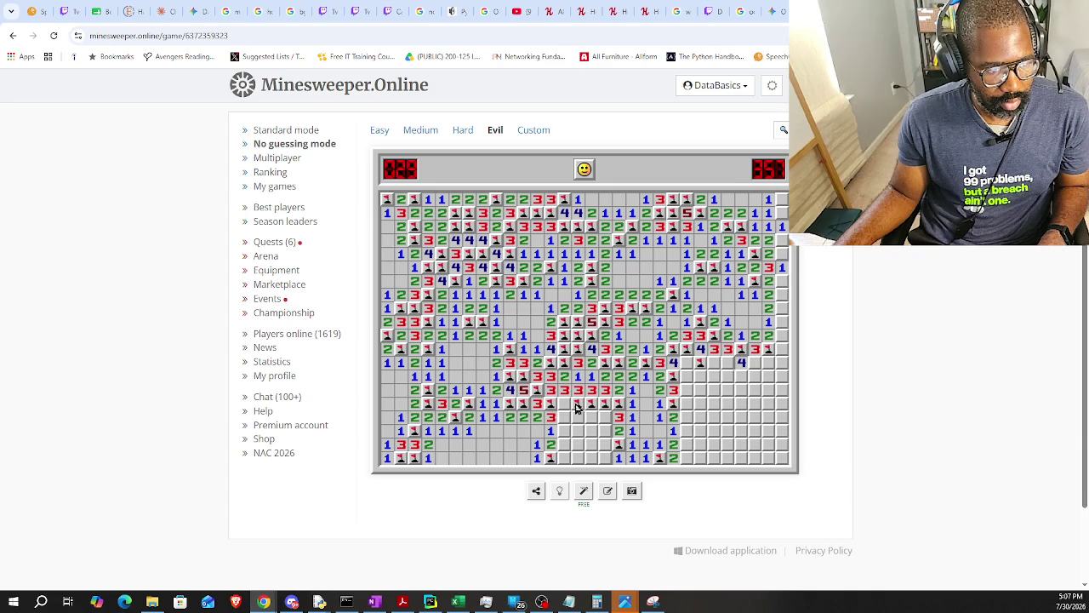
right_click(619, 430)
click(607, 445)
click(607, 459)
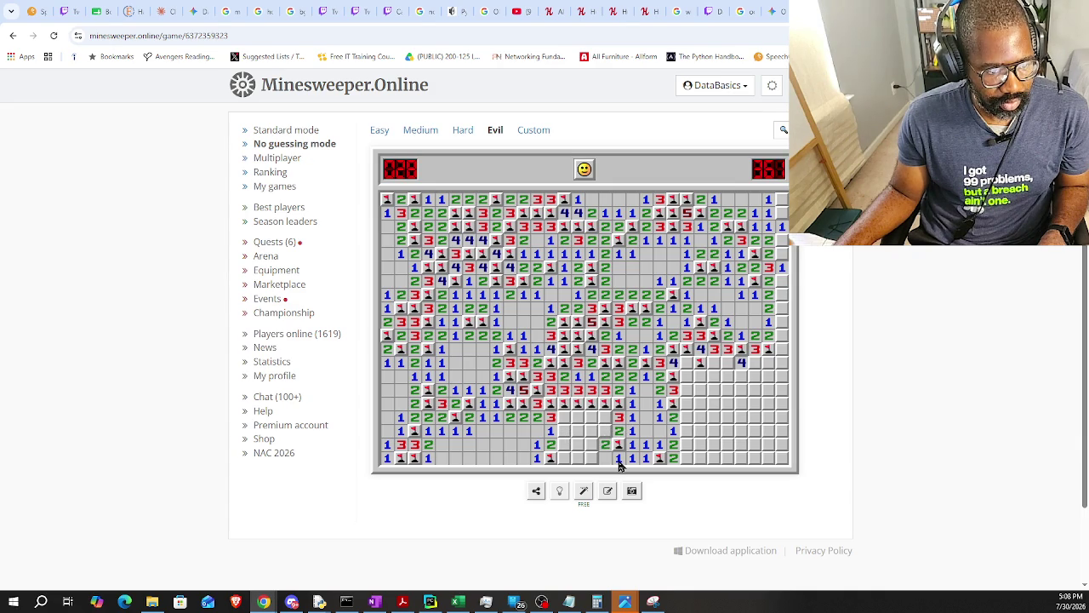
click(564, 446)
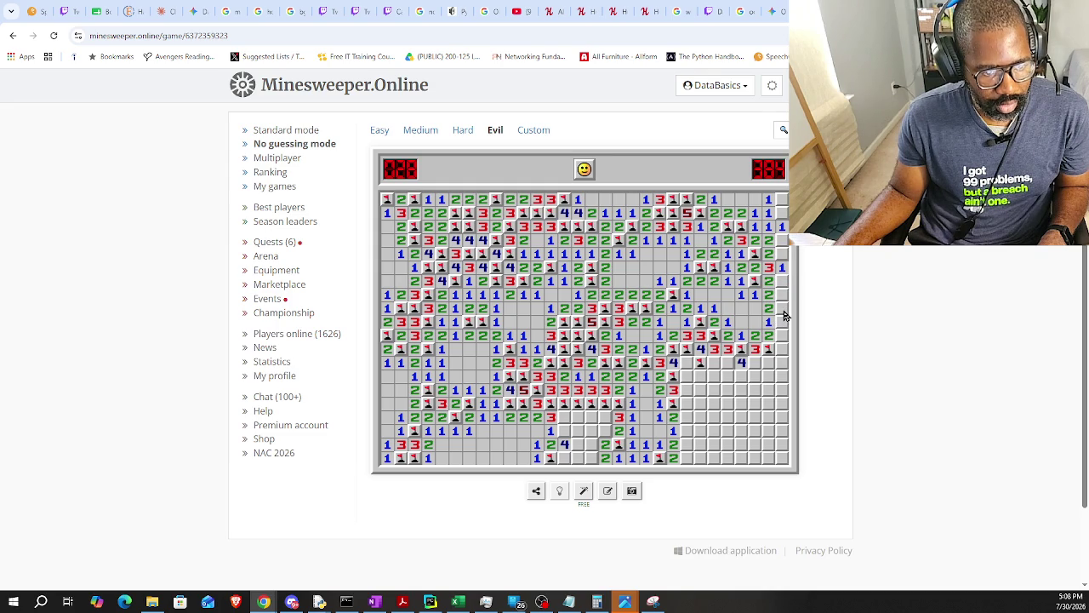
Flag four mines up the board's right edge and reveal the 2s and 1s between them.
right_click(782, 322)
right_click(782, 295)
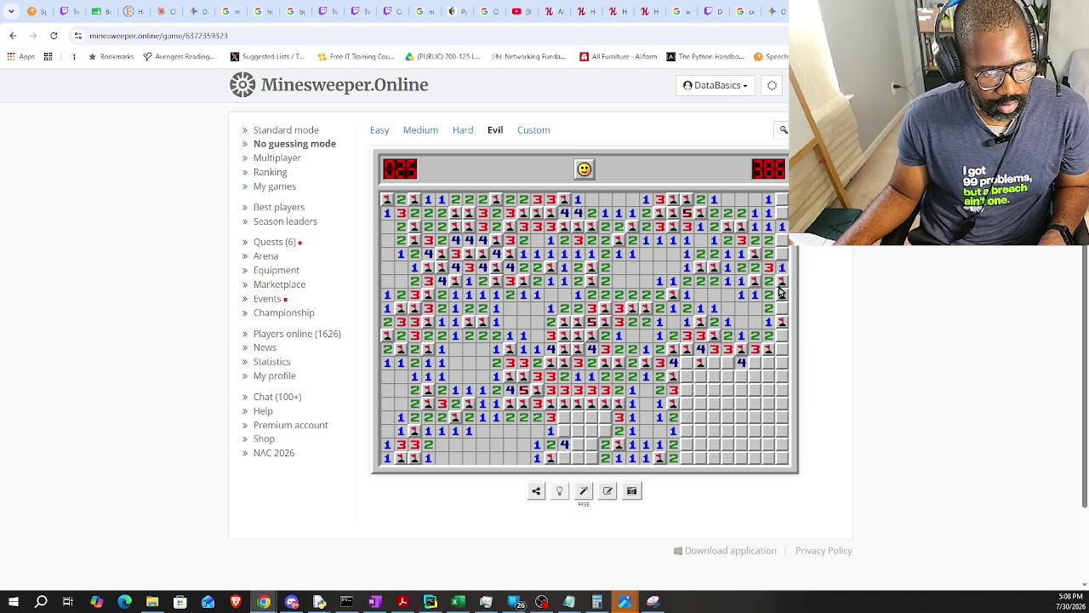
click(768, 308)
click(782, 308)
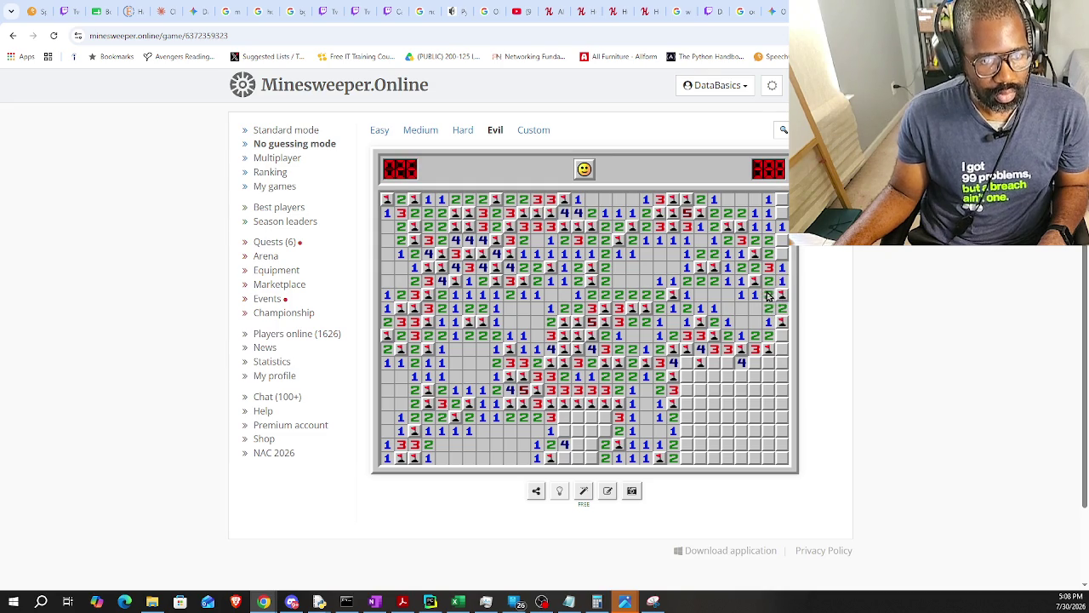
right_click(782, 253)
click(782, 239)
right_click(782, 212)
click(782, 198)
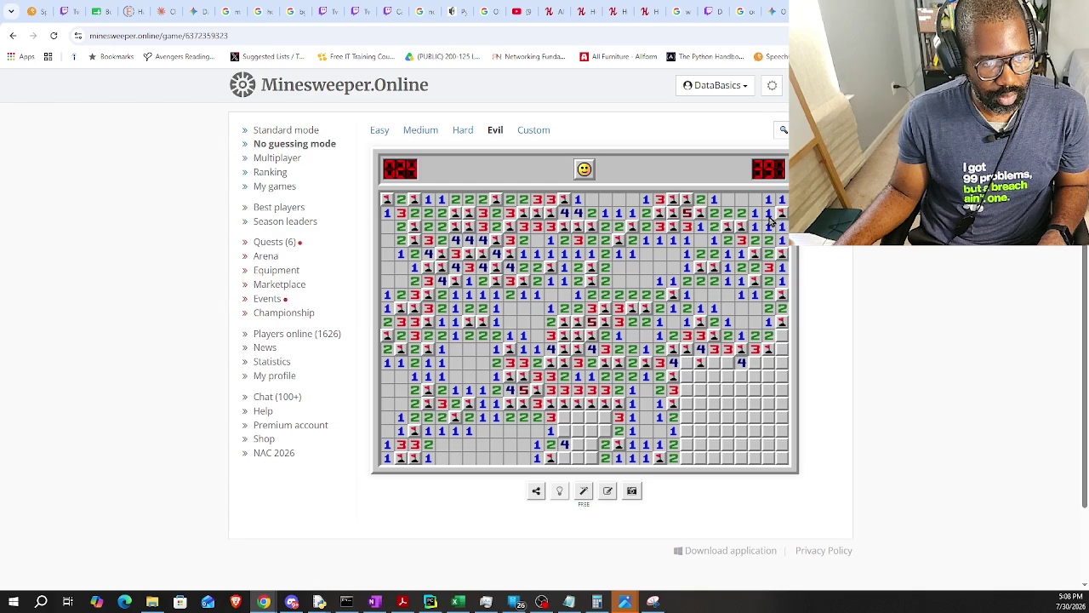
Open the cells further down the right edge, revealing 2, 1, 3 and 2, and flag two mines below.
click(782, 334)
click(782, 349)
click(768, 362)
click(782, 363)
click(768, 376)
click(782, 376)
right_click(780, 393)
right_click(764, 392)
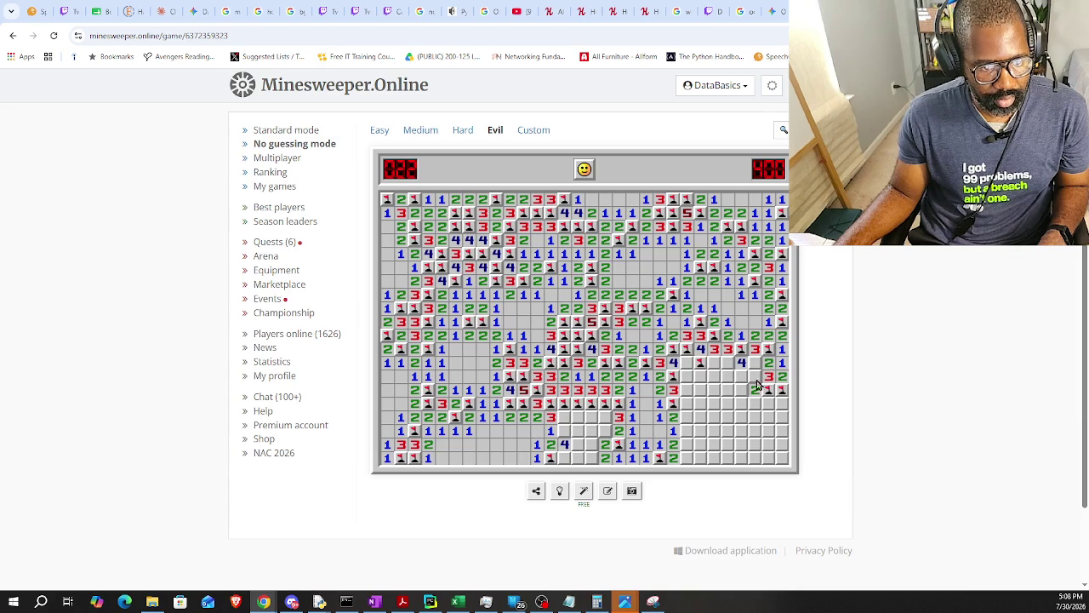
Flag a mine left of the right edge, then open the lower-right rows of 3, 2s and 1s and flag another mine.
right_click(756, 363)
click(756, 377)
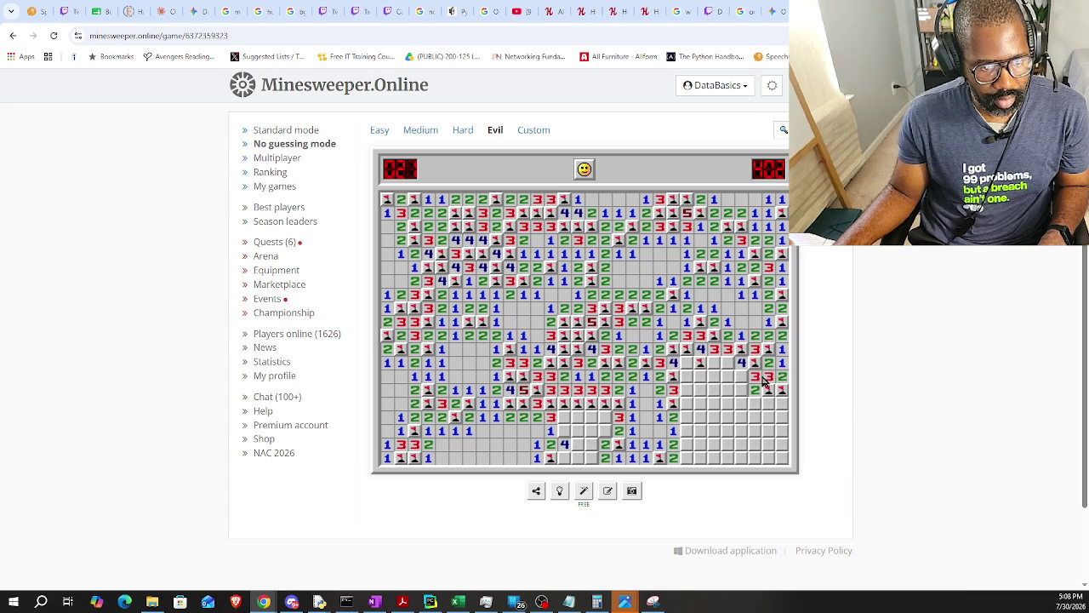
click(752, 388)
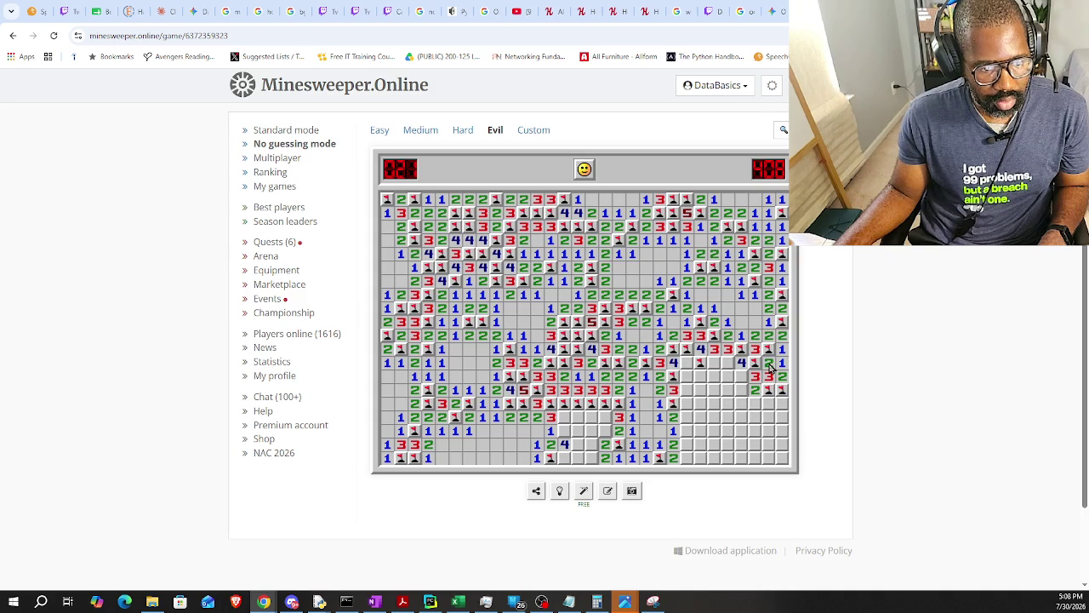
click(742, 405)
click(755, 405)
click(766, 406)
click(767, 406)
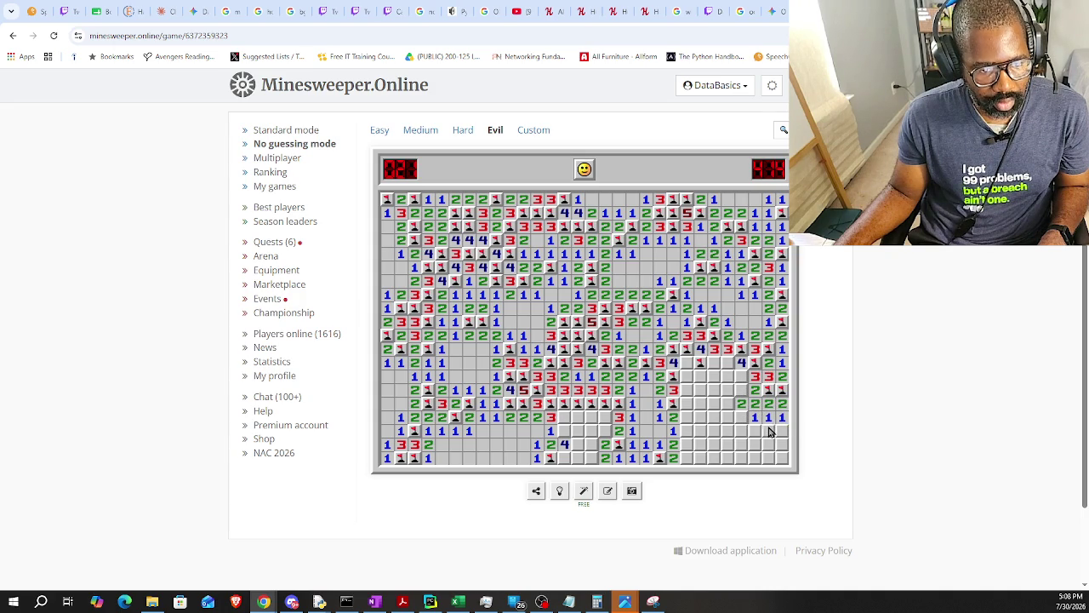
right_click(757, 433)
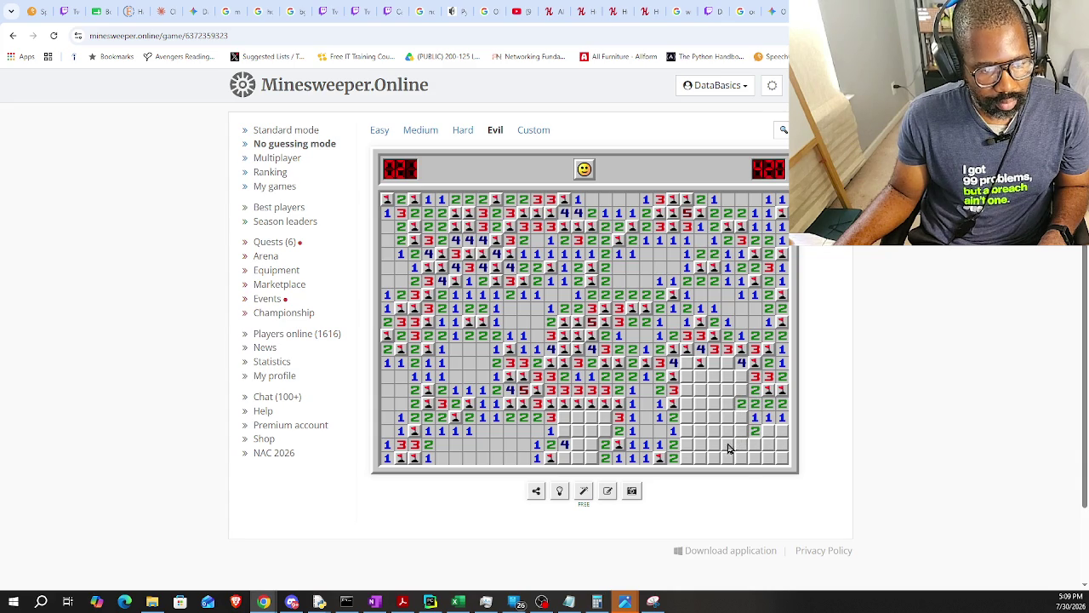
Open a column near the bottom right ending in a 1, and flag a mine in the lower-middle gap.
click(687, 430)
click(703, 430)
click(701, 417)
click(701, 444)
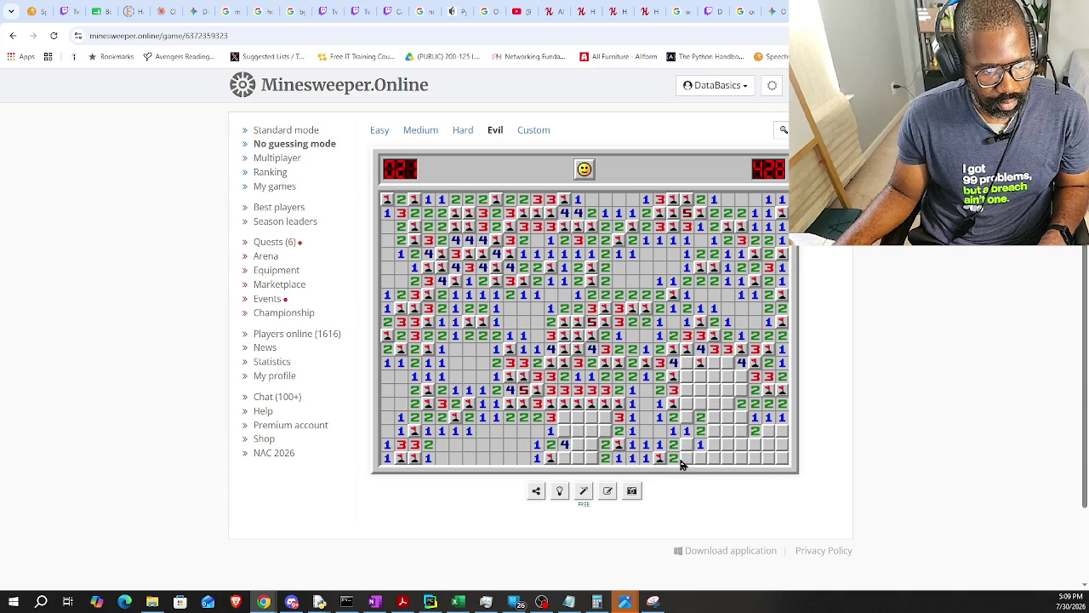
click(591, 430)
right_click(605, 416)
click(605, 430)
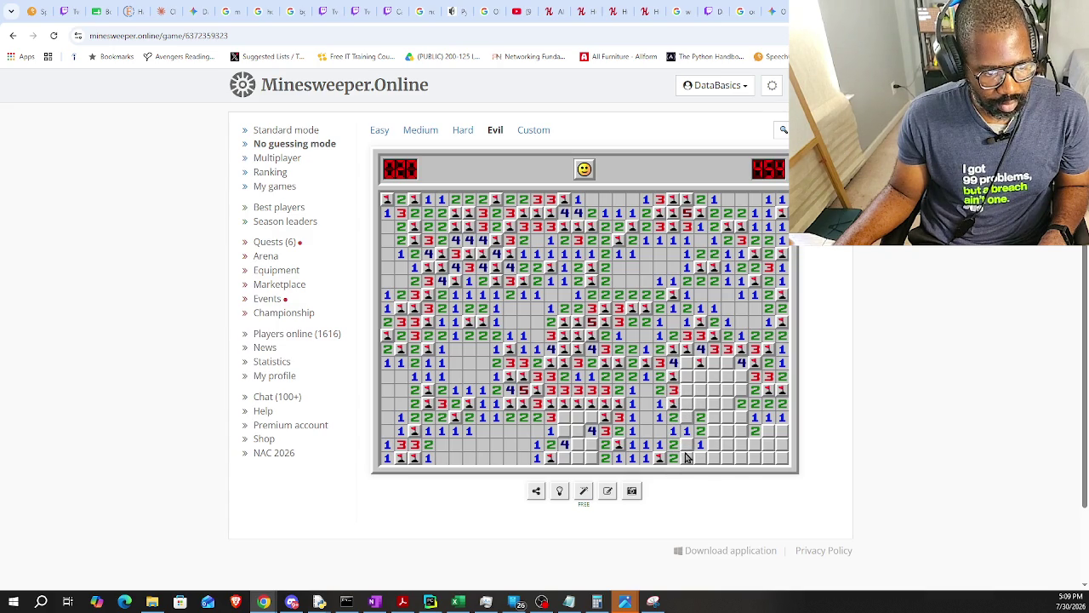
Reveal the 1s and the 4 along the bottom right, then a 2 in the corner with a flag beside it.
click(699, 457)
click(713, 457)
click(713, 444)
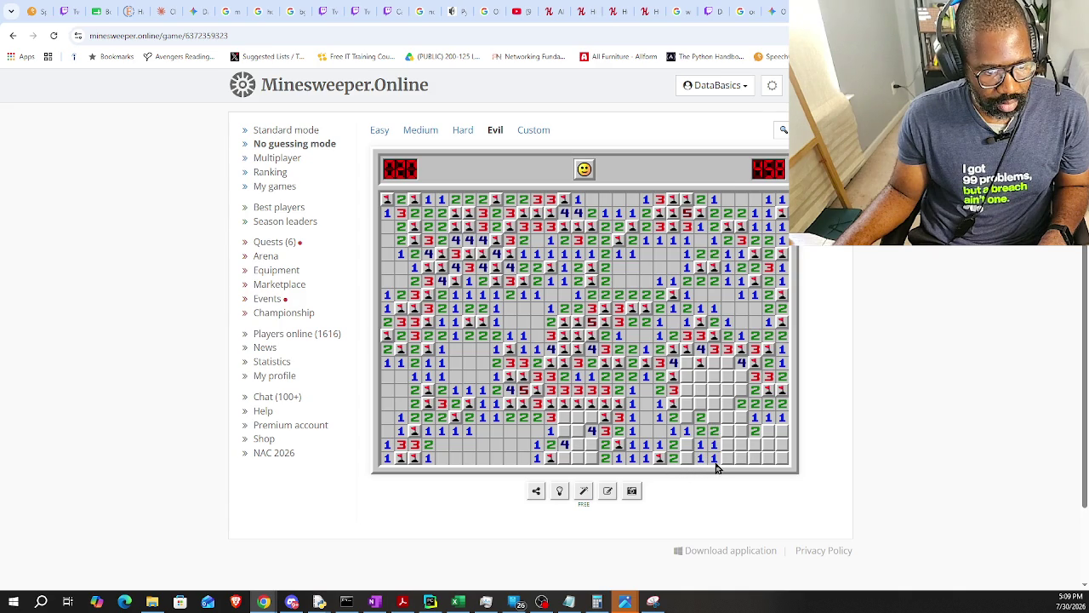
click(727, 430)
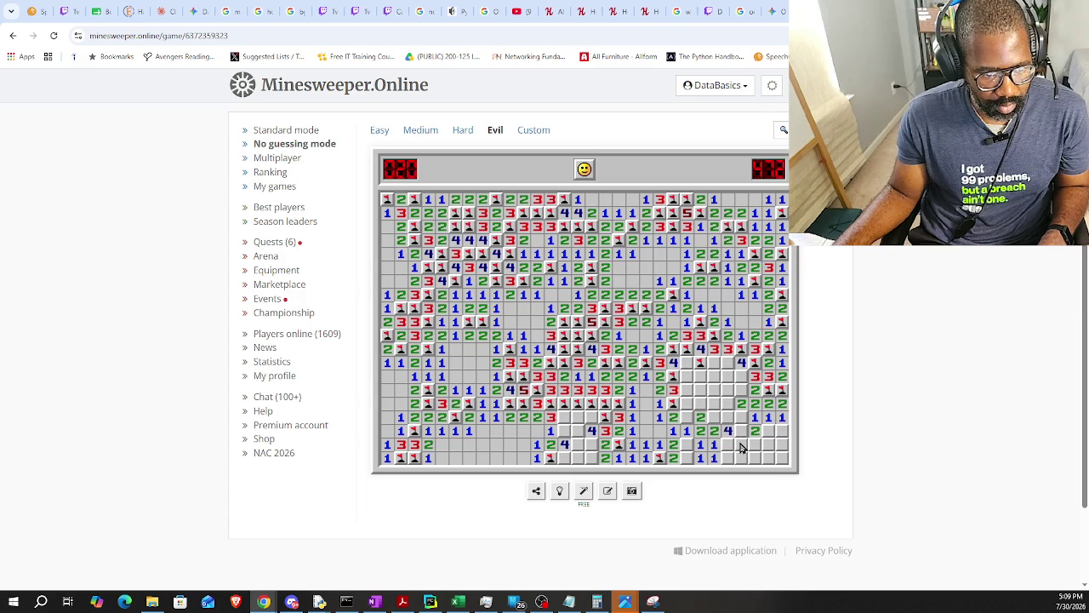
click(768, 432)
right_click(782, 432)
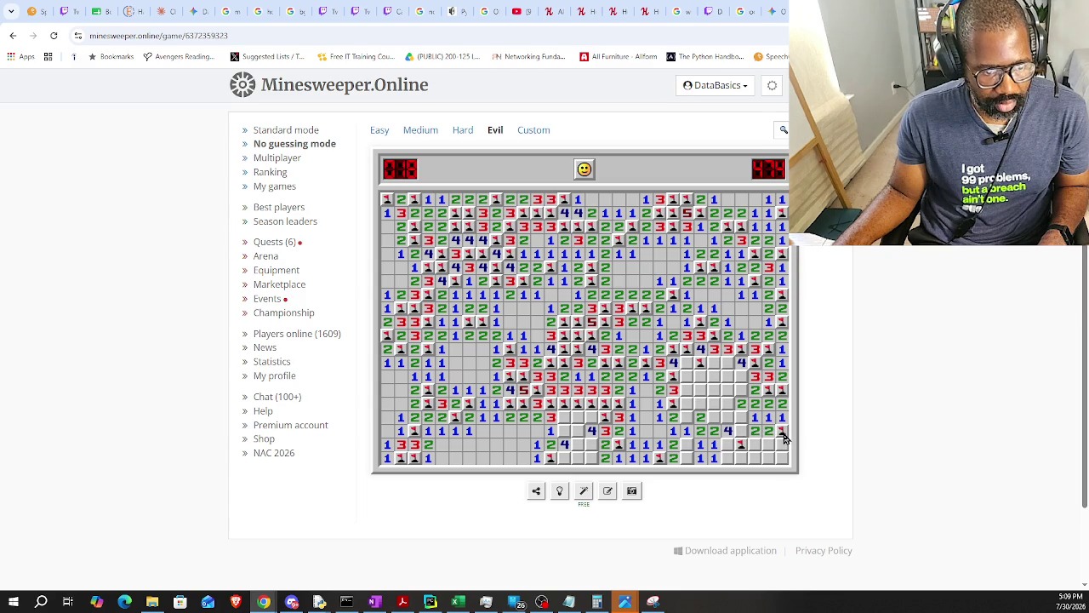
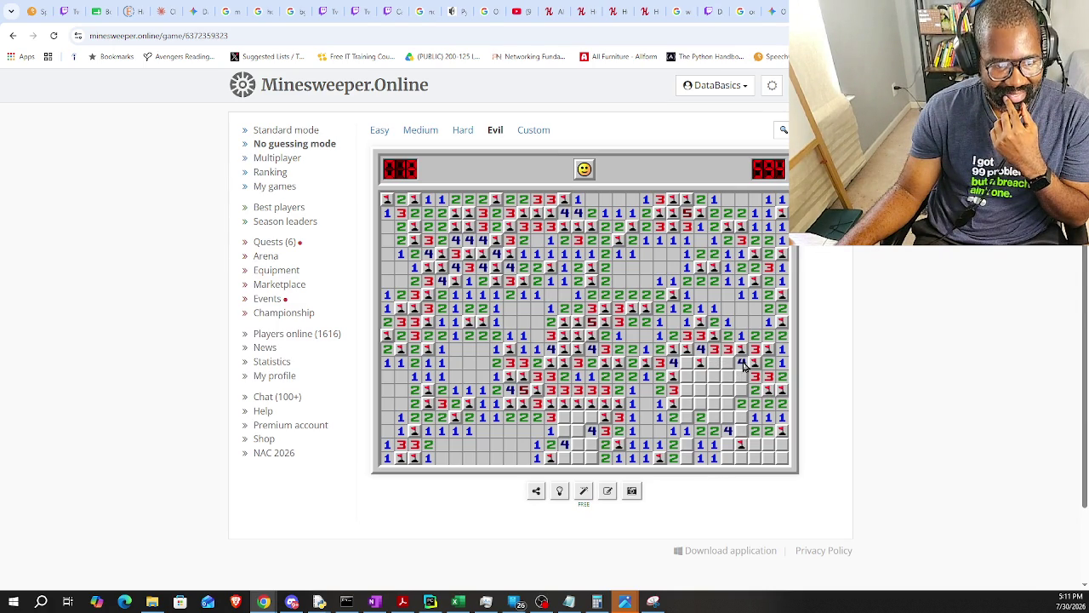
Reveal three more lower-right cells on the Evil board, the last a mine, then start a Hard no-guessing game.
click(740, 406)
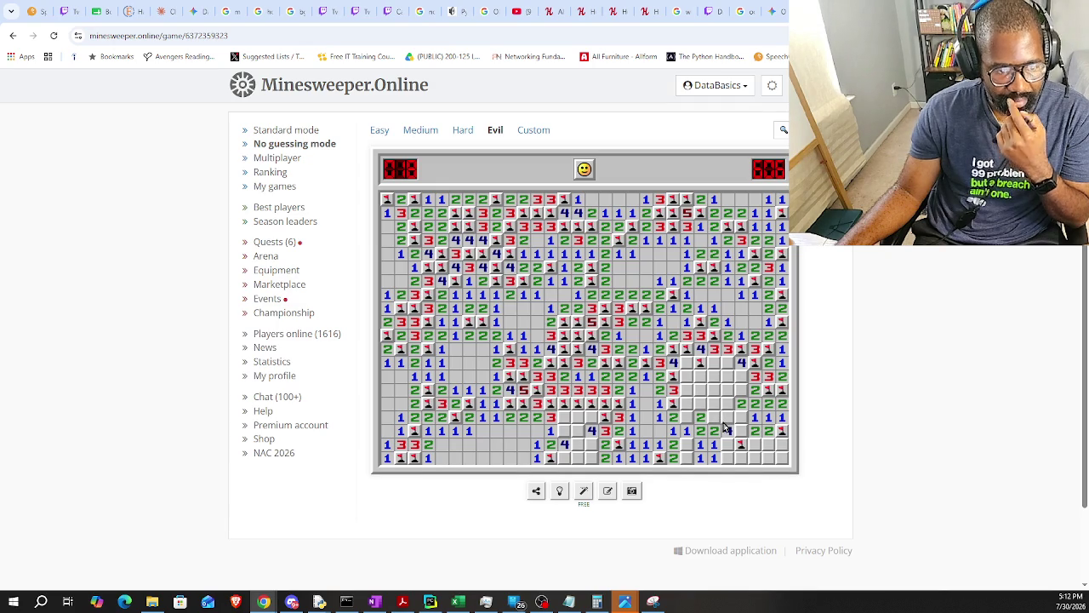
click(725, 429)
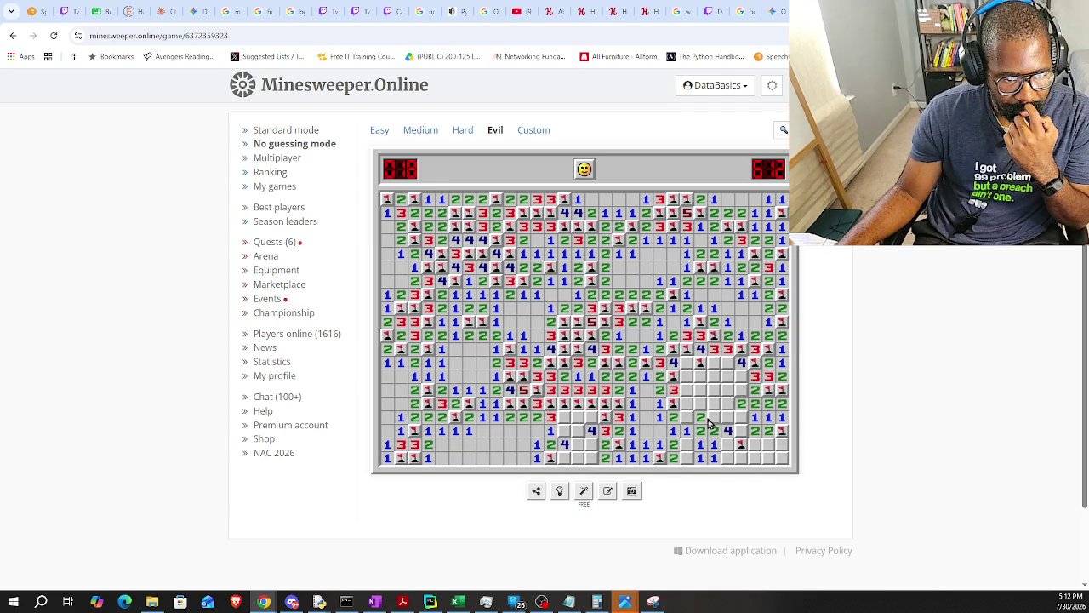
click(688, 458)
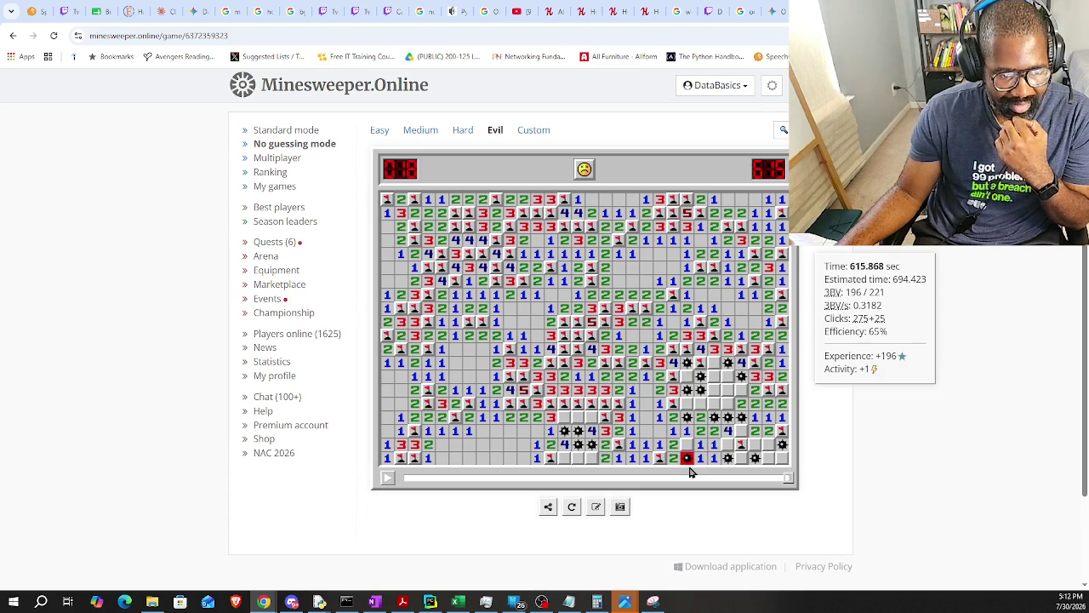
mouse_move(627, 602)
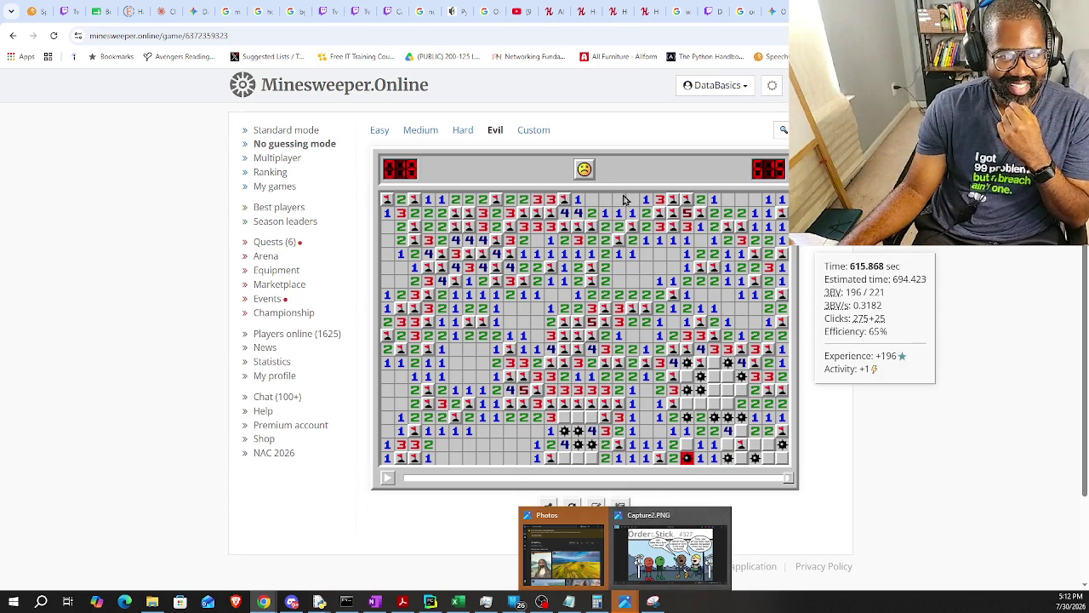
click(463, 133)
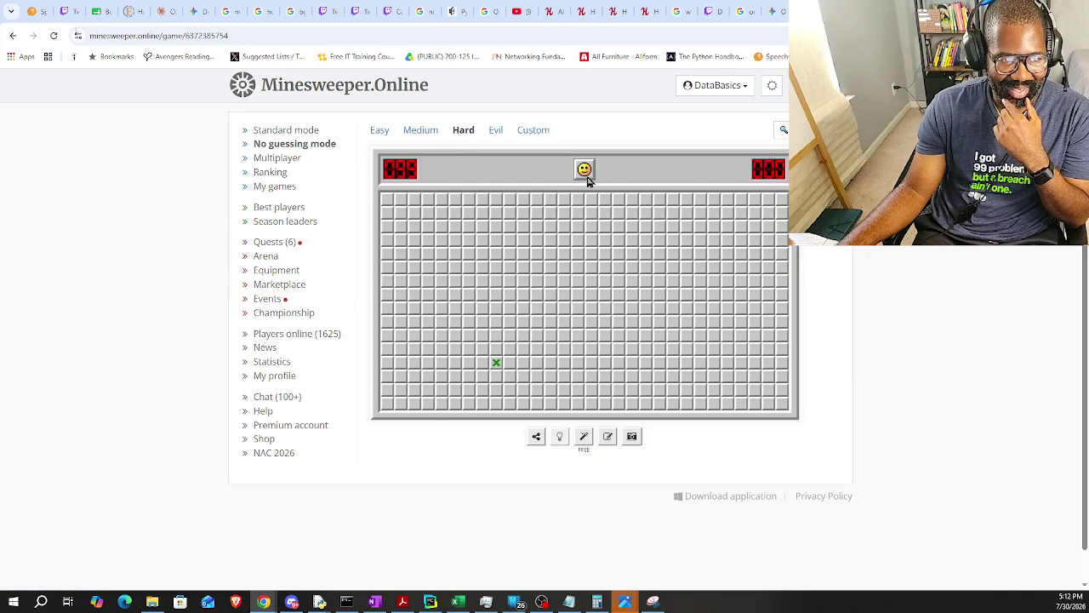
Open the marked starting cell and clear around it, flagging two mines and revealing a 4.
click(494, 364)
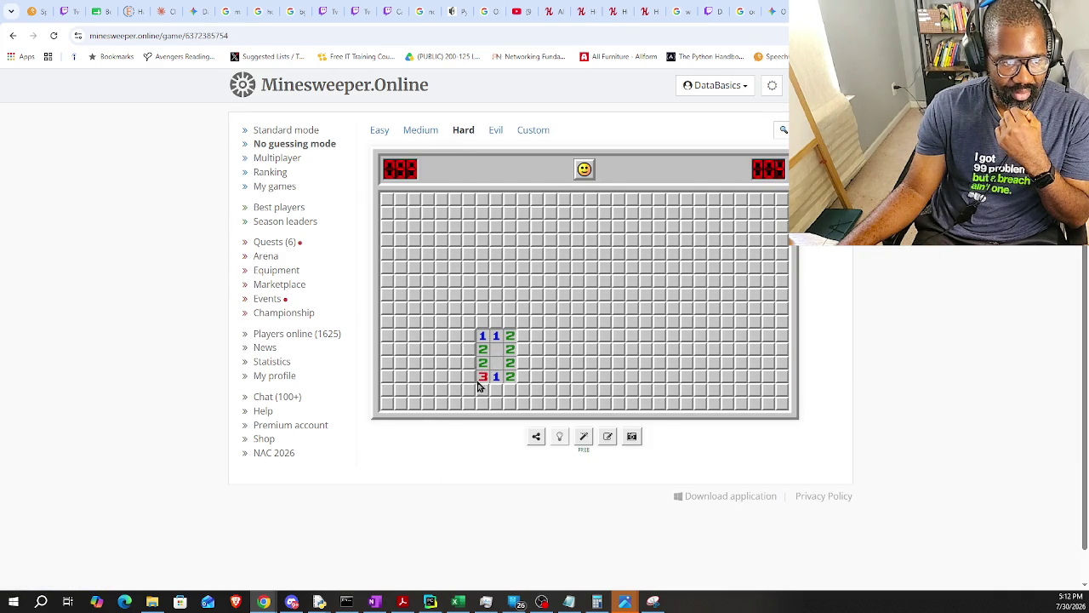
click(478, 320)
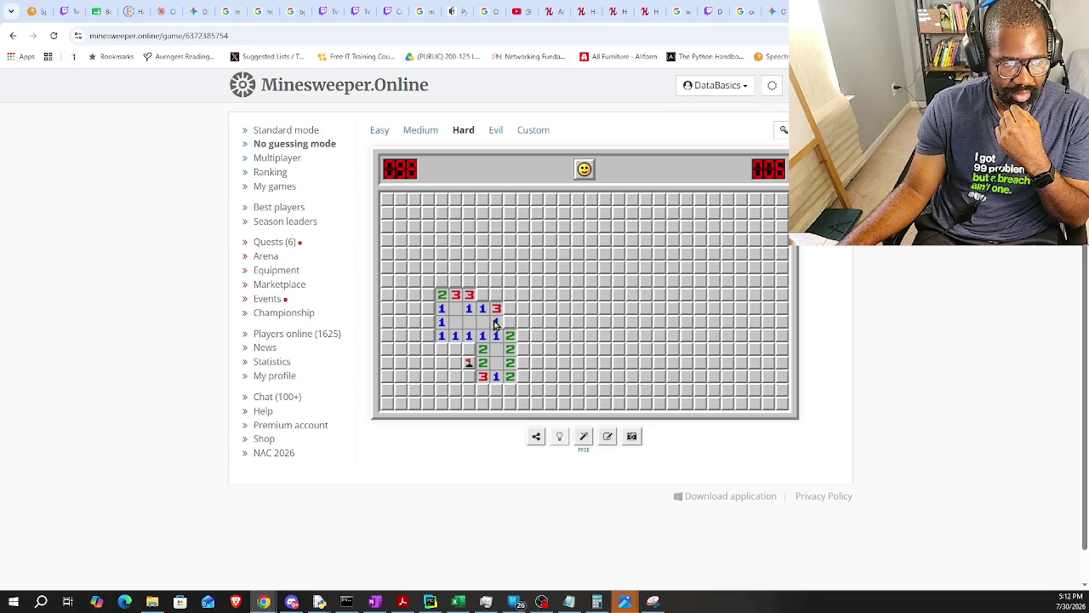
right_click(509, 323)
click(496, 324)
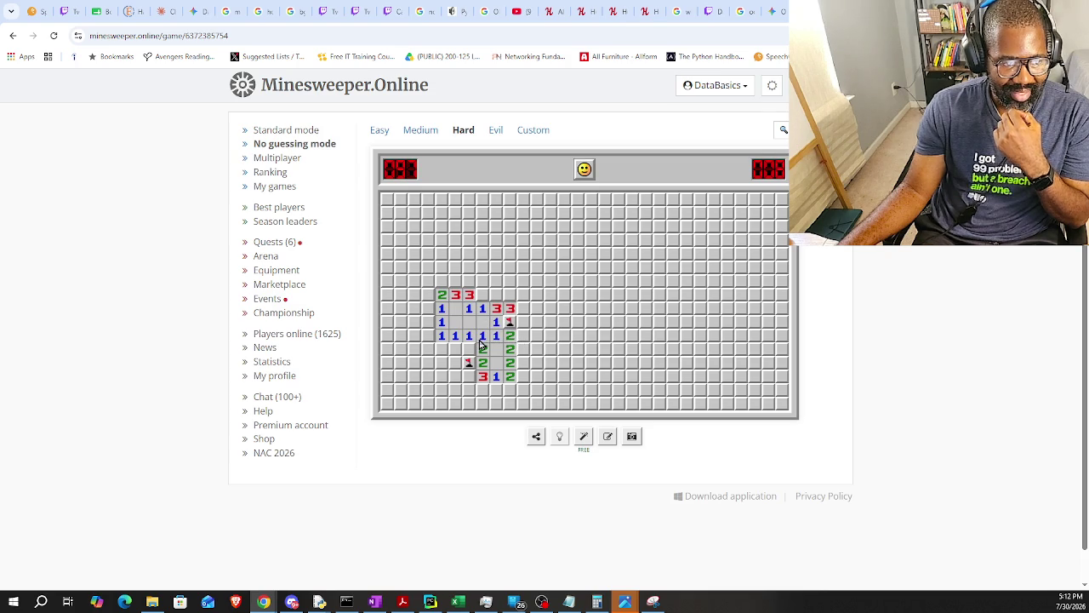
right_click(472, 348)
click(447, 350)
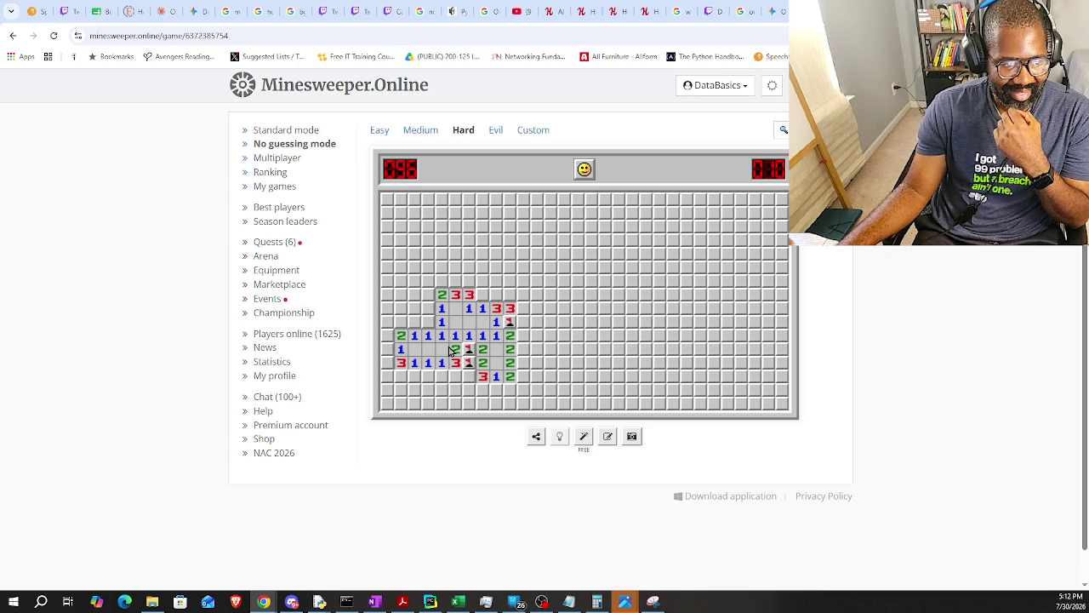
click(469, 376)
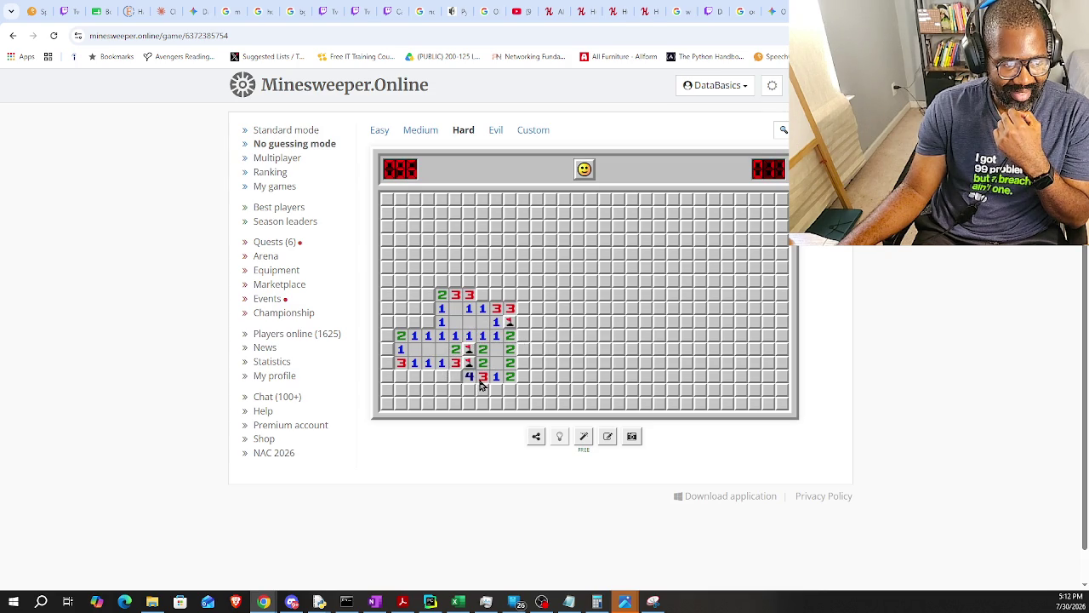
click(428, 376)
Flag three mines on the left side and clear the cells out to the left edge.
right_click(433, 323)
click(441, 310)
click(428, 310)
click(415, 310)
right_click(387, 322)
right_click(387, 335)
click(399, 338)
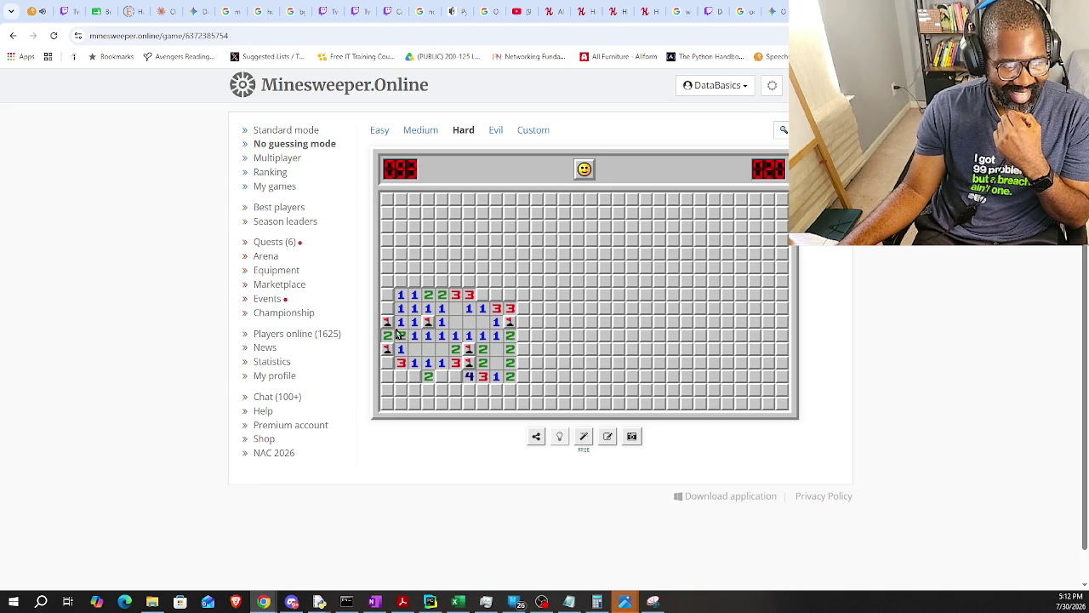
click(398, 313)
Flag the mines along the top row and chord the satisfied 2 and 1 open.
right_click(414, 282)
click(428, 281)
right_click(442, 282)
right_click(455, 282)
right_click(469, 282)
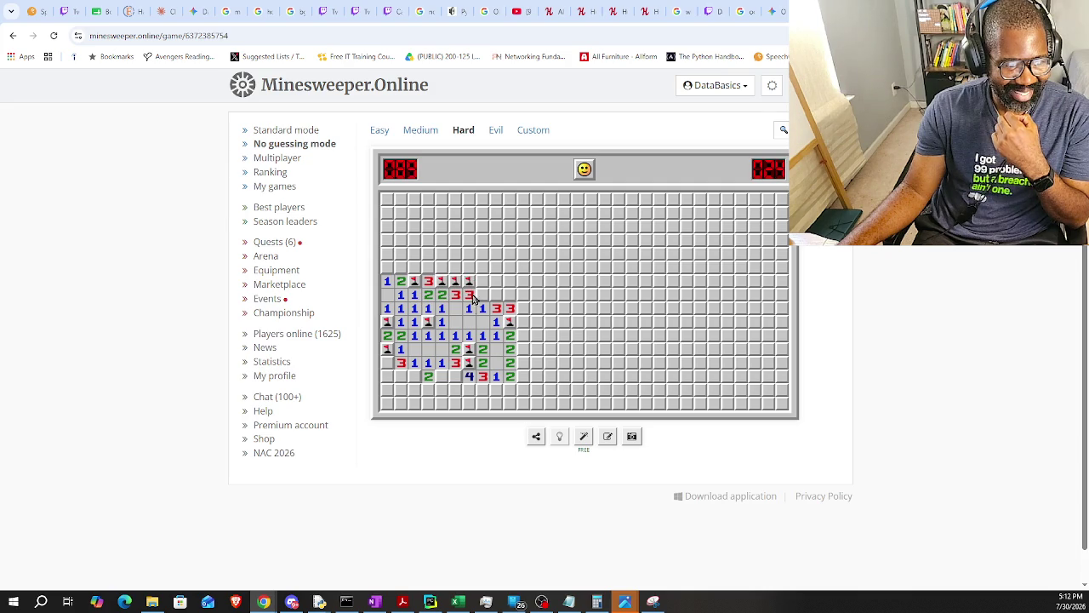
right_click(483, 295)
click(496, 295)
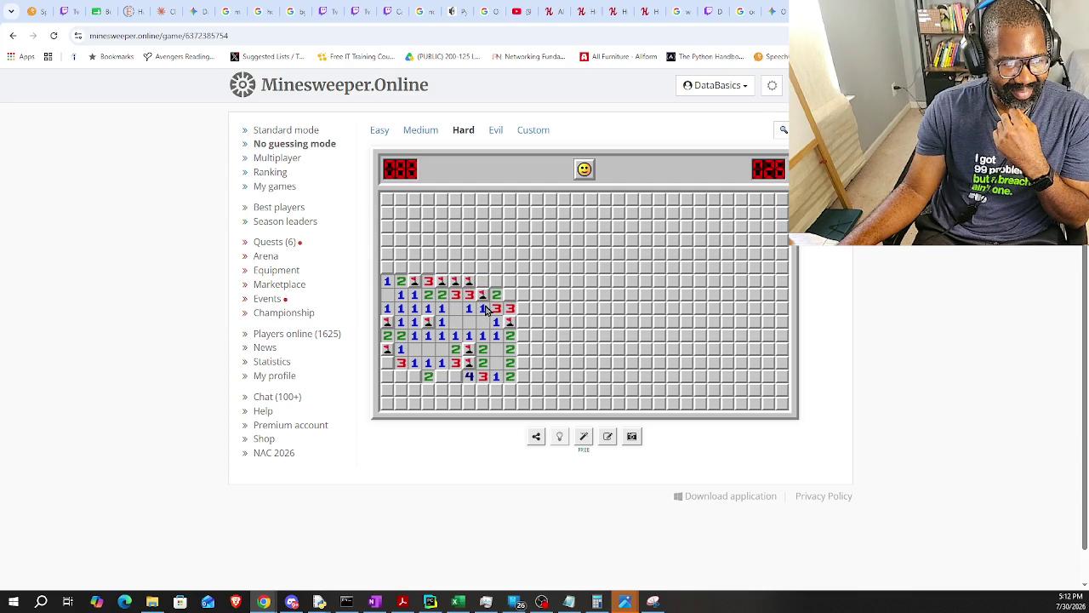
right_click(508, 296)
click(496, 296)
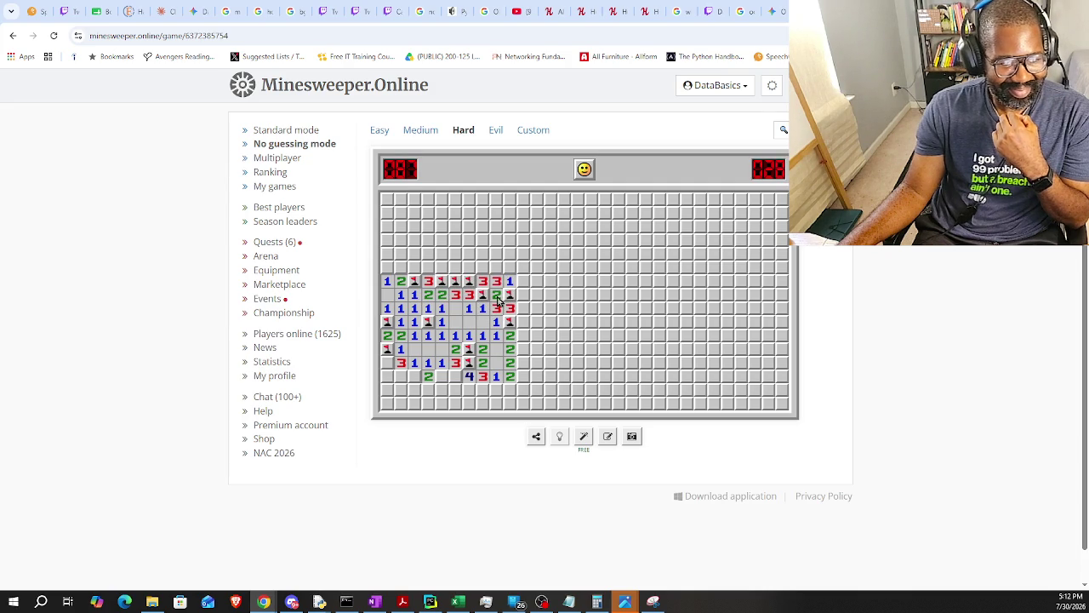
click(513, 283)
Flag a mine above the region and reveal the 4 plus safe cells at the left corners.
right_click(486, 271)
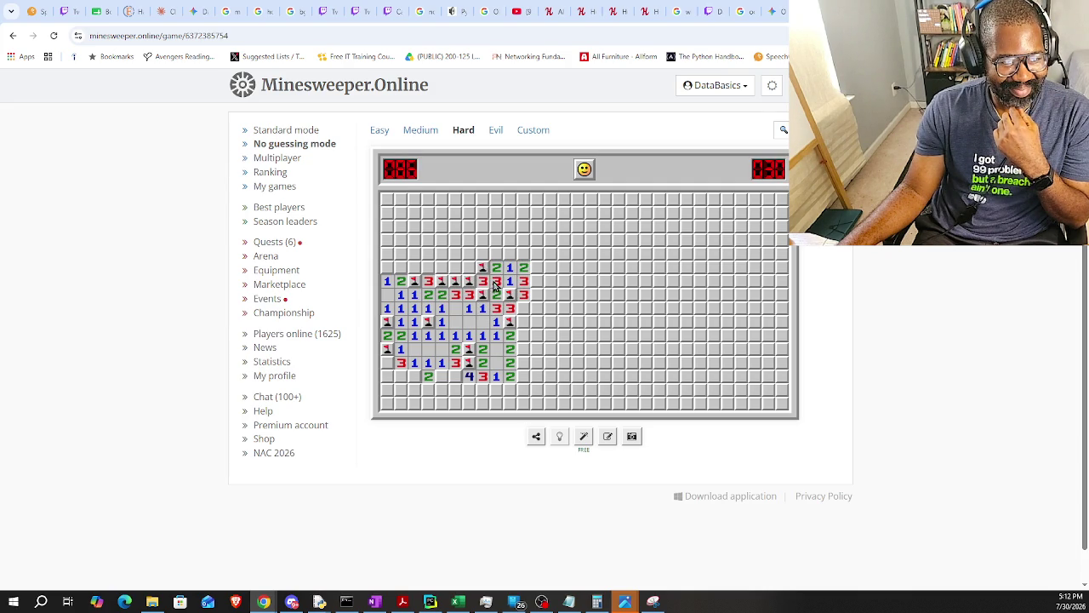
click(484, 284)
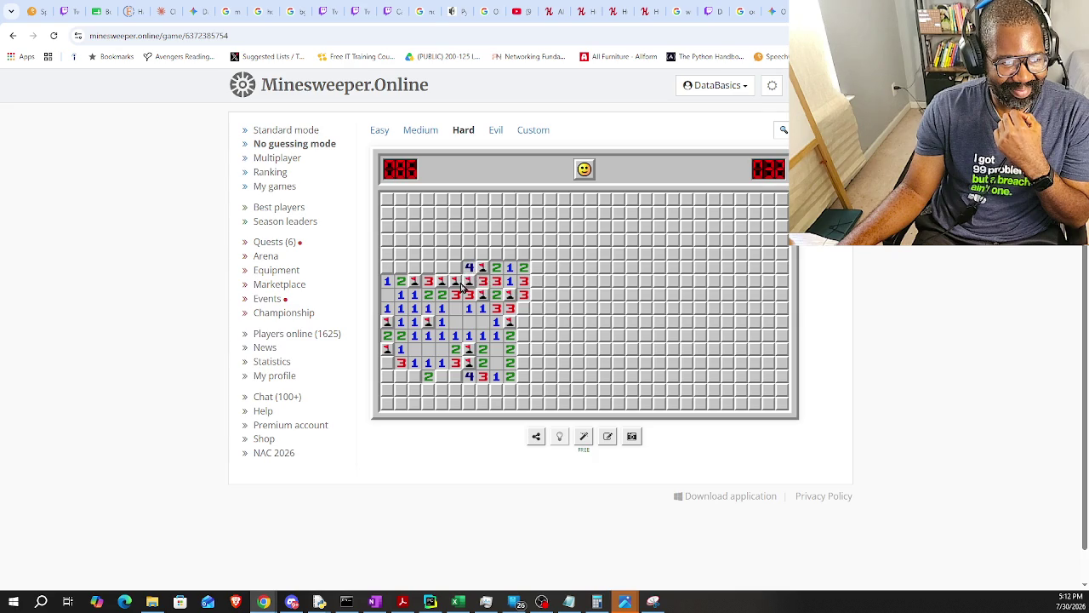
click(390, 364)
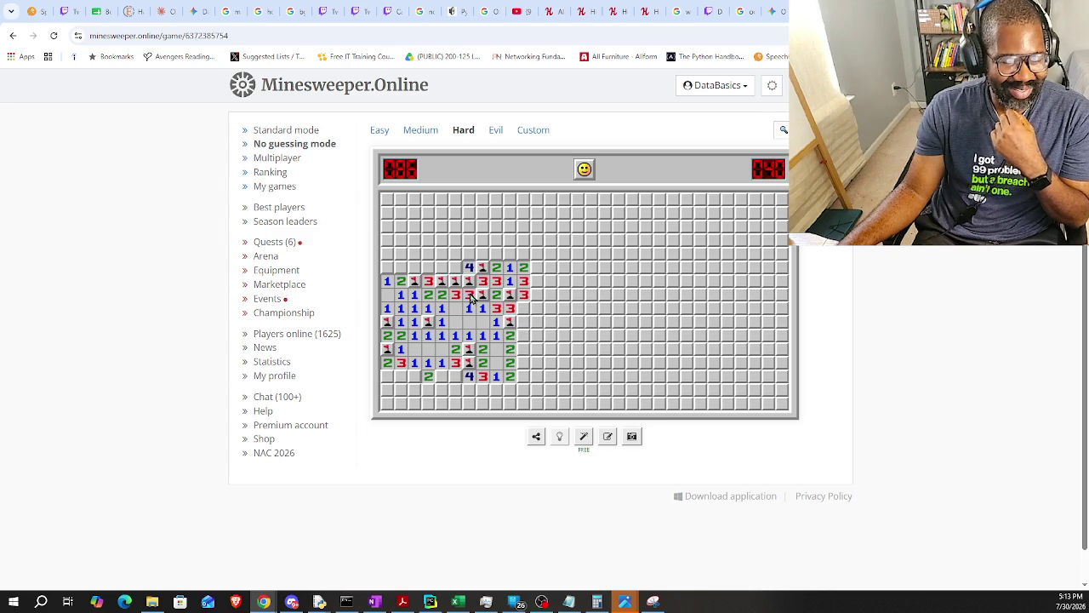
click(387, 281)
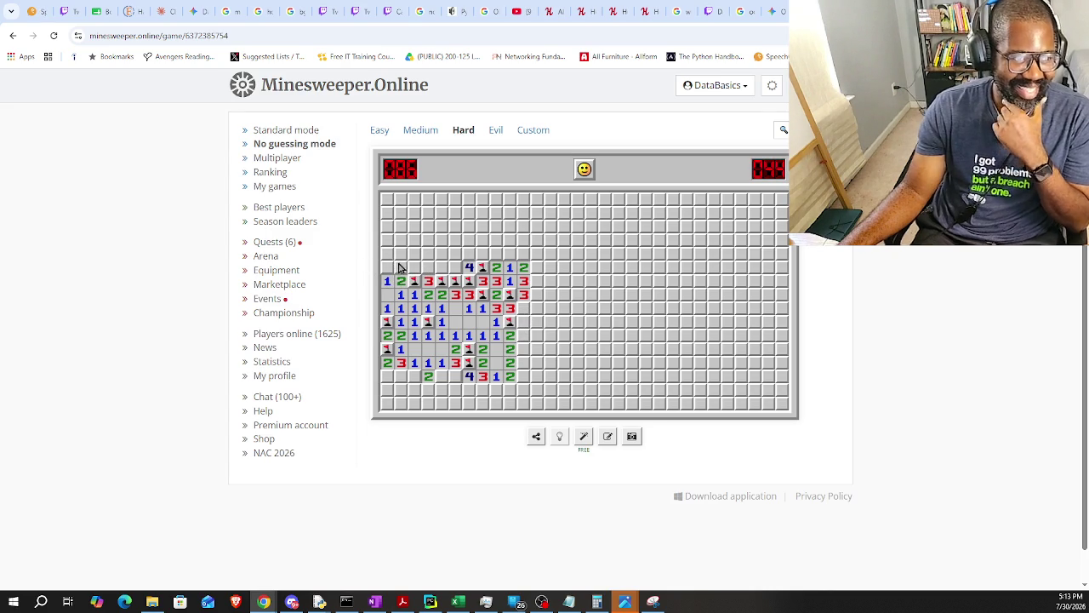
click(413, 269)
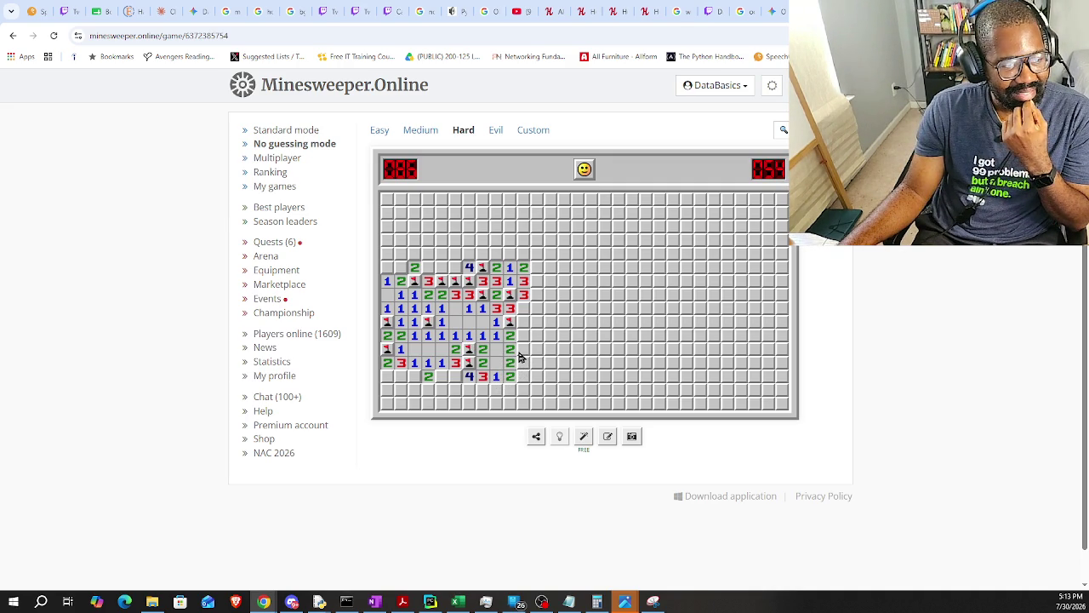
Flag three mines and reveal a 3 along the bottom until a mine ends the game, then restart Hard.
right_click(466, 393)
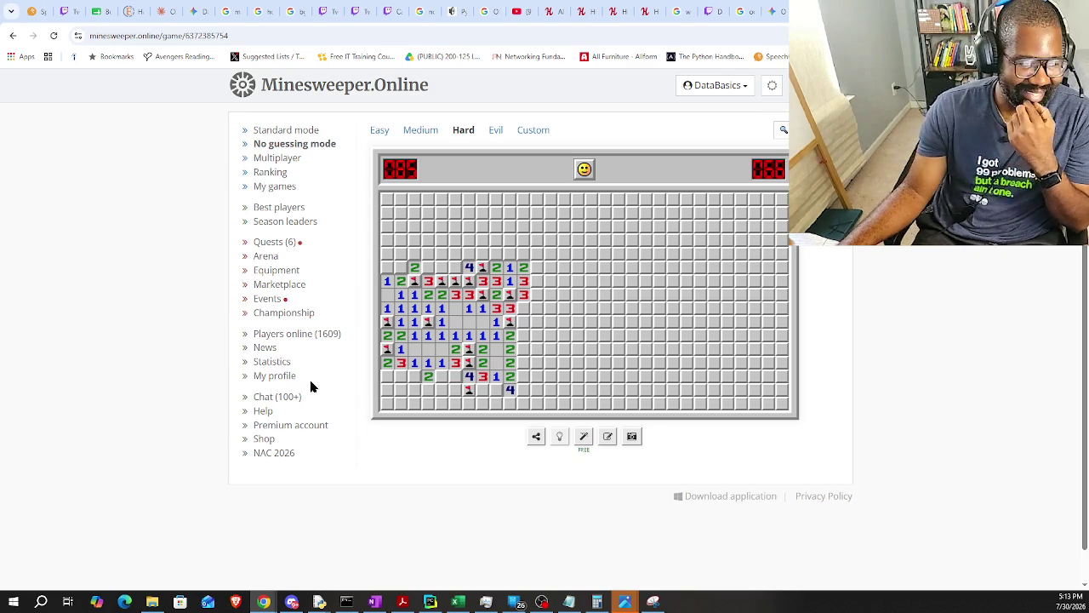
click(401, 375)
right_click(387, 375)
click(441, 375)
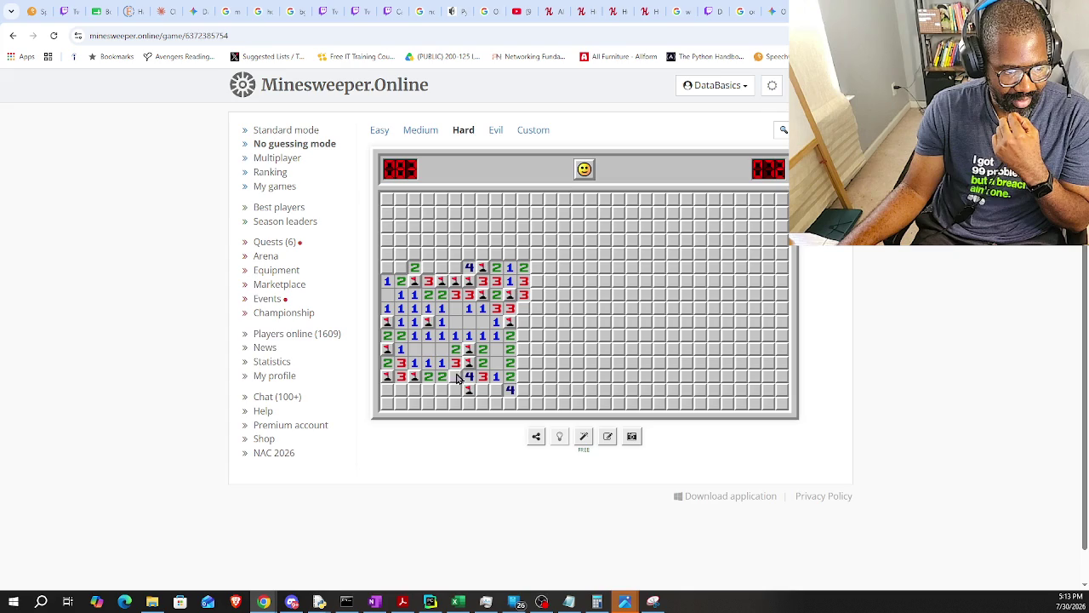
right_click(468, 389)
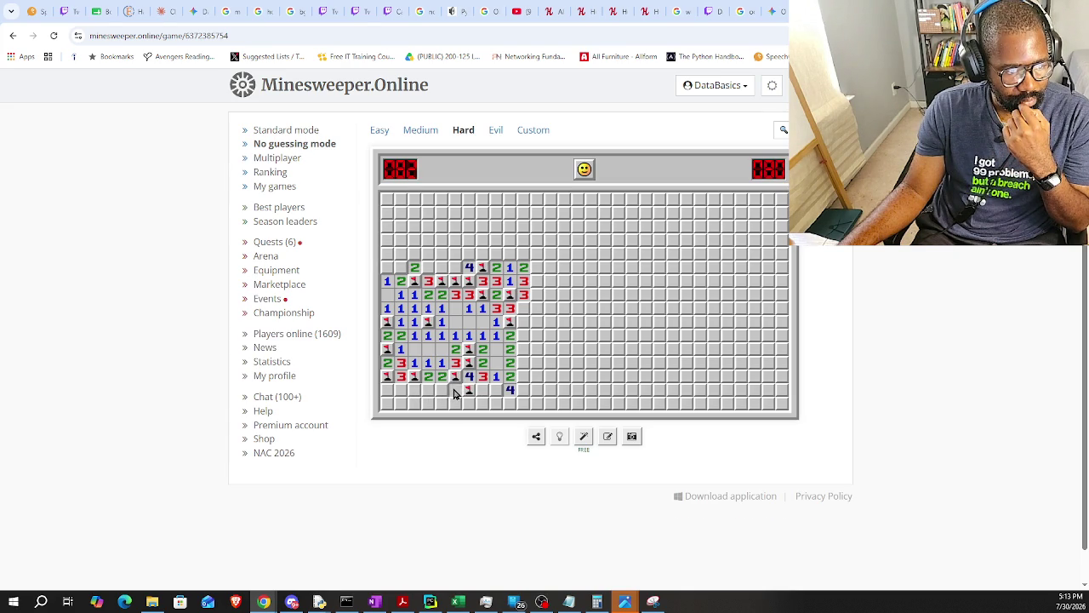
click(455, 390)
click(584, 172)
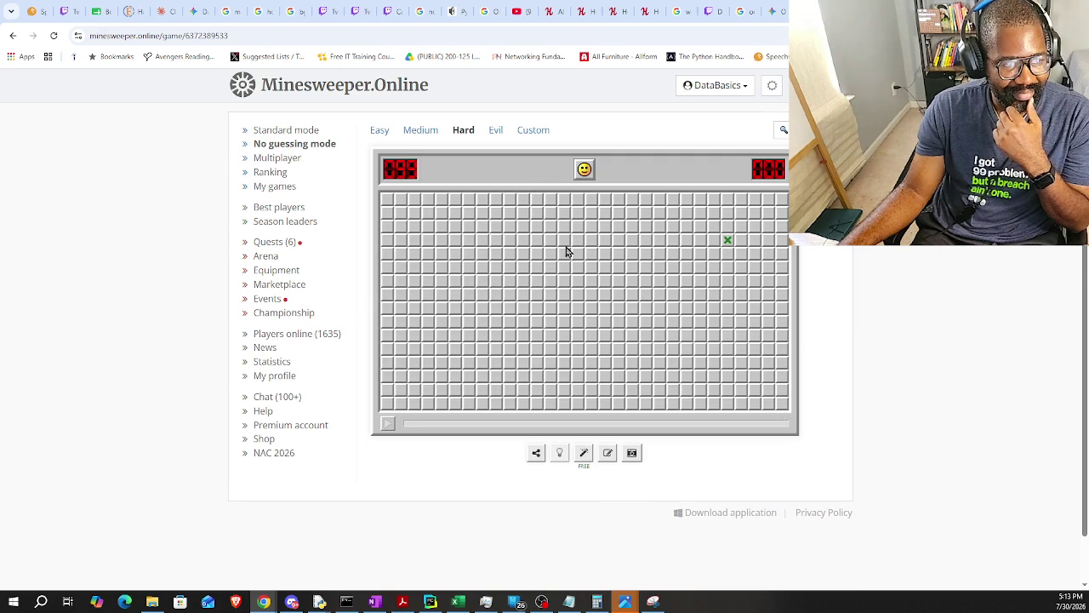
Open the new board's starting cell, flag three top-right mines and chord the satisfied number.
click(726, 246)
right_click(781, 227)
click(766, 239)
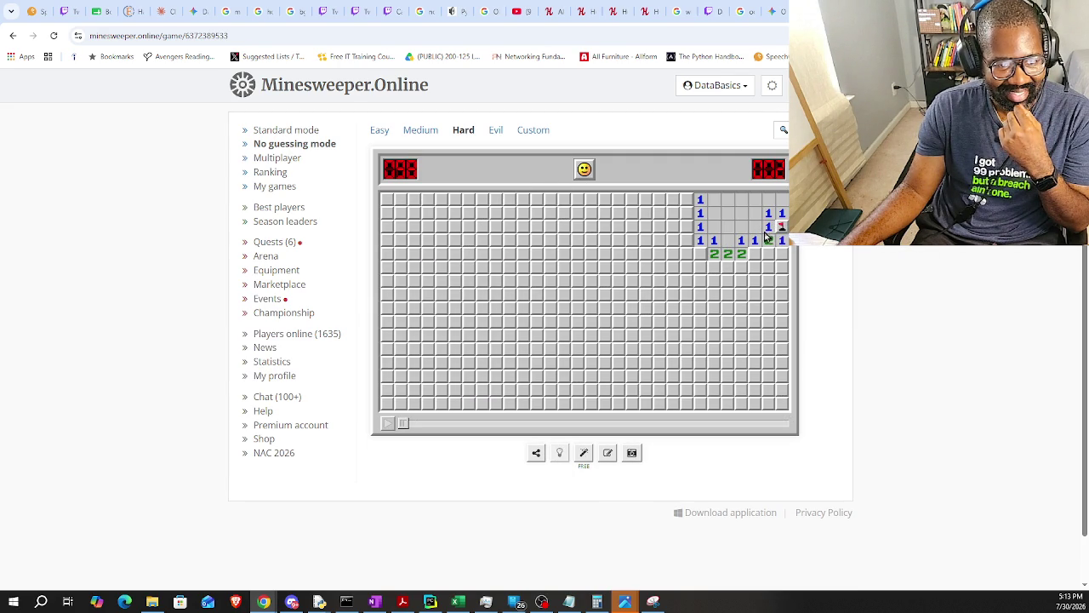
click(781, 240)
right_click(755, 253)
right_click(700, 254)
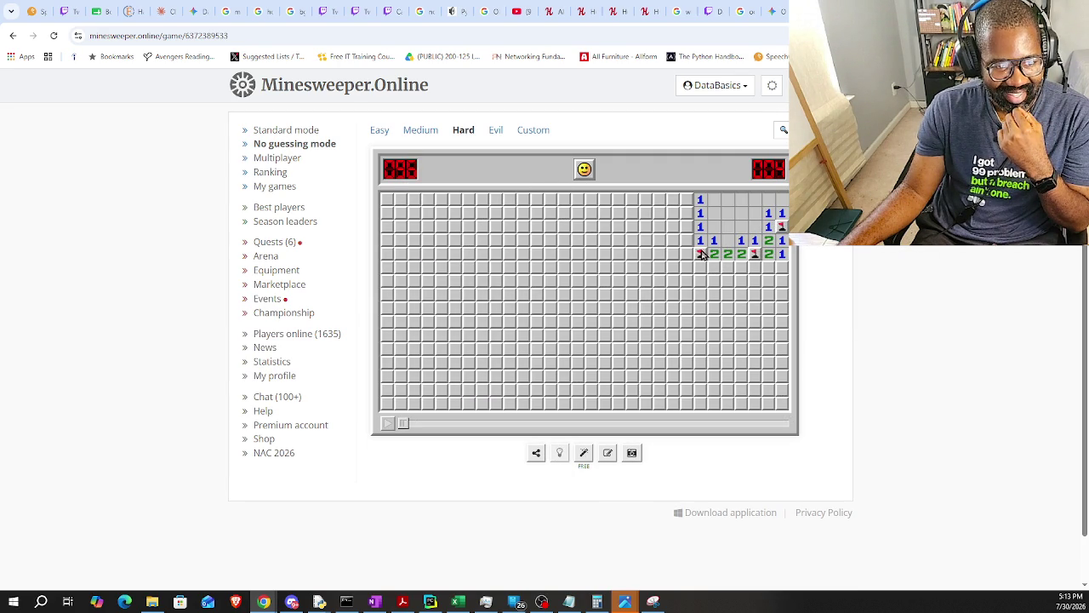
click(700, 243)
Flag a mine left of the opened area and reveal the 3 and two top-row cells.
right_click(687, 213)
click(690, 227)
click(678, 253)
click(686, 200)
click(673, 200)
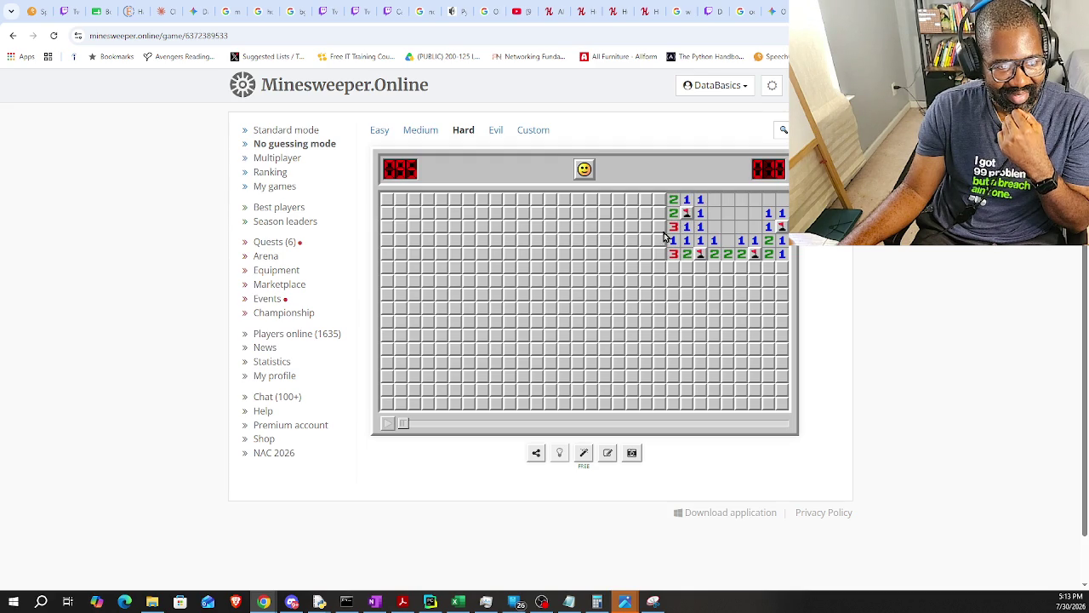
Work the next column left, flagging its mines and revealing a 4, then flag two more mines on the left.
click(660, 253)
right_click(659, 240)
click(659, 226)
right_click(659, 213)
click(660, 199)
click(660, 200)
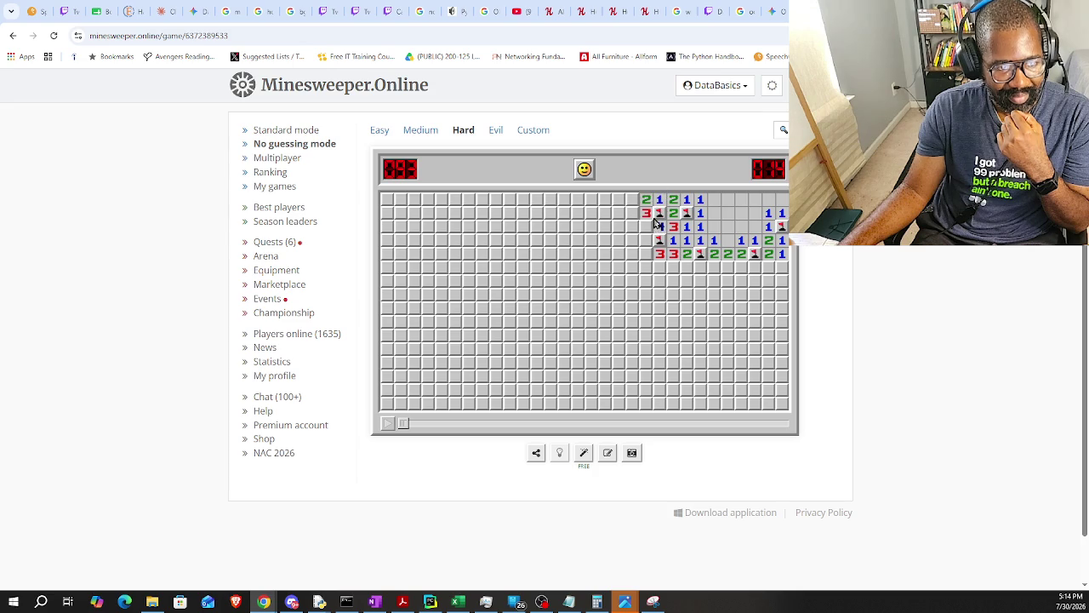
right_click(647, 226)
right_click(647, 240)
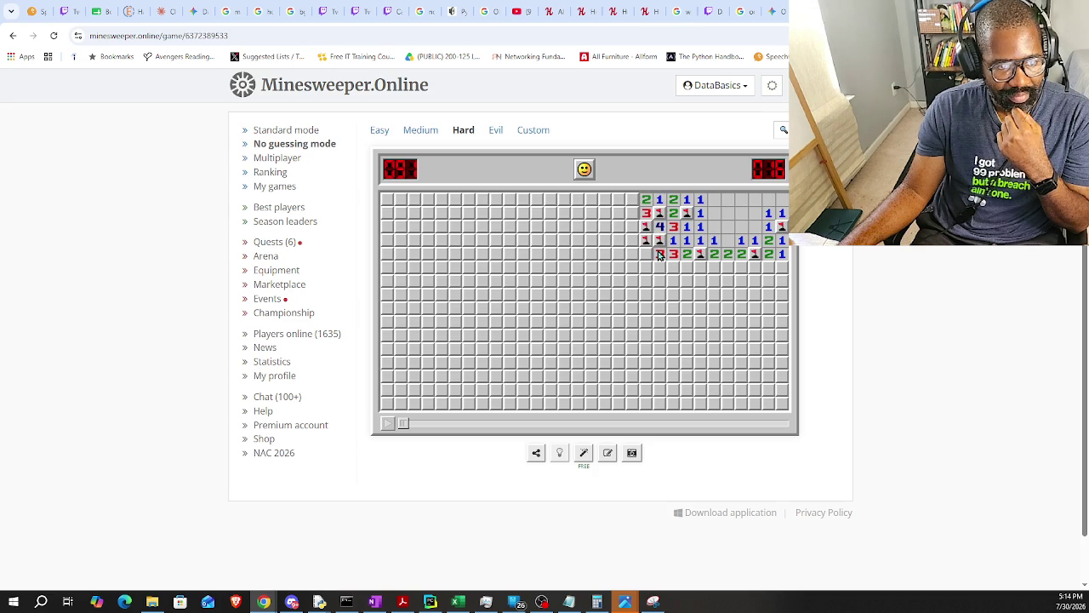
Flag two mines below the strip, chord the 2, and open the row's right-end cell.
right_click(711, 268)
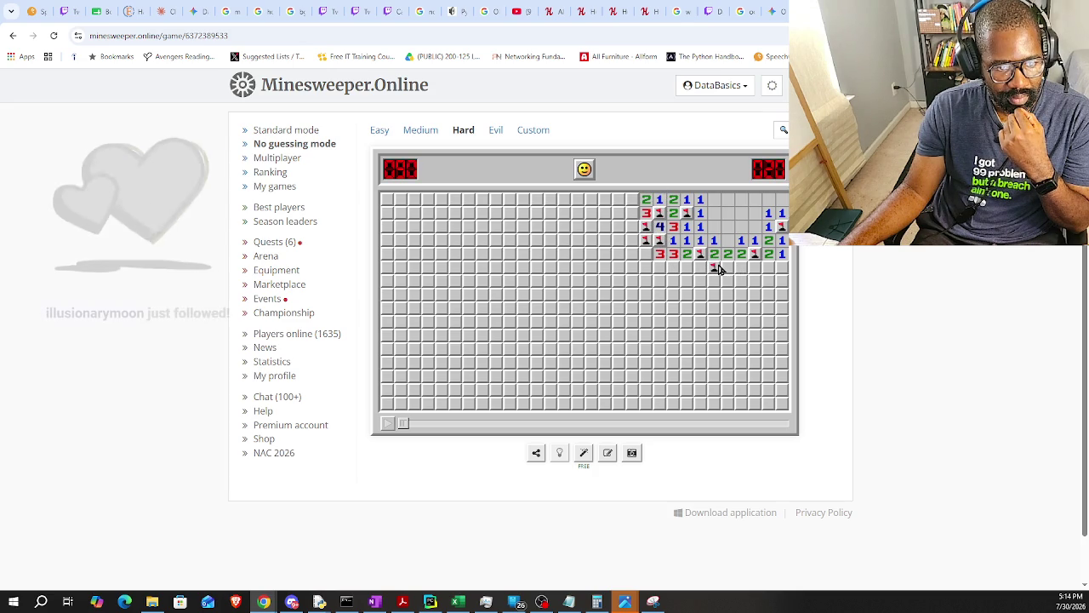
right_click(741, 267)
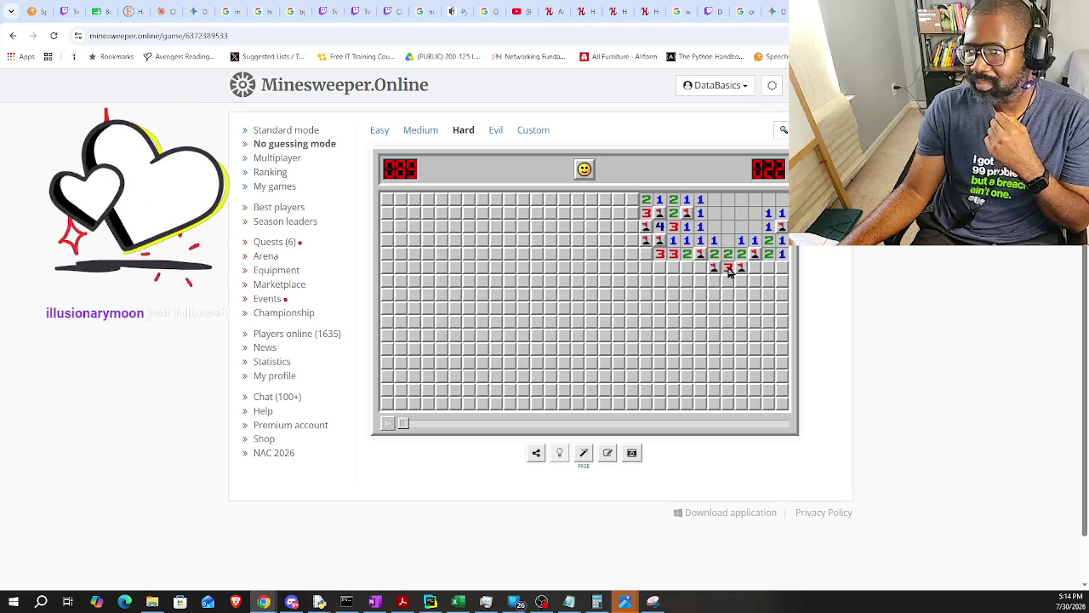
click(731, 255)
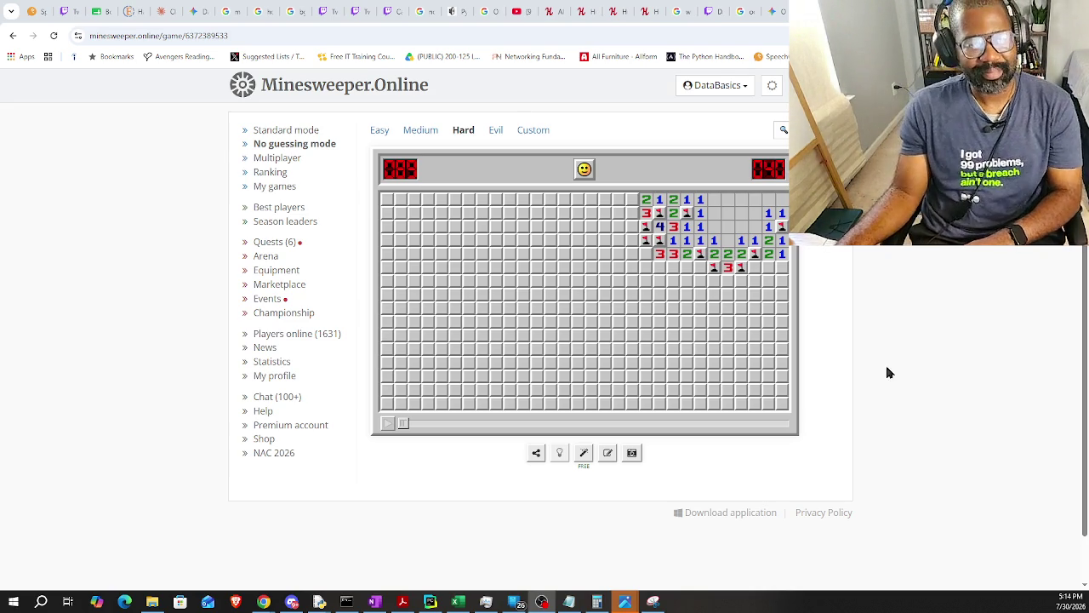
click(755, 269)
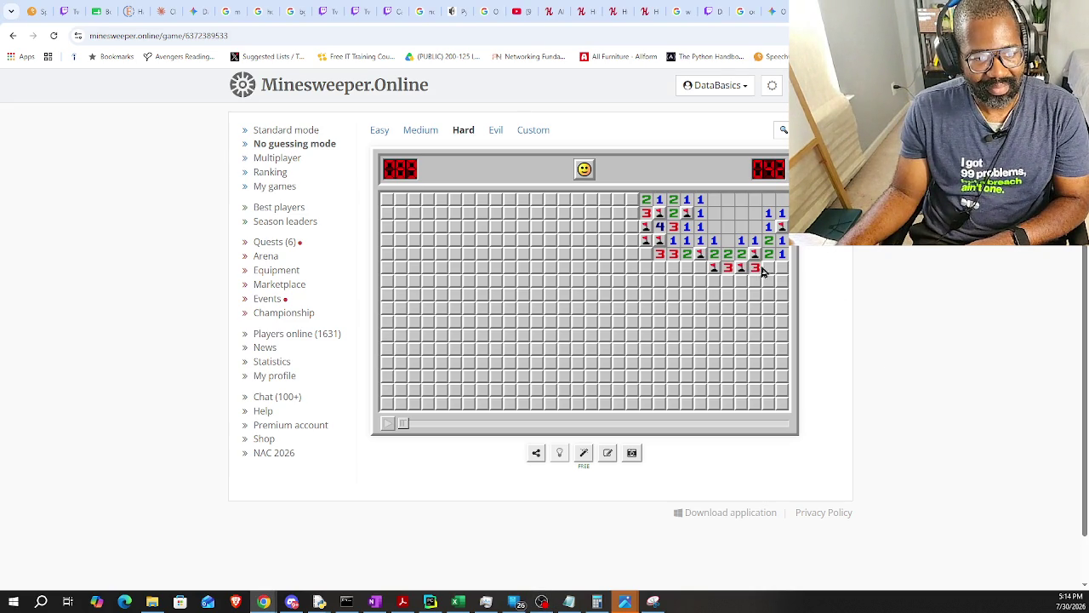
Reveal a 6, flag its four surrounding mines, and open the safe cells beside them.
click(700, 269)
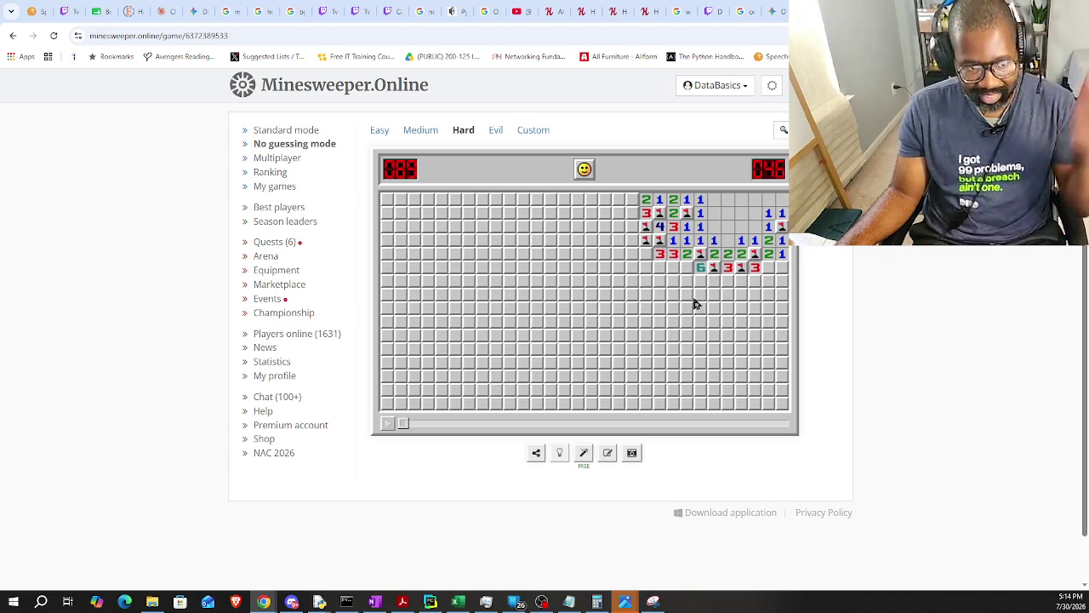
right_click(687, 267)
right_click(686, 281)
right_click(700, 281)
right_click(714, 282)
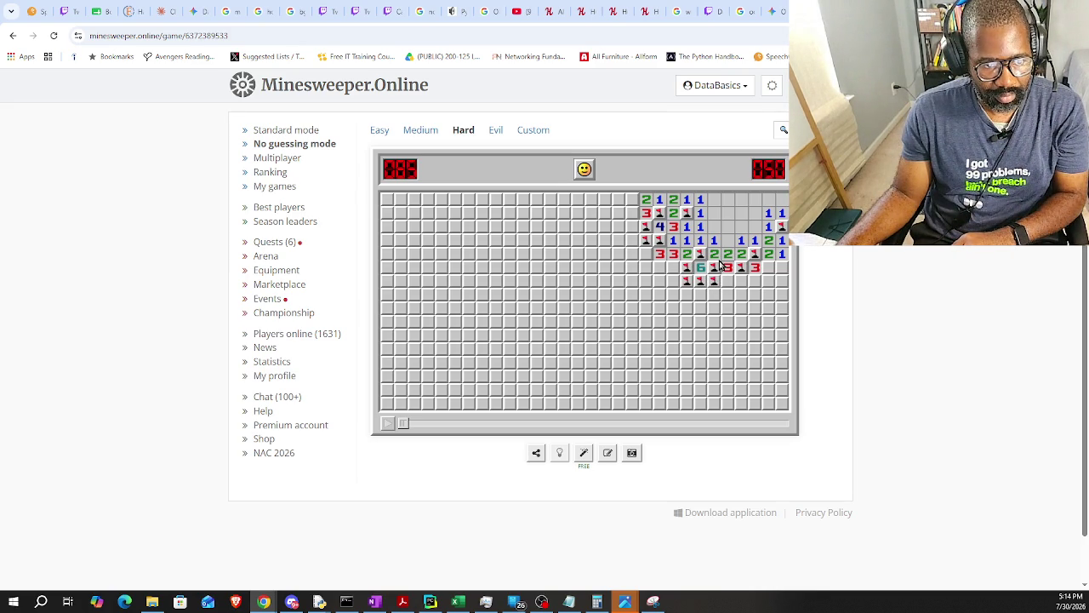
click(728, 268)
click(675, 265)
Flag the mine left of the cluster and chord open neighbouring cells, revealing a 1 and a 3.
right_click(660, 268)
click(660, 281)
click(659, 282)
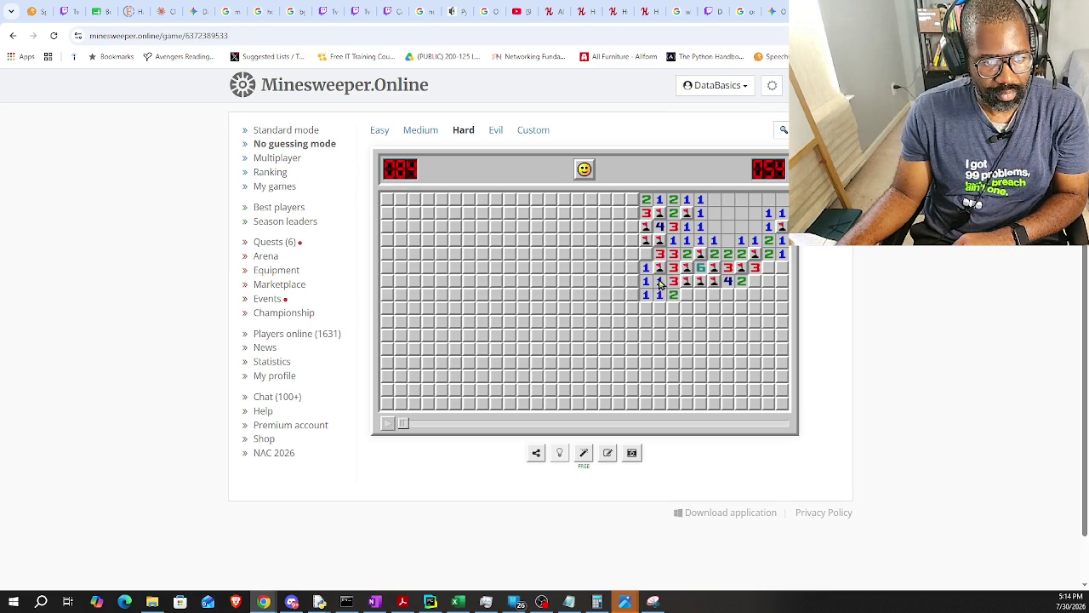
click(650, 268)
click(651, 254)
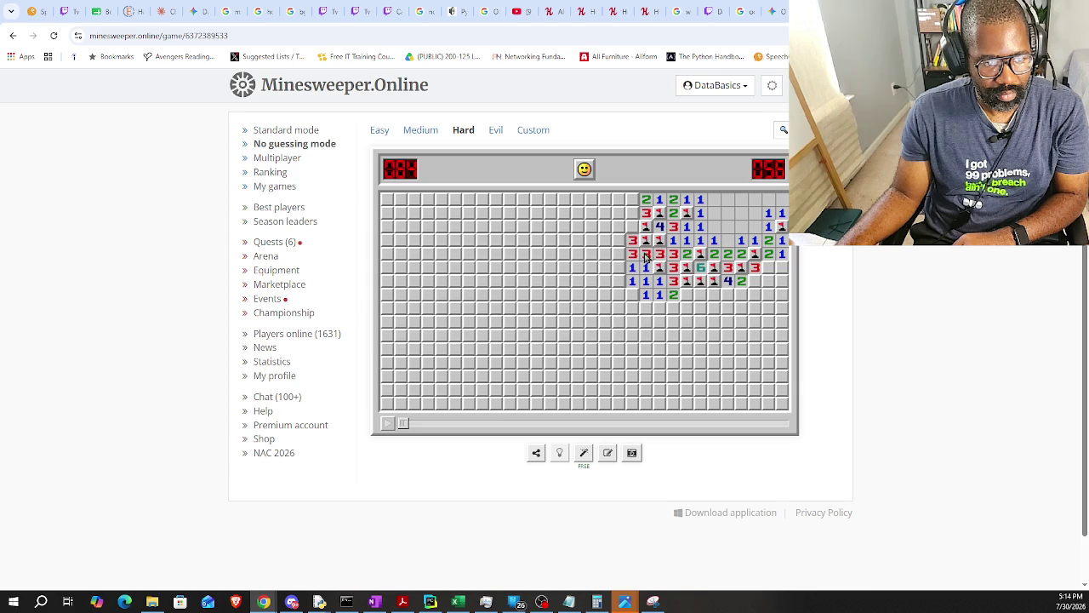
click(635, 295)
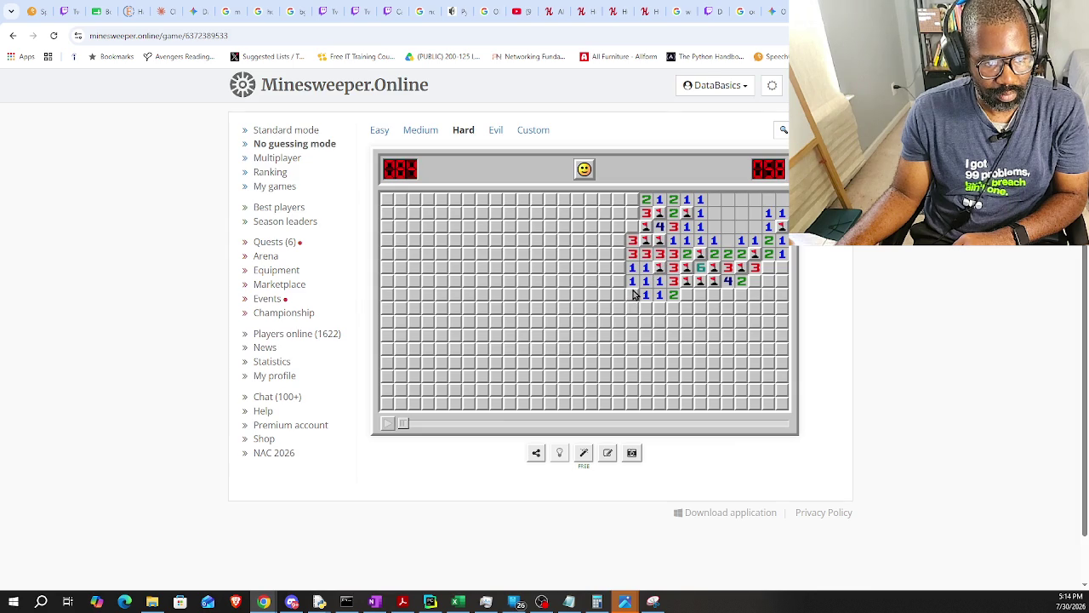
click(681, 298)
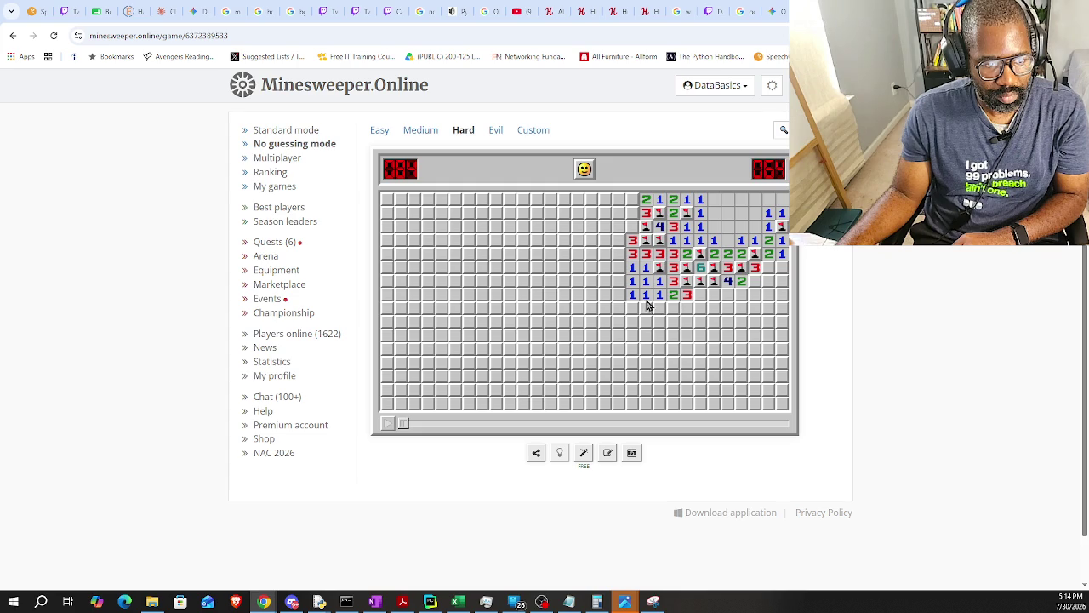
Flag three mines along the left edge and chord further left until the leftmost 1 sets off a mine.
right_click(620, 241)
click(633, 243)
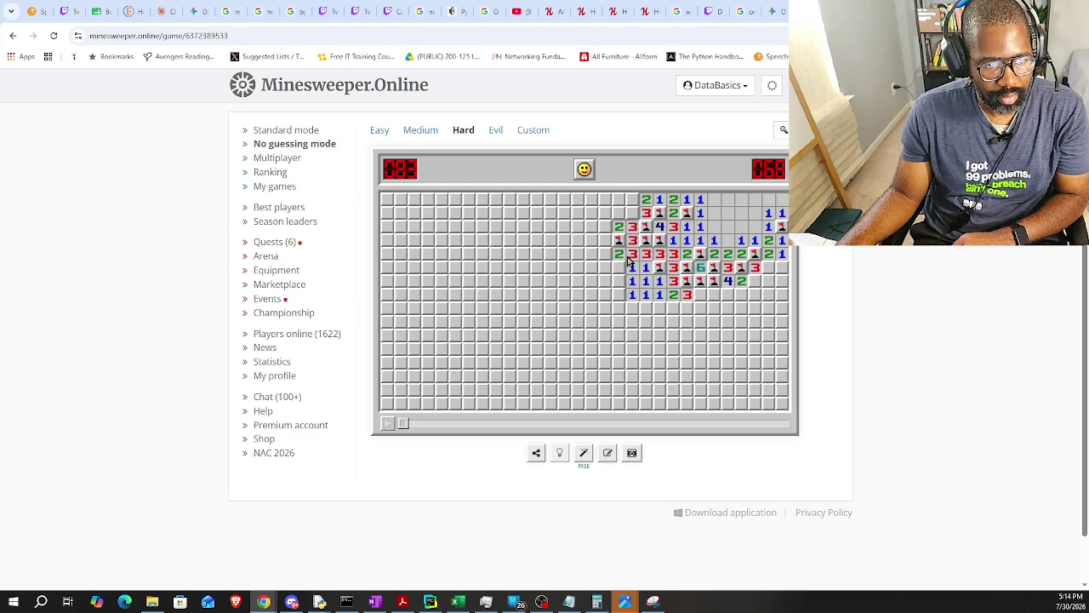
right_click(621, 269)
click(619, 255)
click(607, 245)
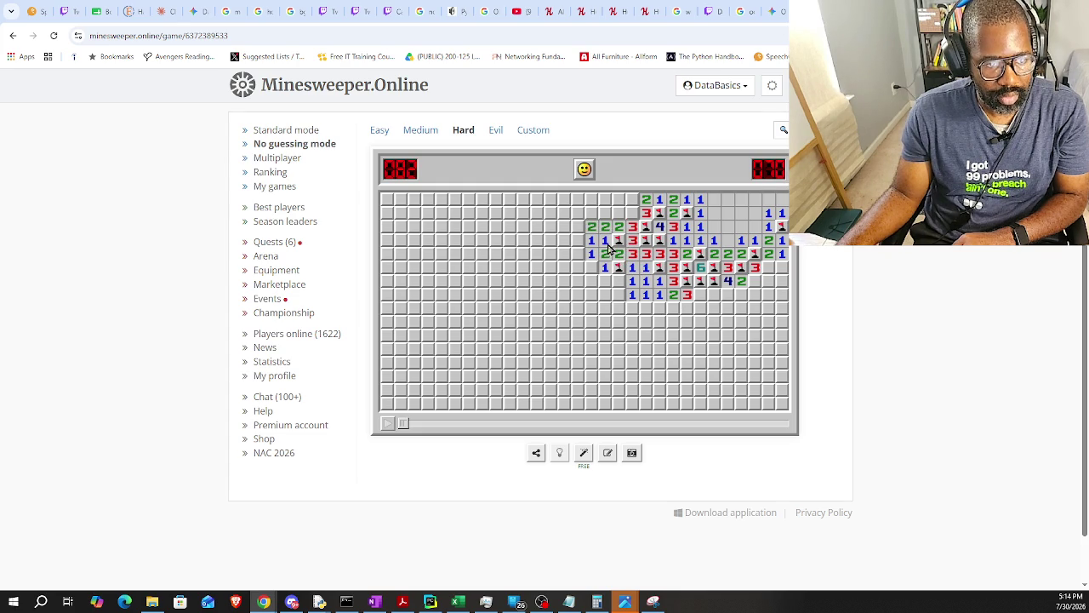
right_click(593, 269)
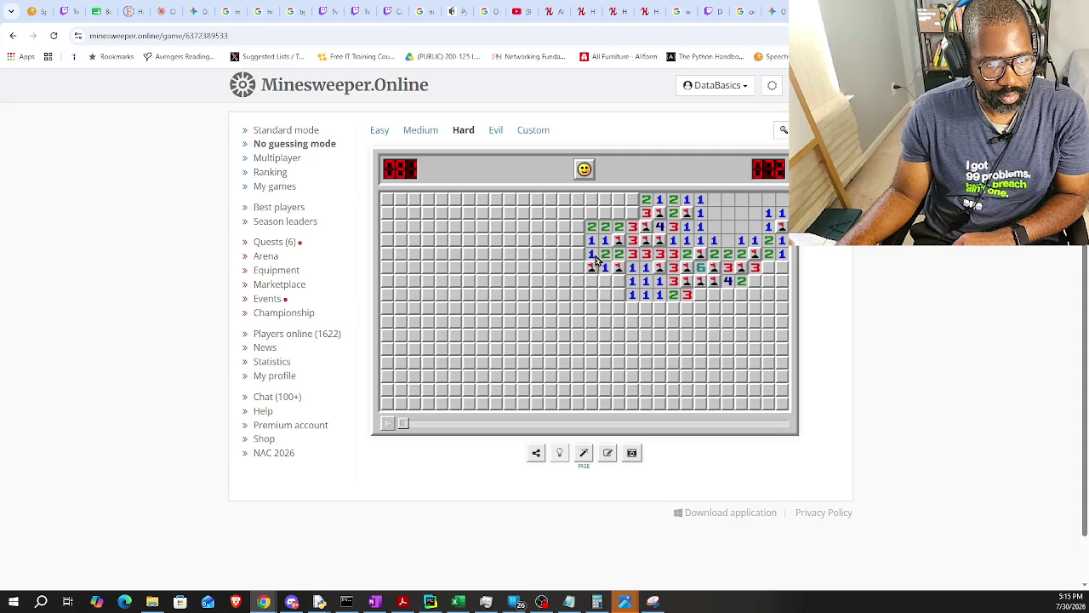
click(596, 259)
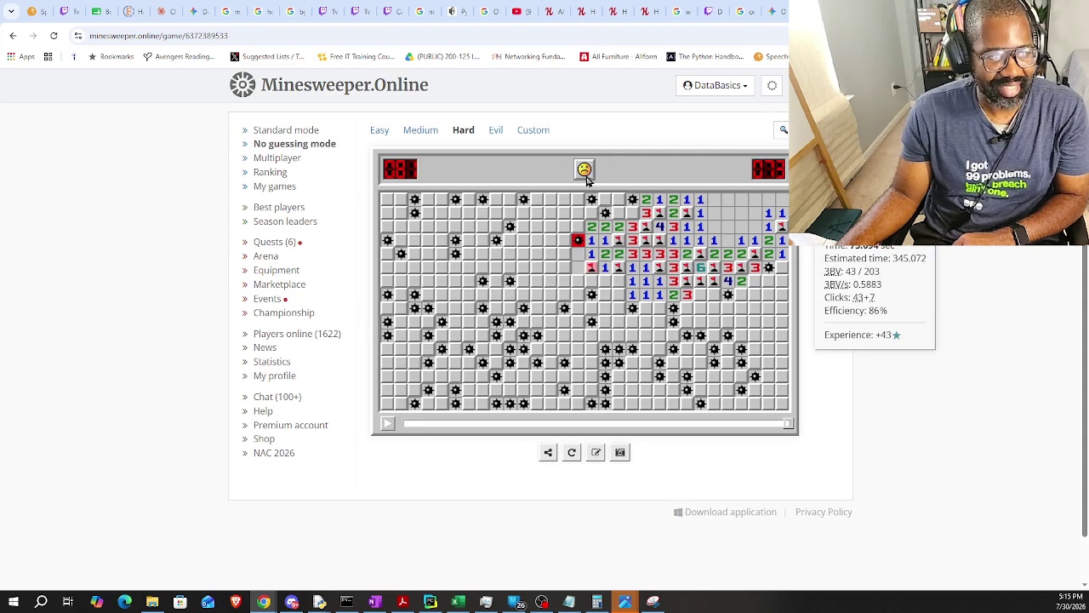
Start a new Medium no-guessing game, open its starting cell and flag the first mine.
click(585, 170)
click(423, 131)
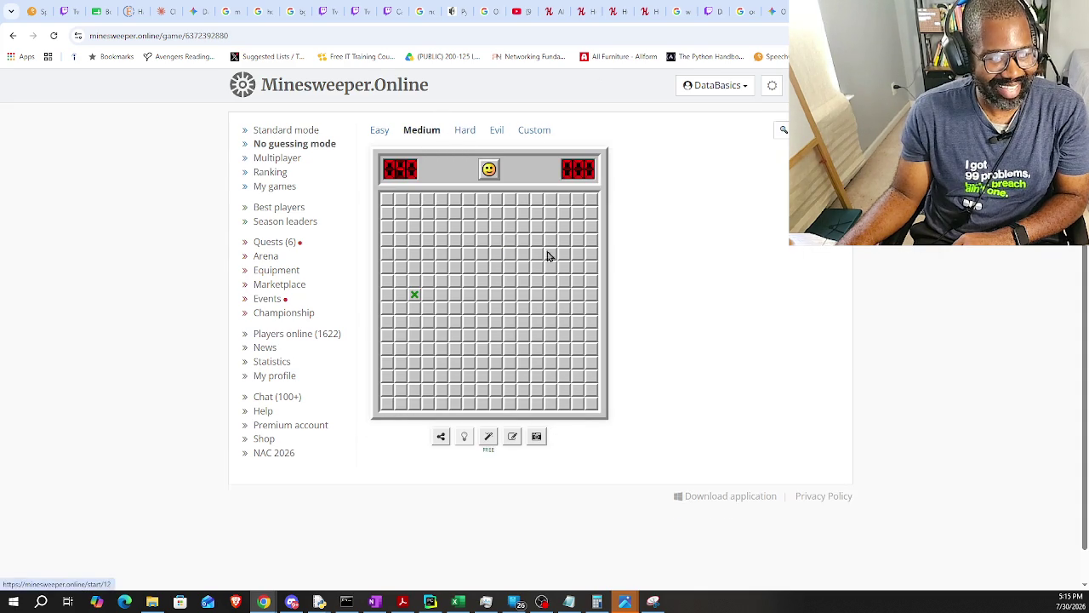
click(415, 297)
right_click(428, 322)
click(430, 309)
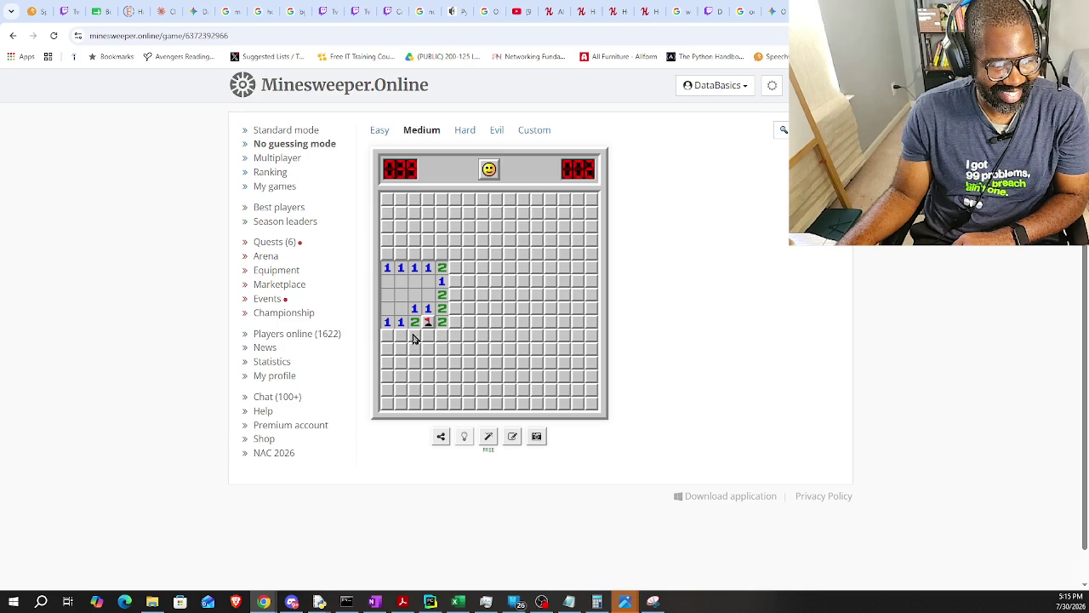
Open the safe cells above the starting numbers, cascading the area up to the top row.
click(414, 253)
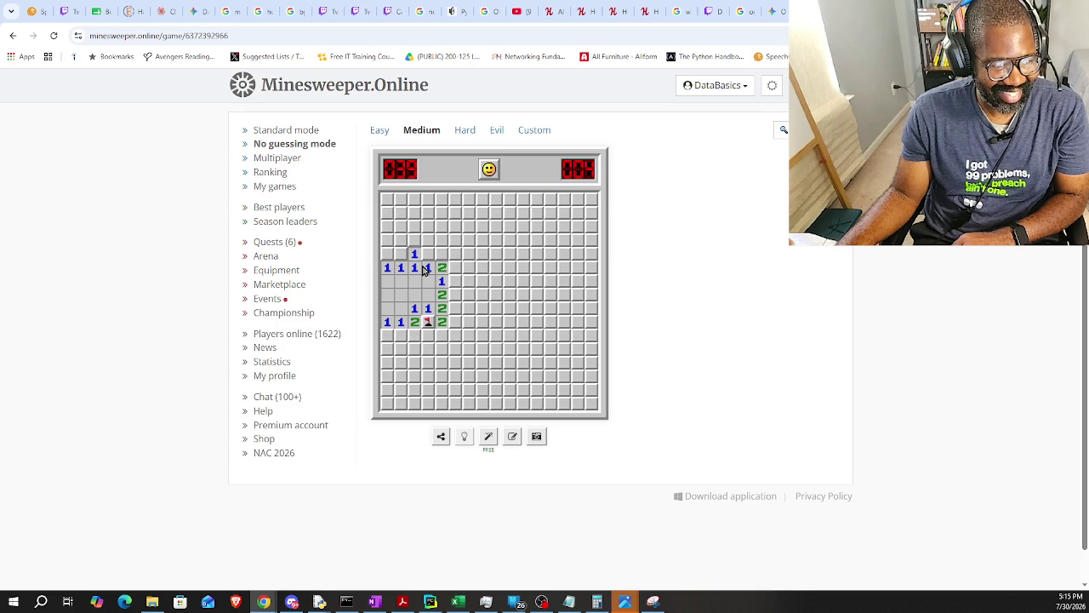
click(400, 240)
click(414, 240)
click(428, 240)
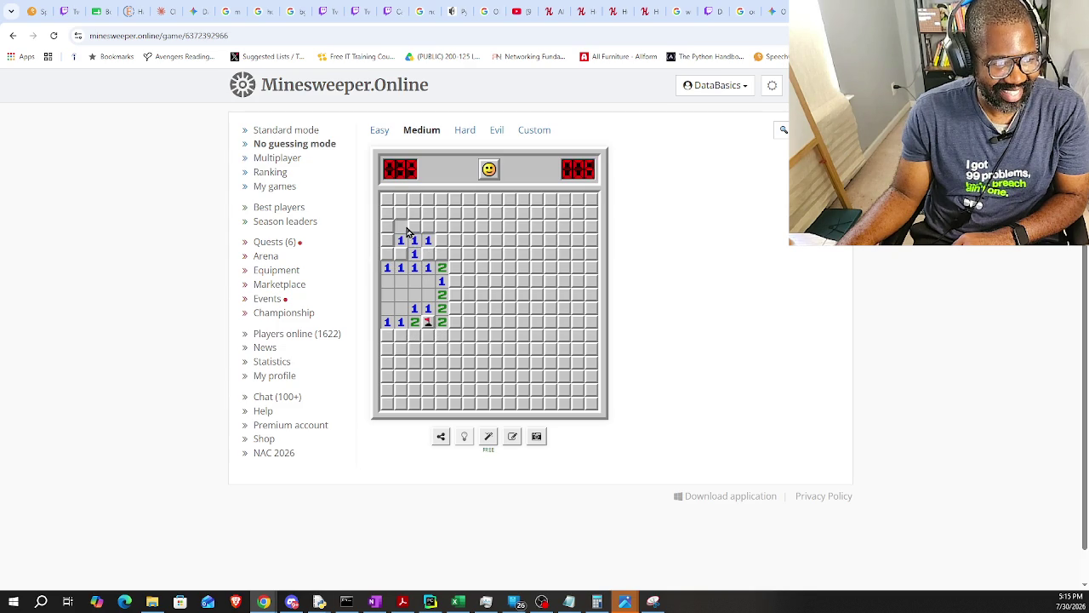
click(406, 228)
click(414, 199)
Open safe cells near the top and flag the mine beside the new 1s.
click(444, 206)
click(455, 226)
right_click(456, 240)
click(460, 226)
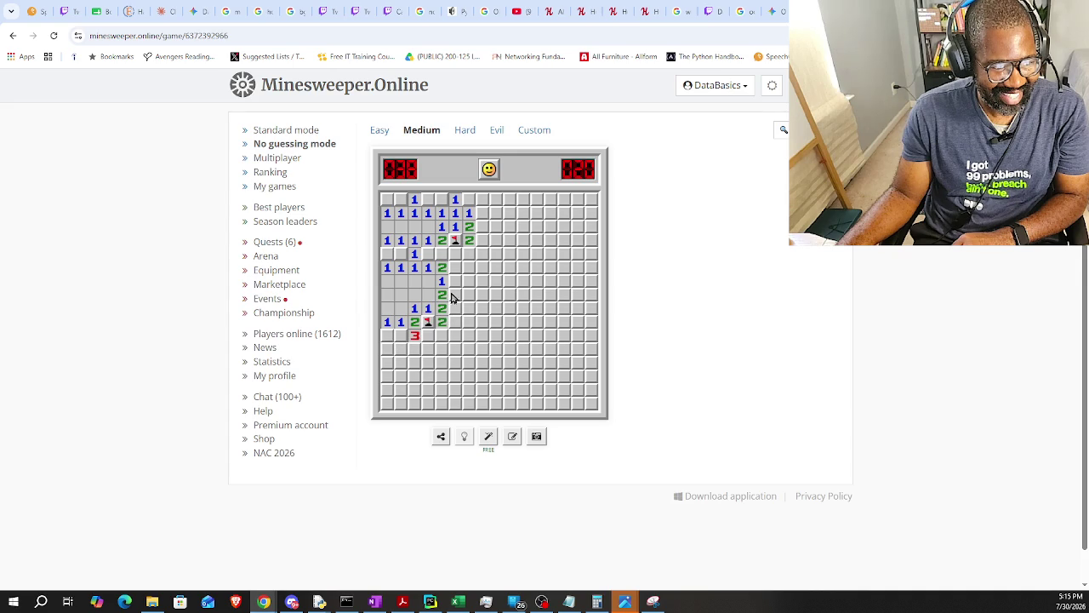
Flag two mines down the middle column and open the cells around it.
click(455, 322)
right_click(455, 308)
click(456, 294)
right_click(455, 281)
click(441, 282)
click(455, 296)
click(467, 284)
click(467, 269)
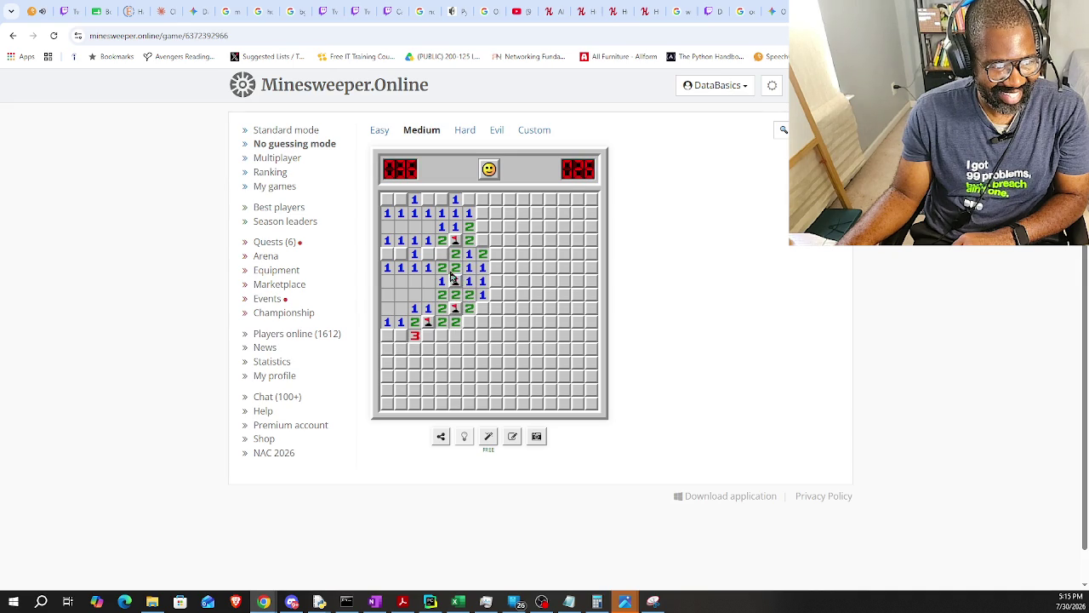
Flag the left-row mine and the mine left of the red 3, clearing the lower-left area.
click(443, 244)
right_click(401, 253)
click(401, 269)
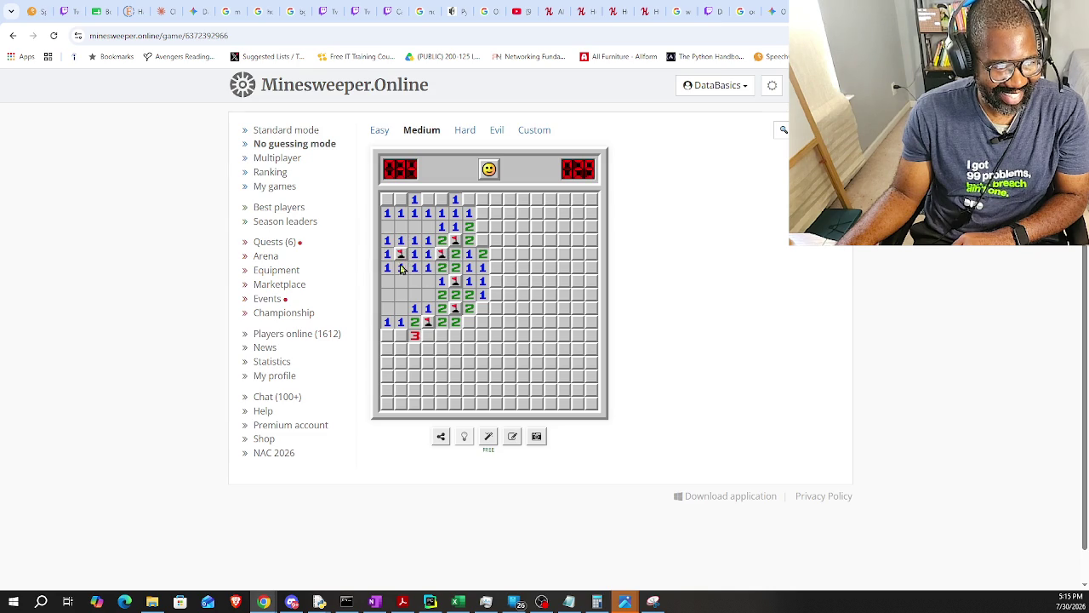
click(443, 325)
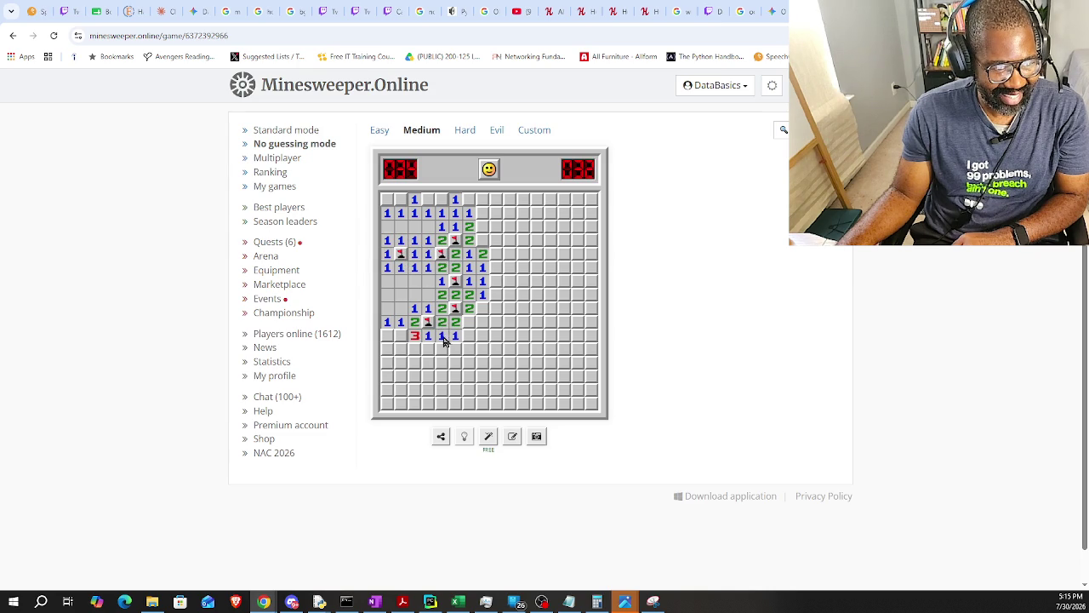
click(428, 349)
right_click(401, 335)
click(387, 336)
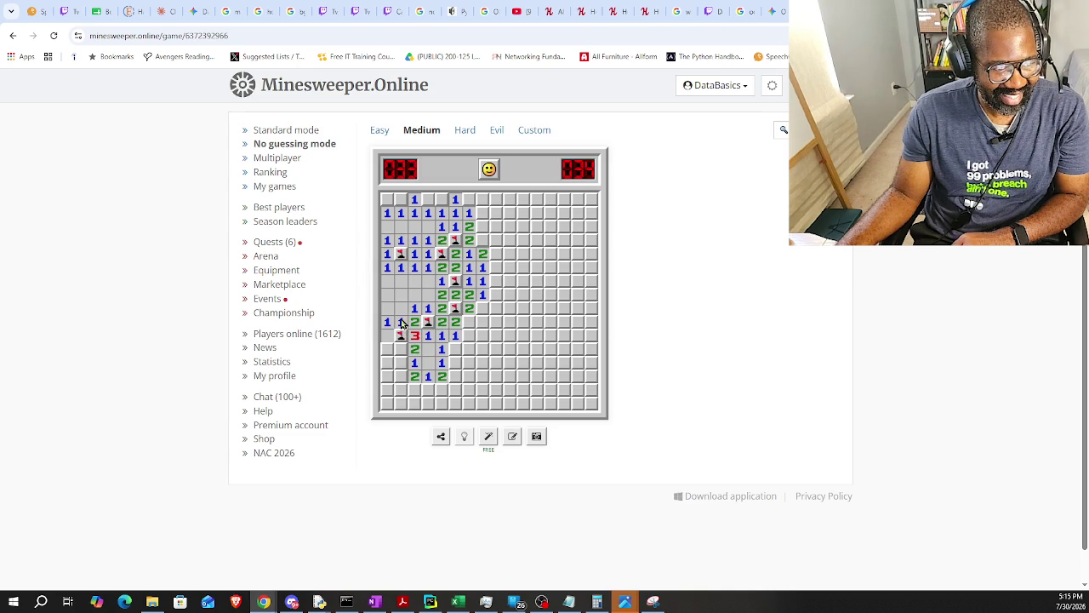
click(401, 362)
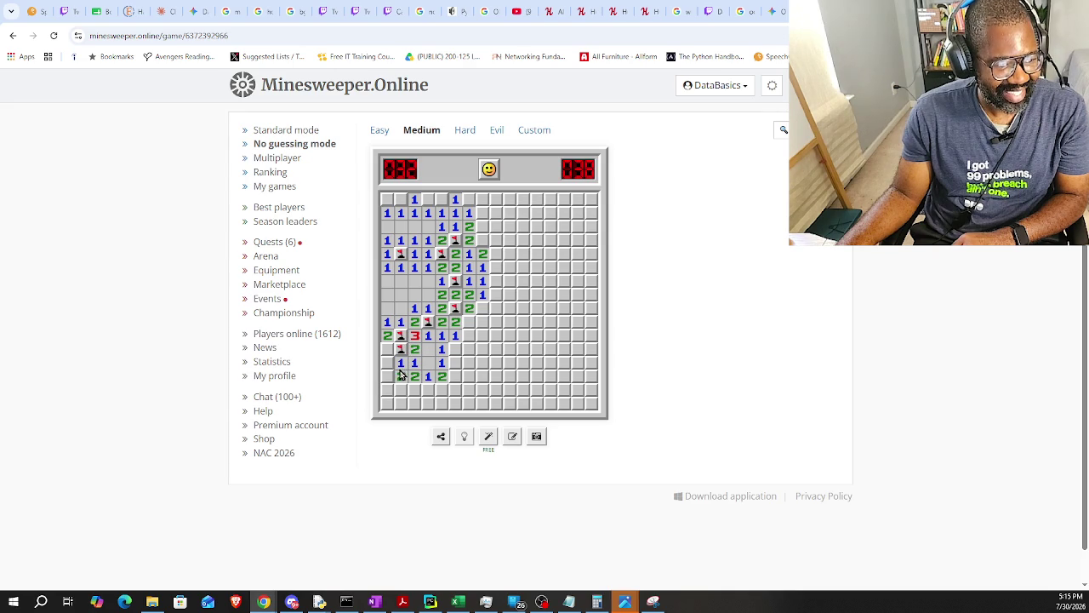
click(398, 368)
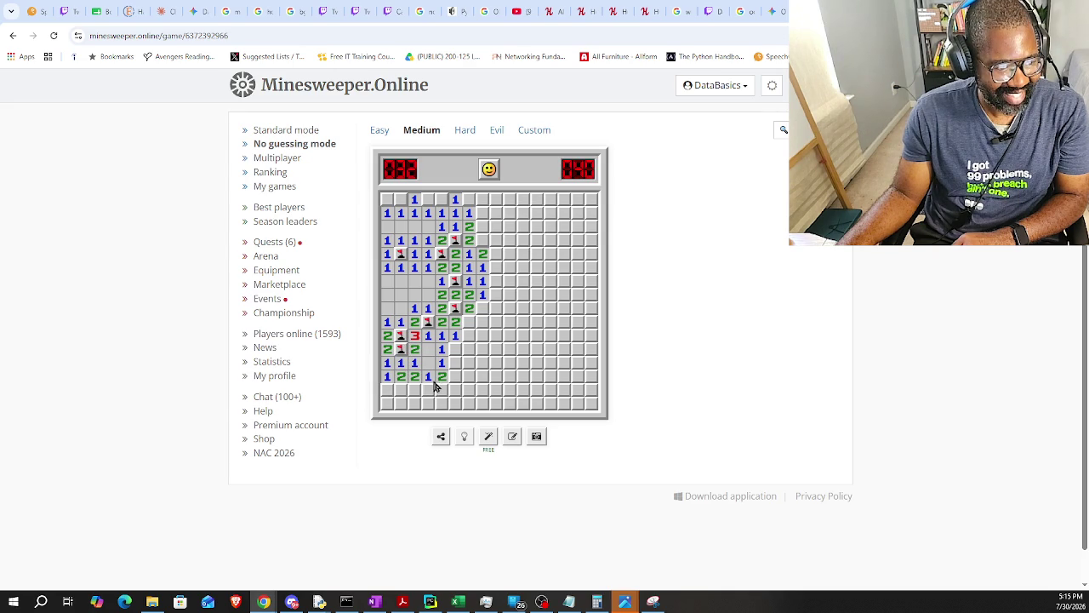
Flag two mines on the lower right side and open the cells beside them.
click(455, 347)
right_click(455, 364)
click(455, 349)
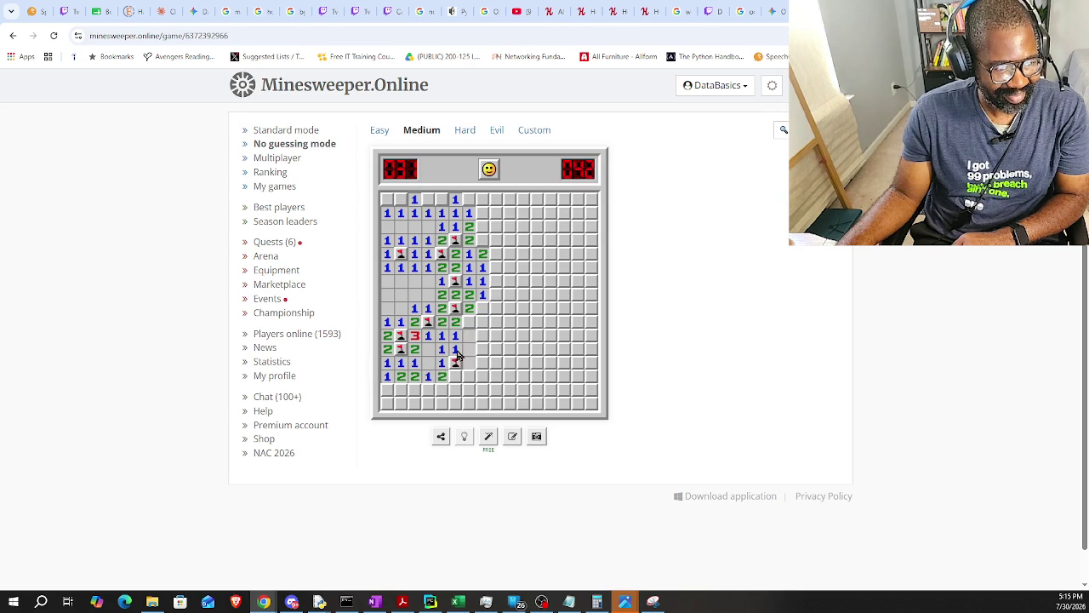
right_click(469, 323)
click(482, 323)
click(481, 314)
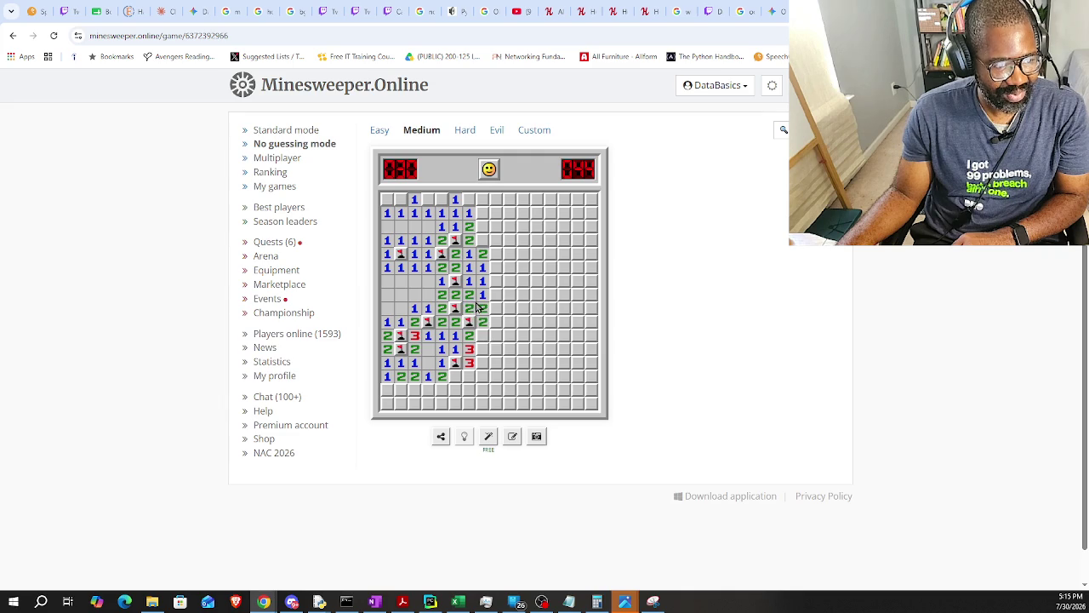
click(455, 376)
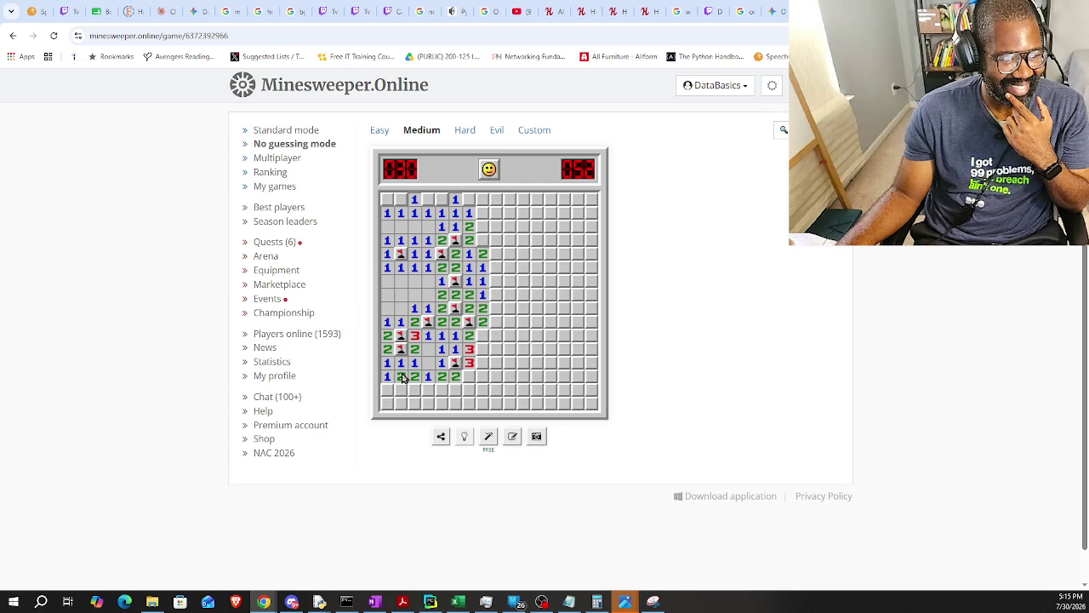
Clear the bottom-left cells and flag the mine in the bottom rows.
click(388, 379)
click(389, 390)
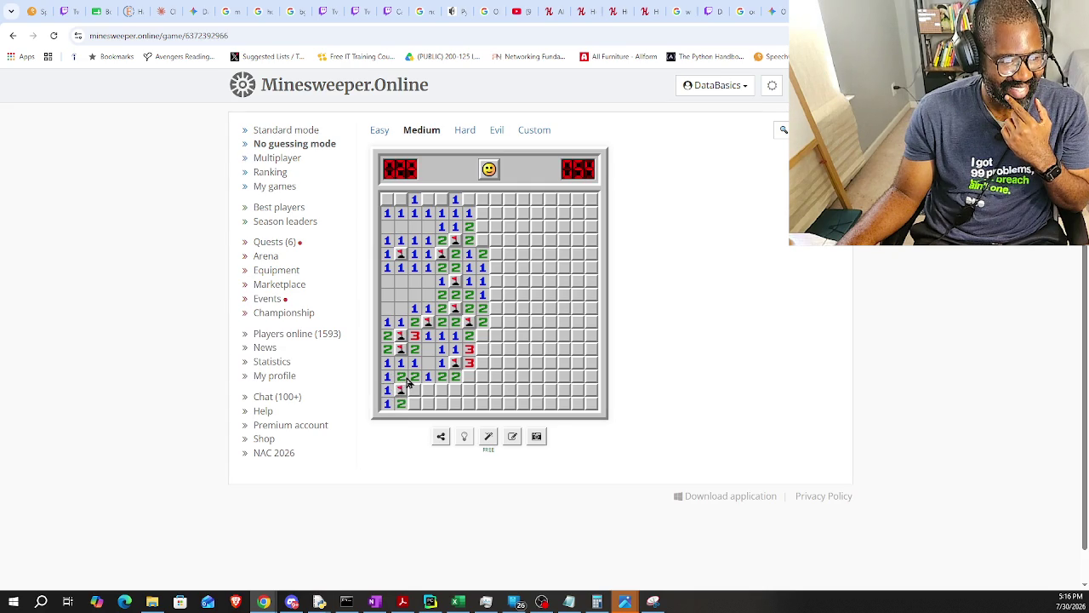
right_click(414, 389)
click(428, 390)
click(414, 403)
click(428, 403)
click(441, 404)
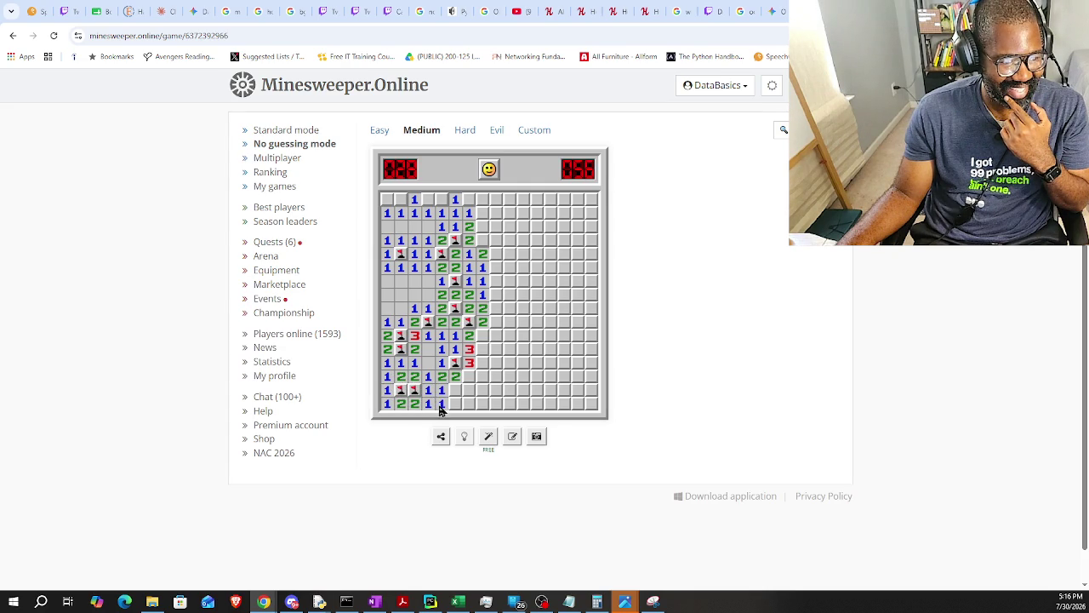
Flag the bottom-middle mine and open the remaining bottom-row cells there.
right_click(456, 390)
click(455, 376)
click(455, 403)
click(469, 404)
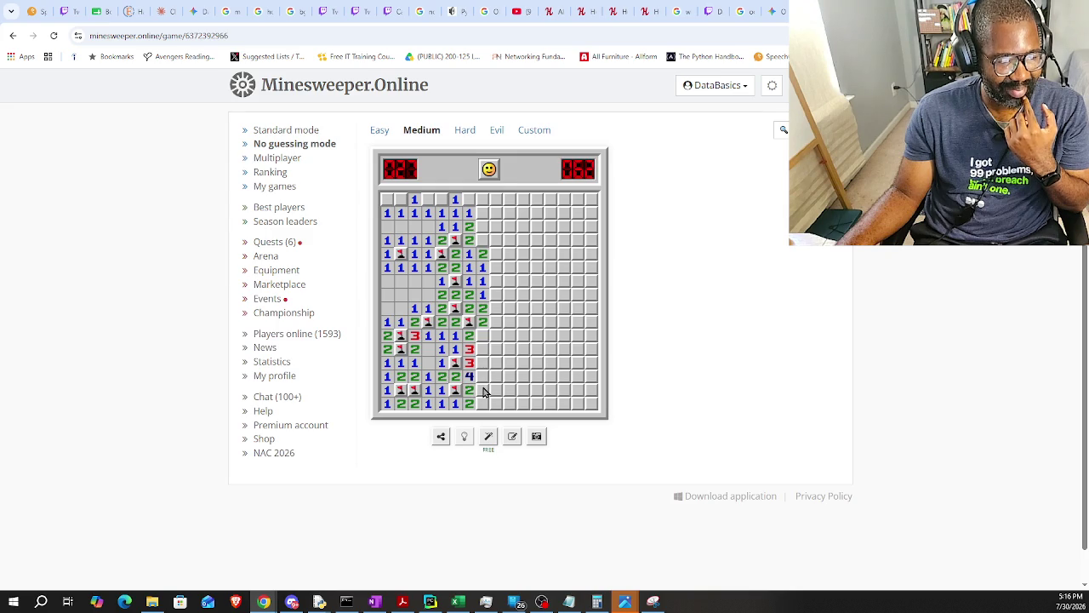
Flag lower-middle mines and open the empty area on the right.
right_click(483, 362)
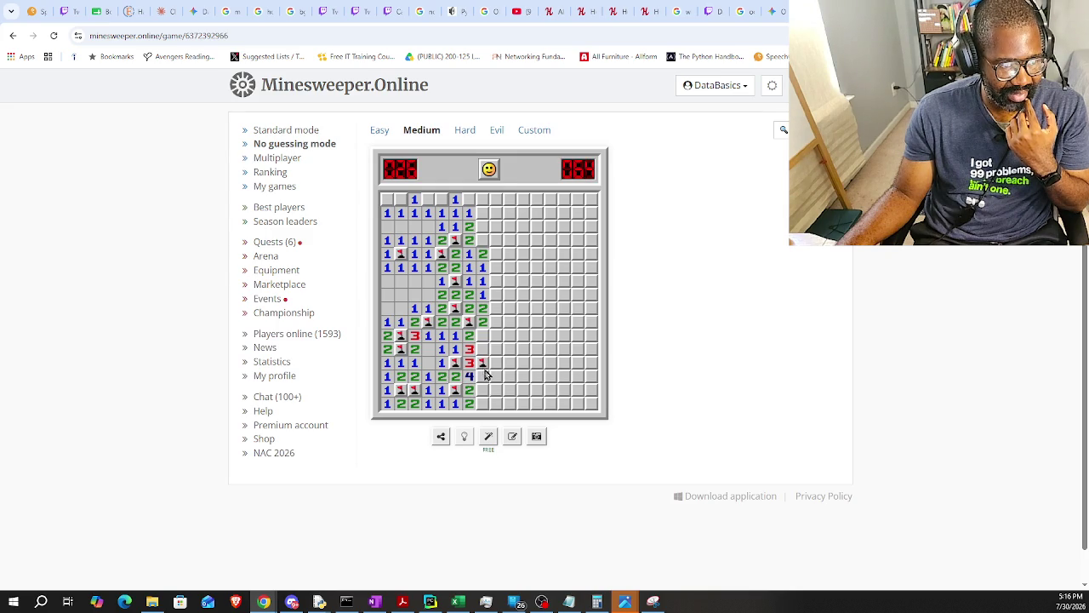
click(481, 403)
click(482, 376)
click(482, 376)
click(496, 389)
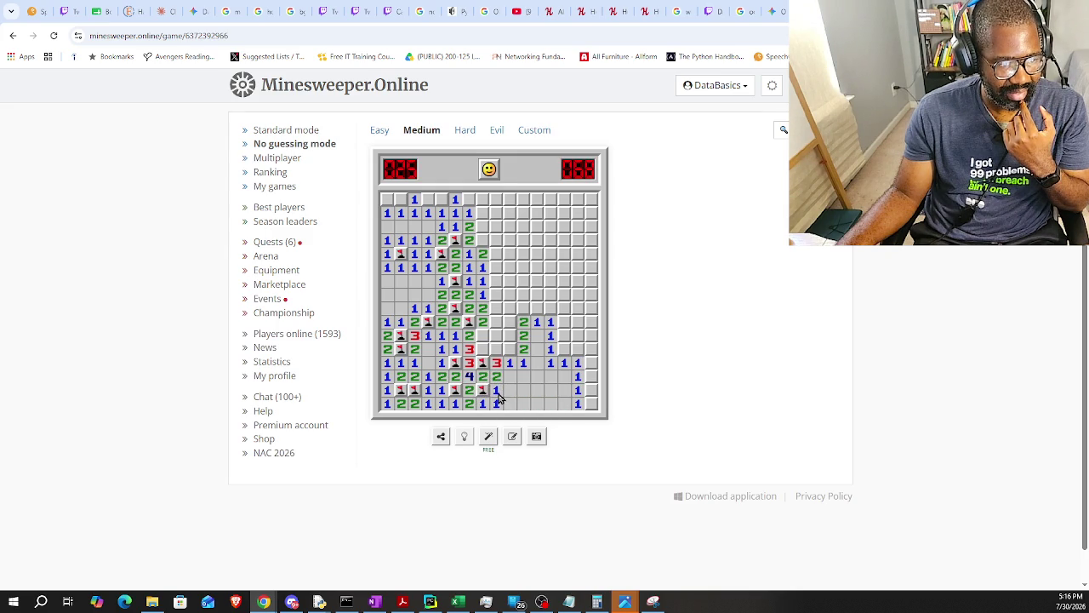
click(482, 335)
right_click(482, 349)
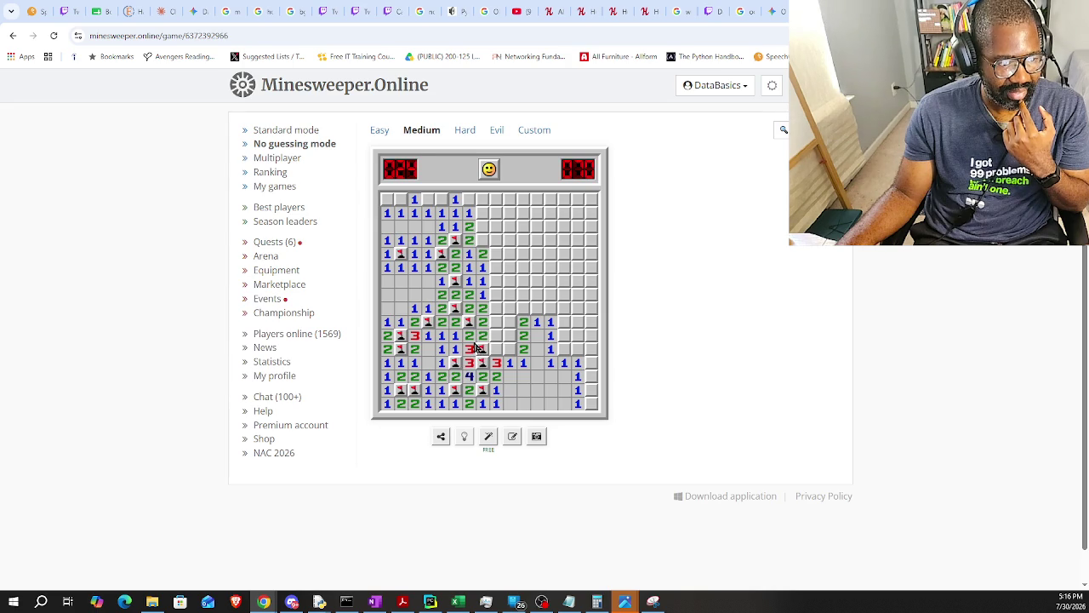
Reveal the 4, 2 and 3s in the lower middle and flag two mines there.
click(494, 352)
click(521, 349)
right_click(510, 336)
click(496, 335)
click(496, 321)
right_click(496, 308)
click(485, 311)
click(485, 296)
Flag three mines in the middle and upper middle, revealing the 2s around them.
right_click(496, 267)
click(498, 281)
click(496, 253)
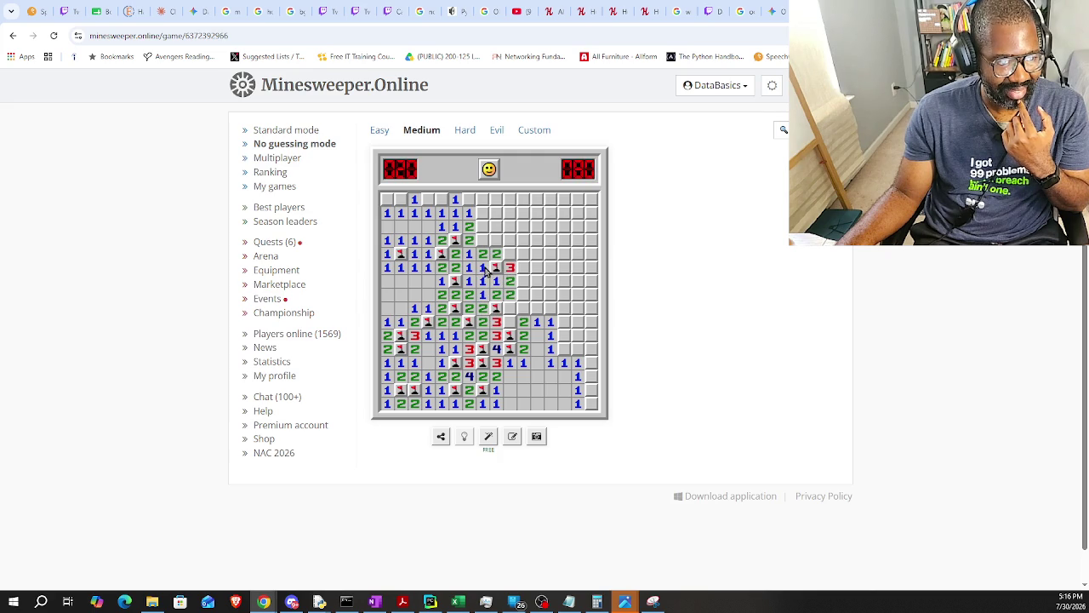
click(482, 240)
right_click(483, 227)
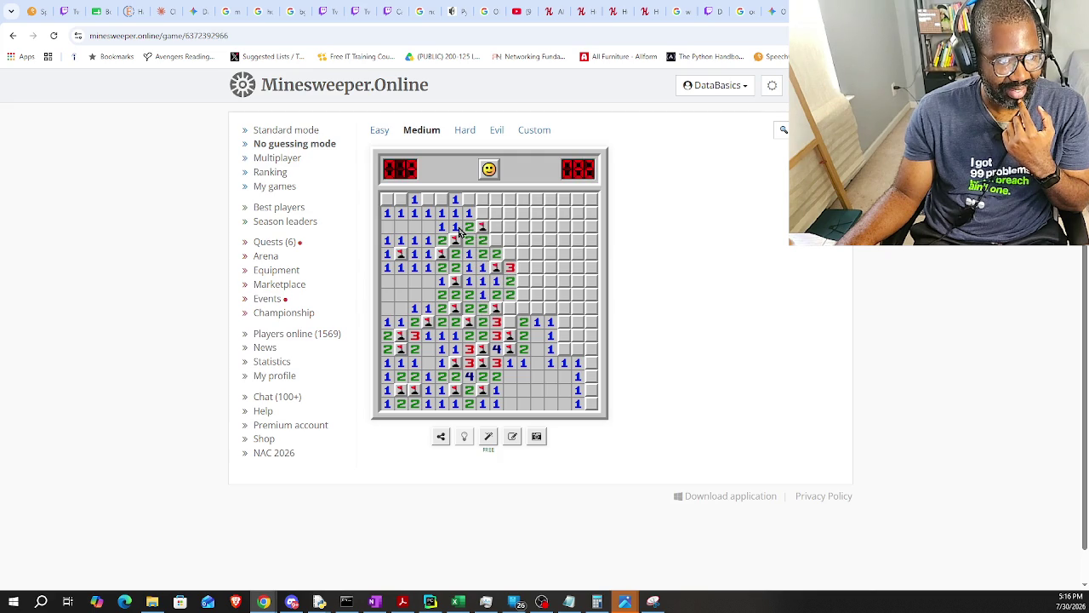
click(483, 213)
click(496, 227)
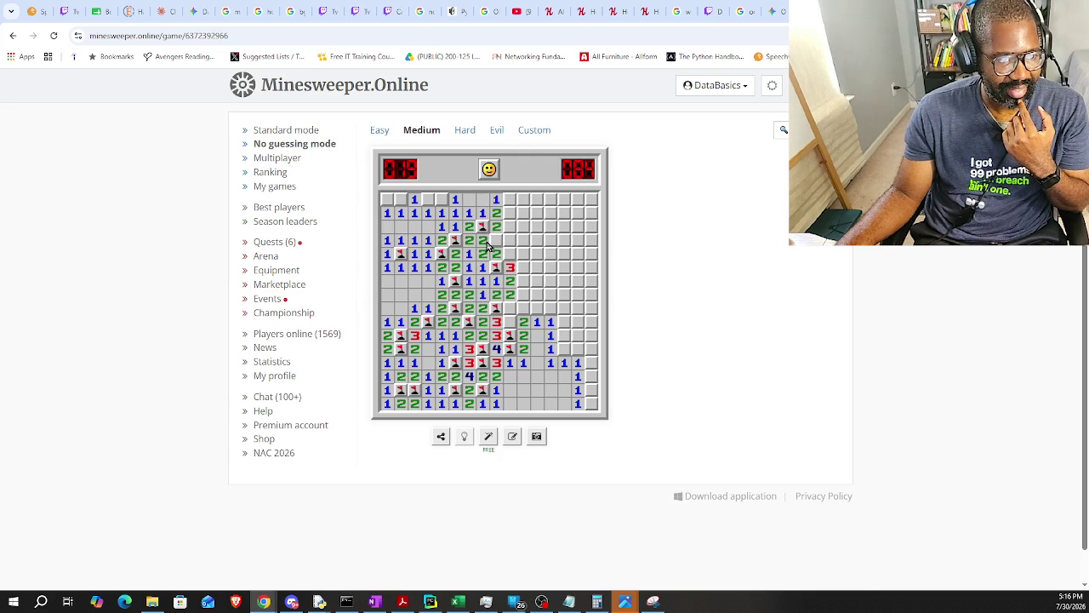
right_click(496, 240)
Flag a top-row mine and clear the top-right cells up to a 1.
click(509, 213)
right_click(510, 199)
click(523, 227)
click(524, 199)
click(536, 199)
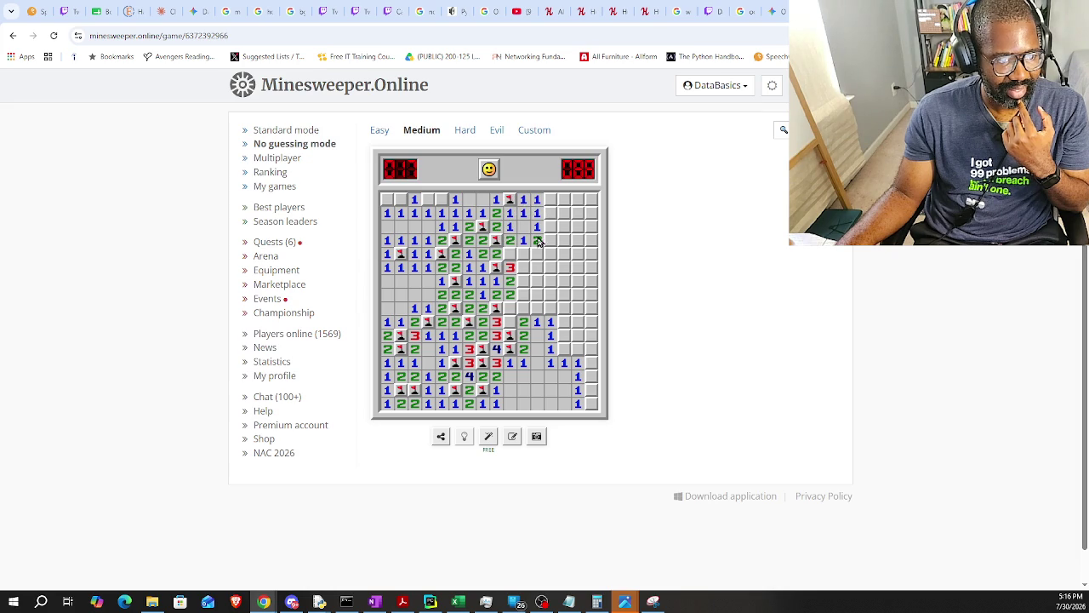
Flag the mines beside the two 4s on the right and reveal the 2 and 1 below.
click(510, 254)
right_click(523, 253)
click(537, 253)
right_click(523, 267)
click(512, 269)
click(523, 295)
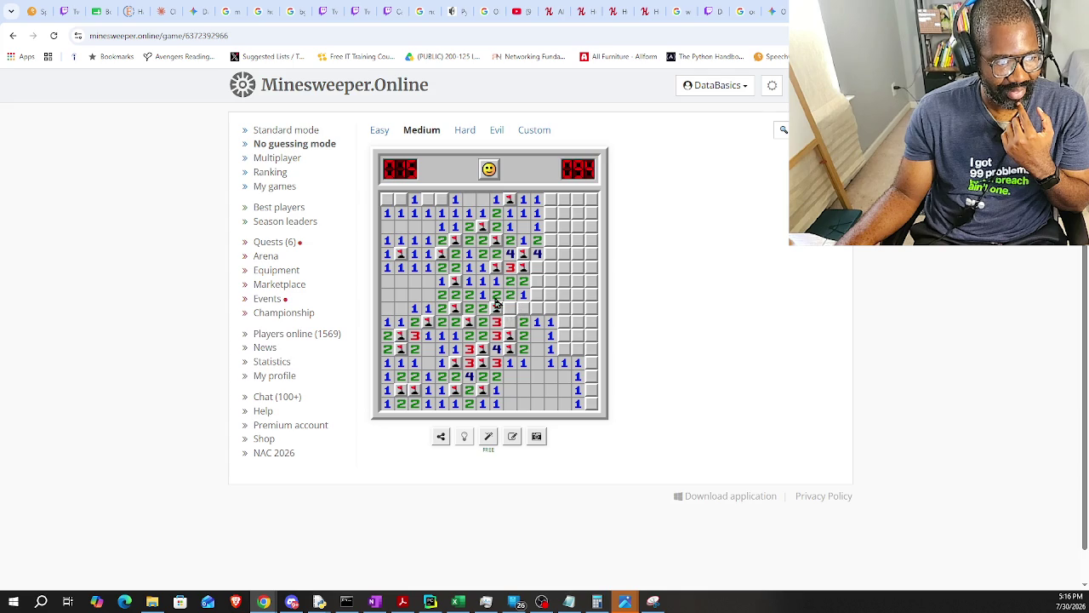
right_click(510, 308)
click(523, 295)
Flag three mines toward the right edge and open the cells along it.
right_click(534, 269)
right_click(550, 308)
click(550, 323)
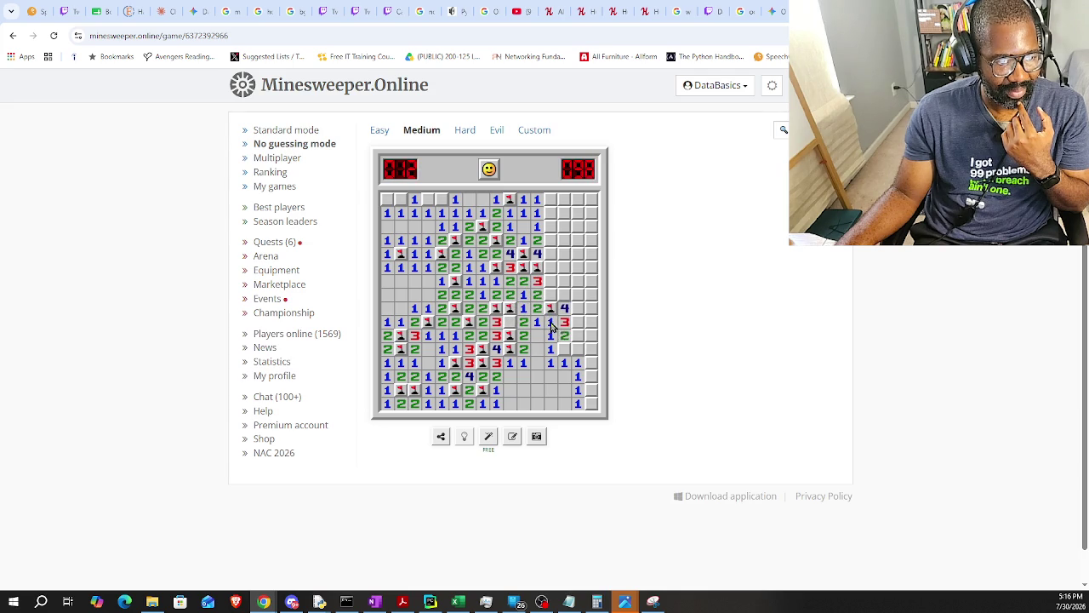
right_click(564, 349)
click(581, 365)
click(579, 349)
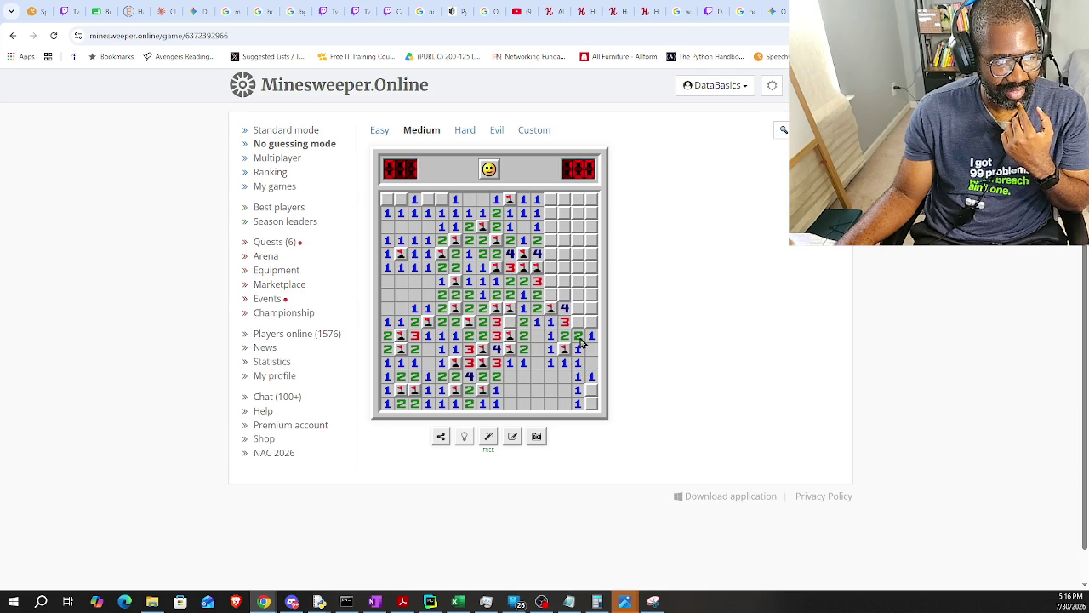
Flag two neighbouring right-edge mines and reveal the 2, 3 and 2 up the edge.
right_click(577, 321)
right_click(578, 308)
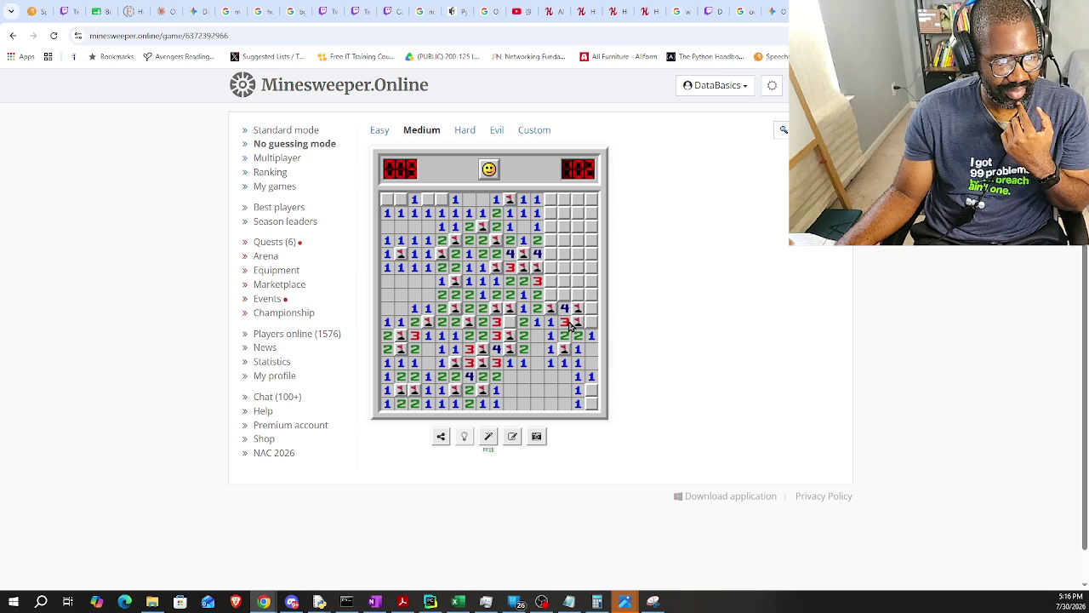
click(578, 341)
click(593, 324)
click(593, 311)
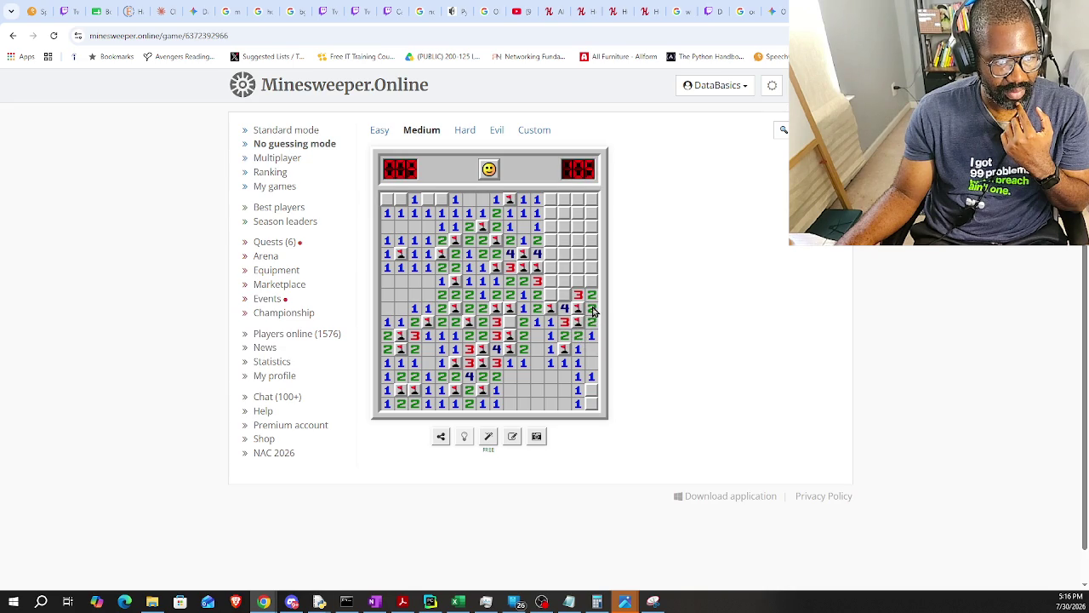
Flag a right-side mine, reveal the 5 and 3, and open the cells above.
right_click(550, 296)
click(564, 296)
click(543, 295)
click(551, 268)
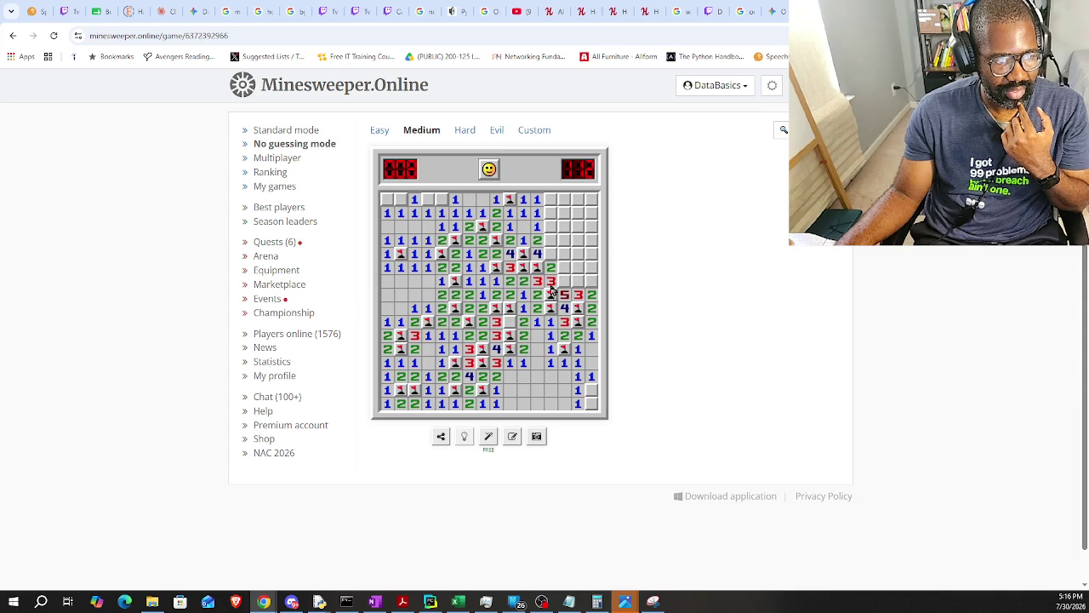
click(551, 254)
click(564, 254)
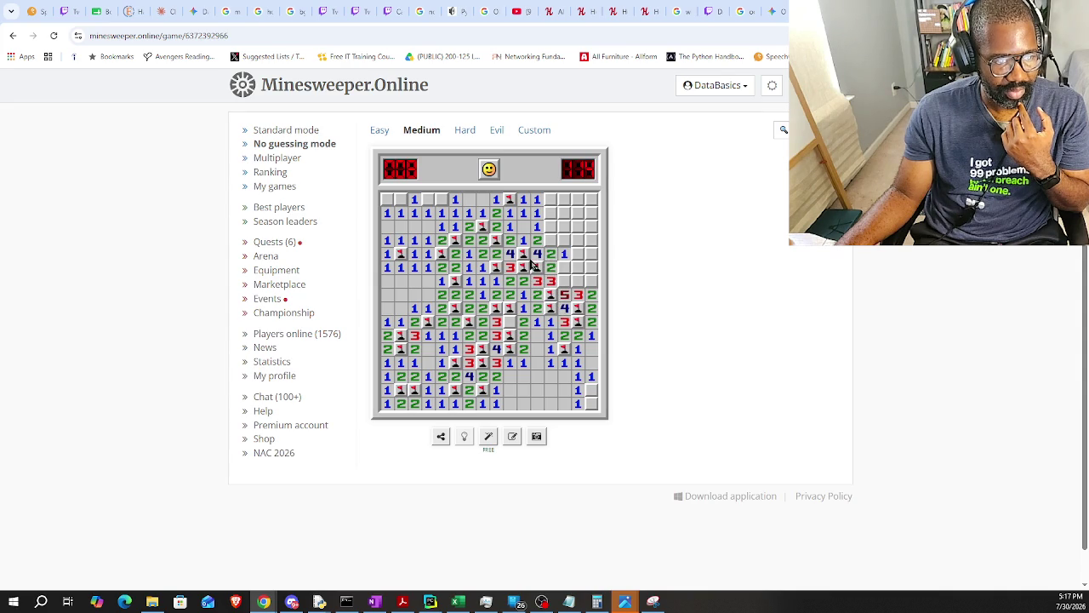
Flag three mines in the upper-right column and reveal the 2s beside them.
right_click(550, 241)
click(551, 226)
click(550, 213)
right_click(550, 199)
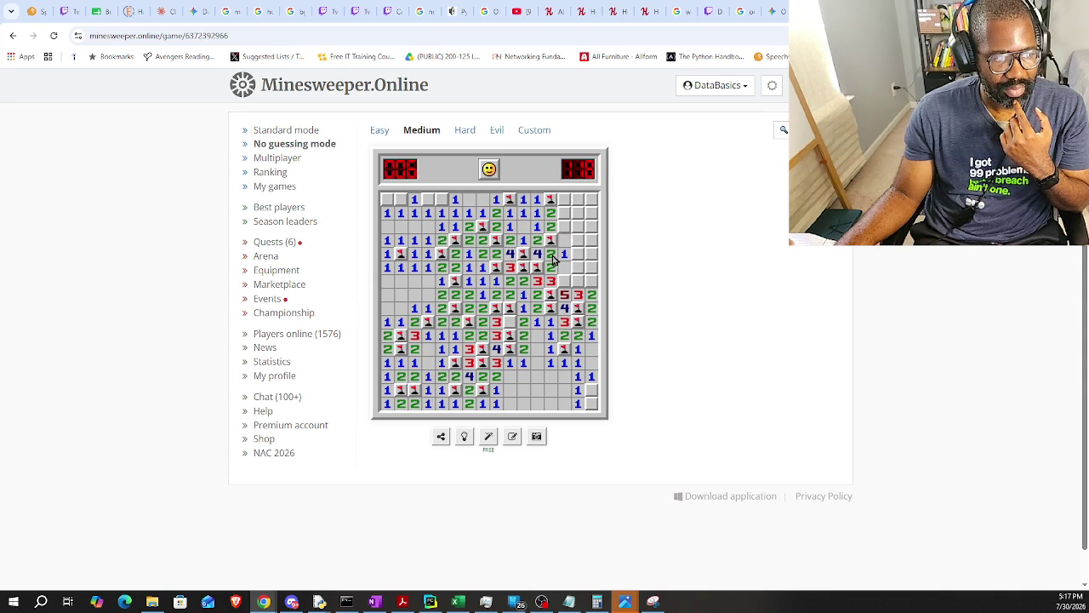
click(564, 253)
right_click(564, 213)
click(564, 199)
Flag two top-row mines on the left and reveal the 1s next to them.
right_click(442, 199)
click(428, 199)
right_click(401, 201)
click(387, 199)
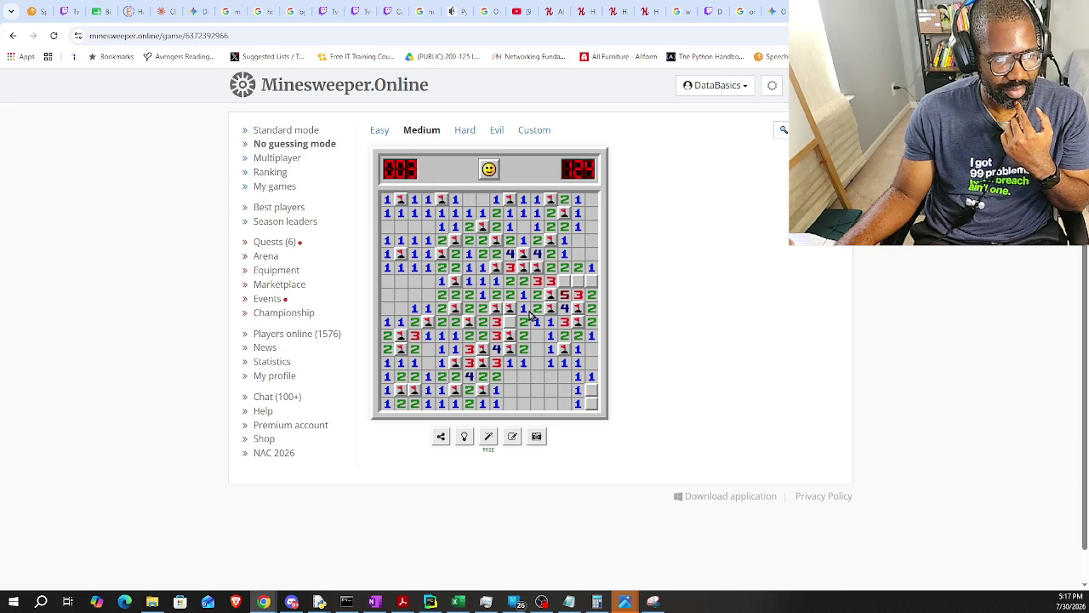
Flag the last right-edge and bottom-right mines and reveal the final safe cell to win.
right_click(578, 281)
click(591, 280)
right_click(591, 391)
click(591, 403)
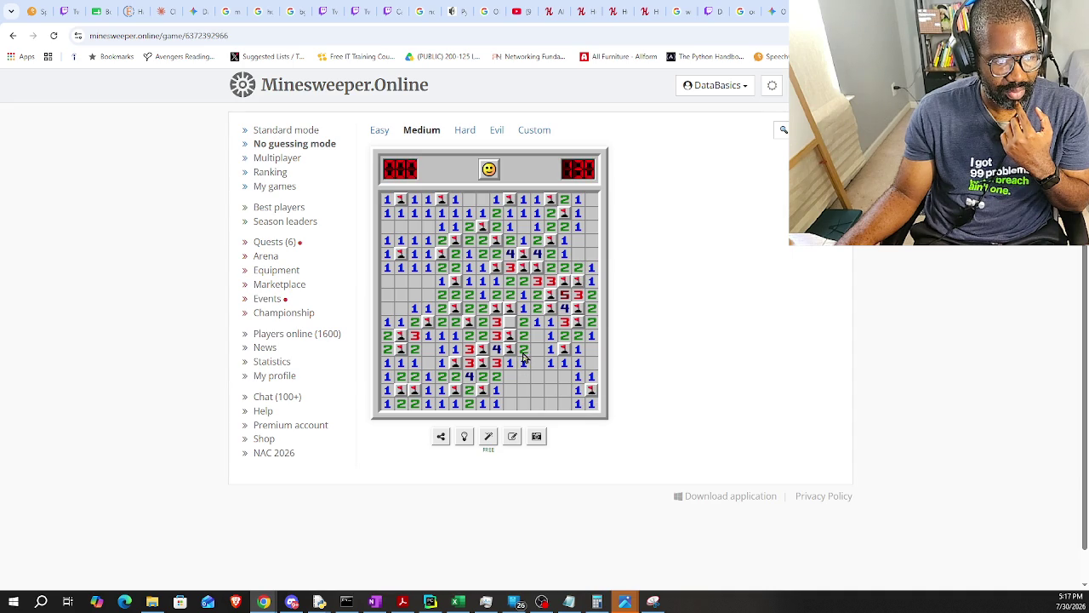
click(512, 323)
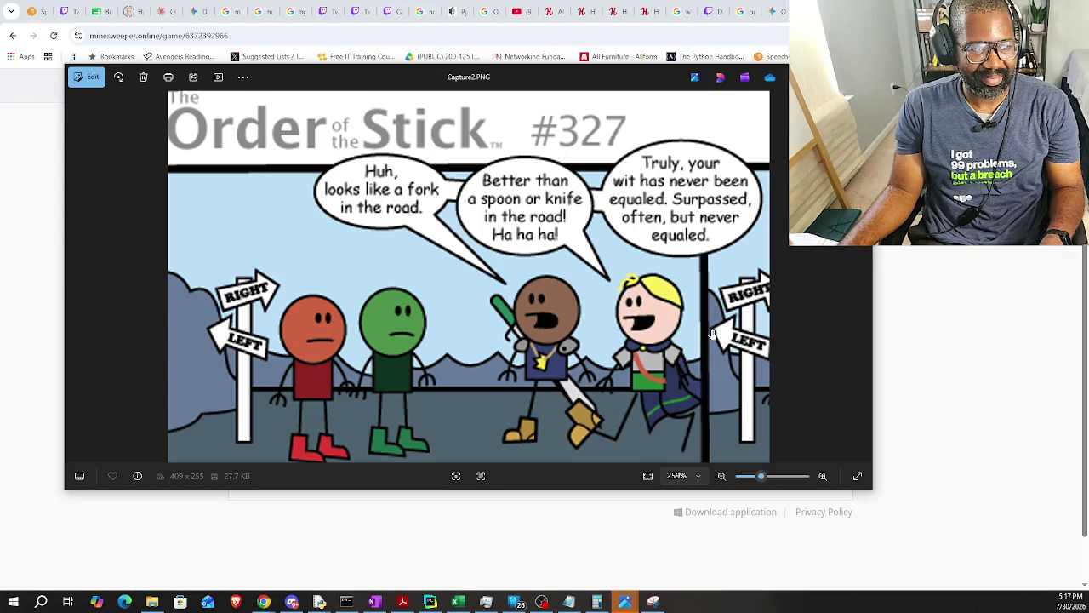
Zoom in and out on the Order of the Stick #327 comic, then bring the won game's stats forward.
scroll(635, 218, up, 3)
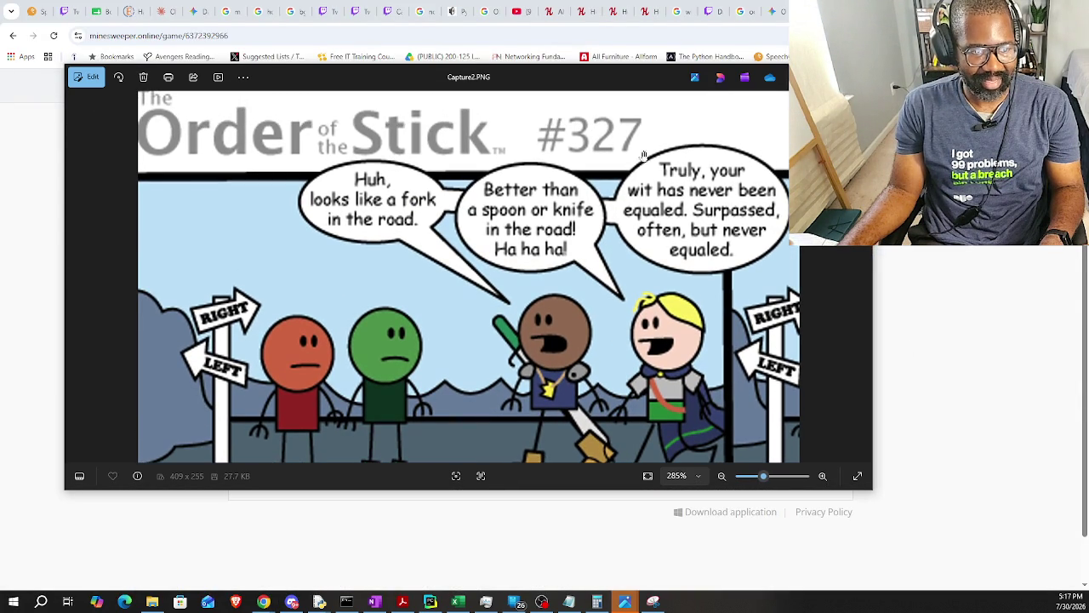
scroll(678, 291, down, 1)
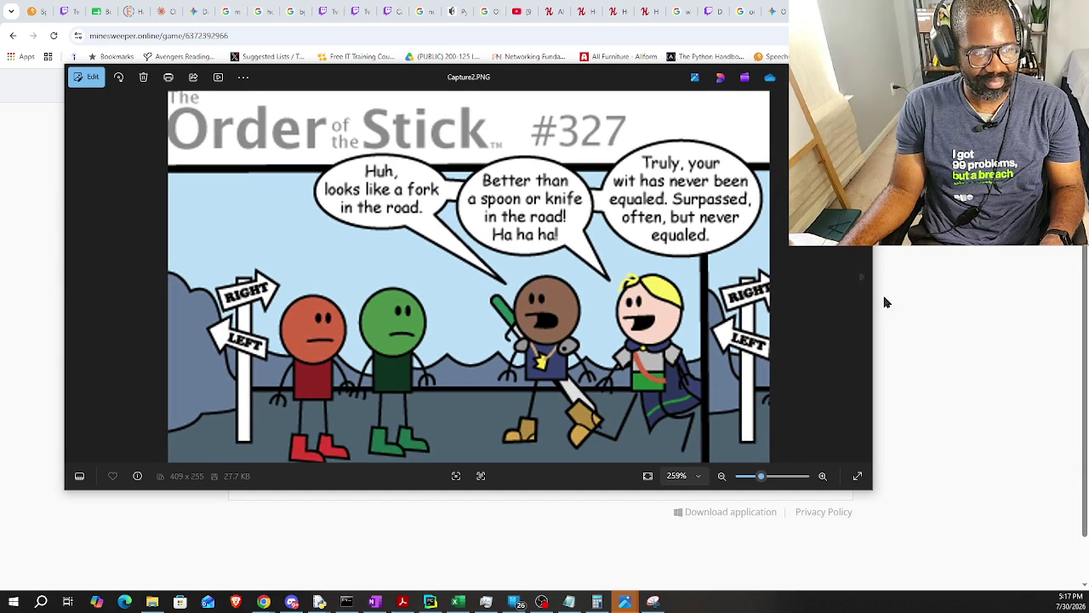
scroll(783, 277, up, 3)
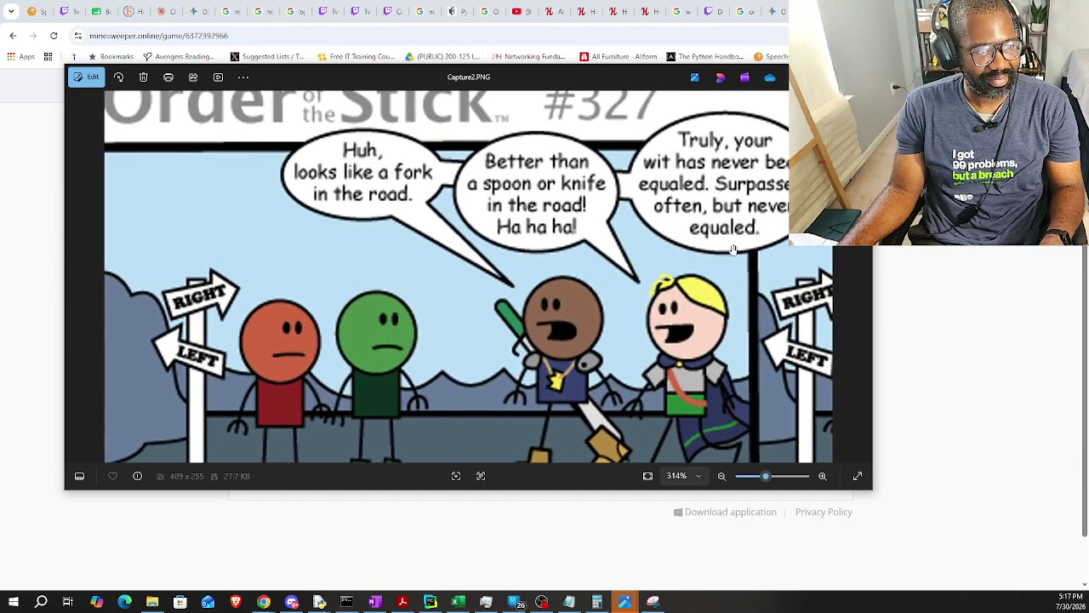
scroll(781, 289, up, 2)
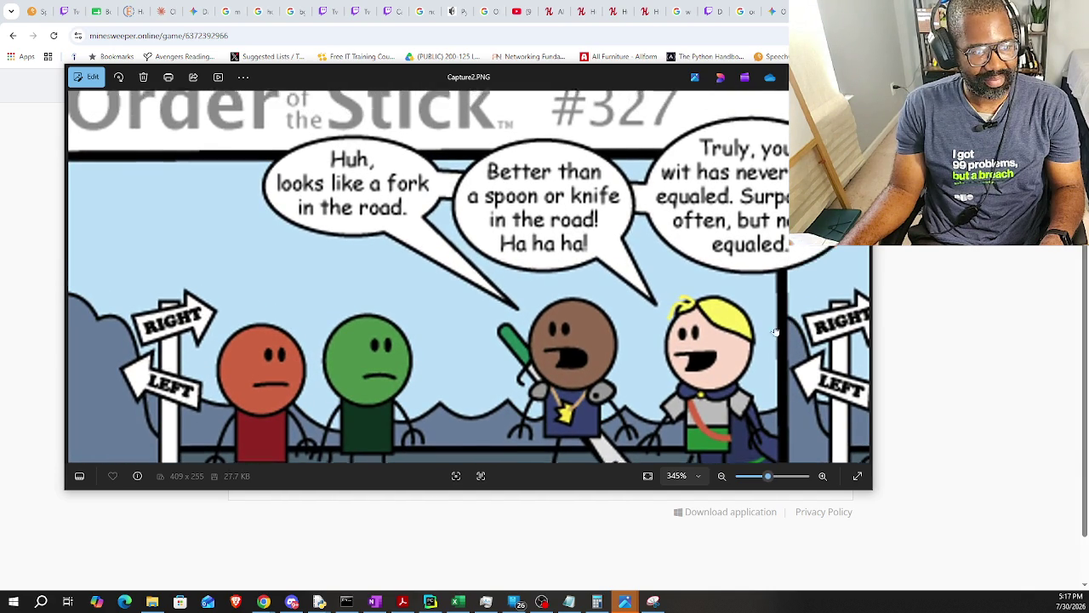
scroll(682, 286, down, 2)
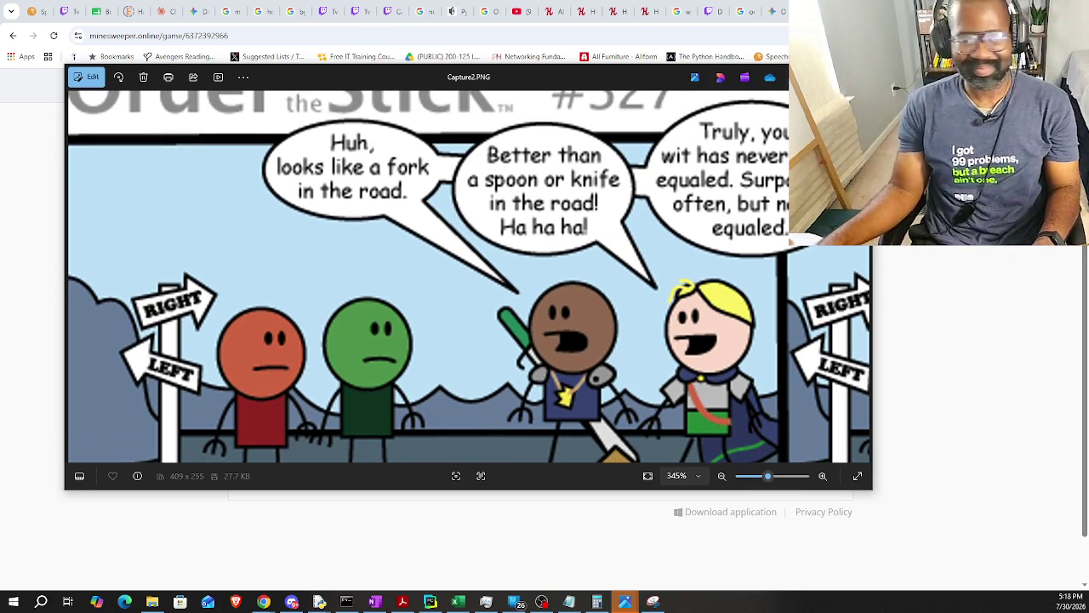
click(939, 250)
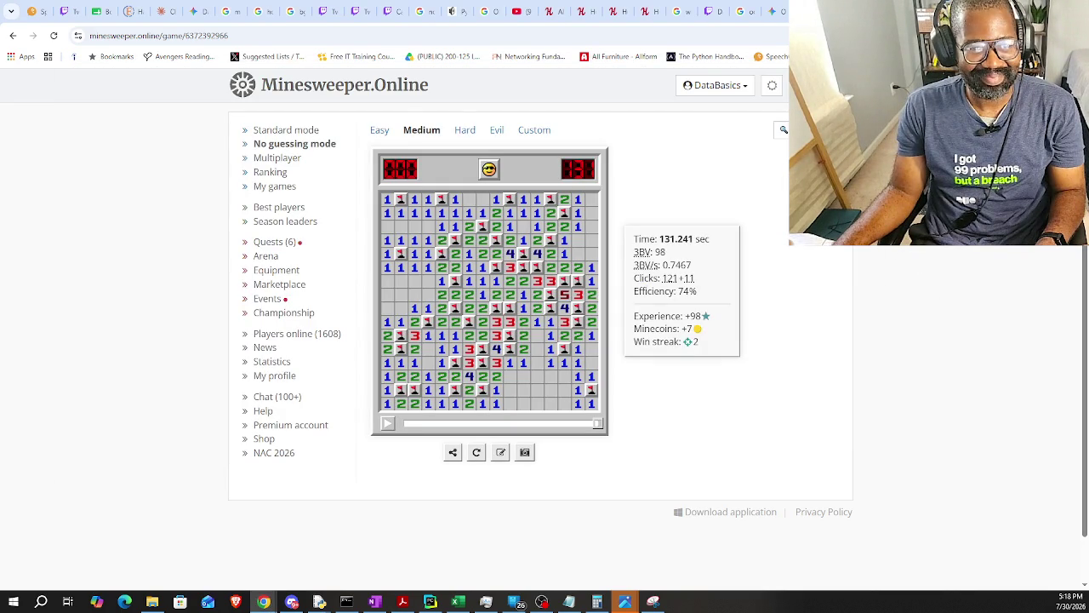
key(ctrl+Tab)
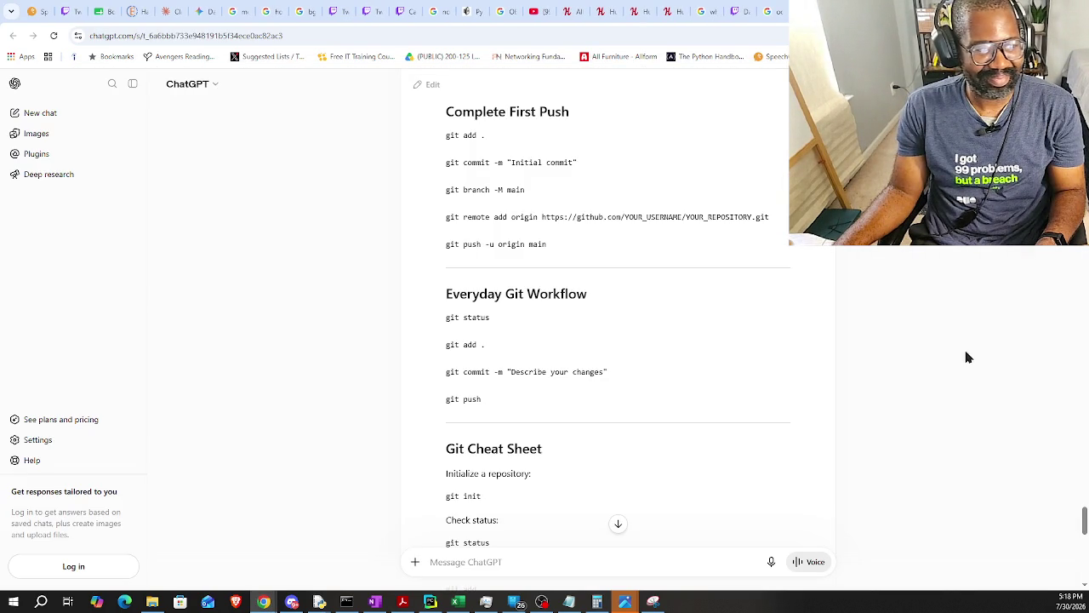
Scroll up to the title and table of contents of the Complete Git & GitHub Guide for Windows.
scroll(730, 264, up, 15)
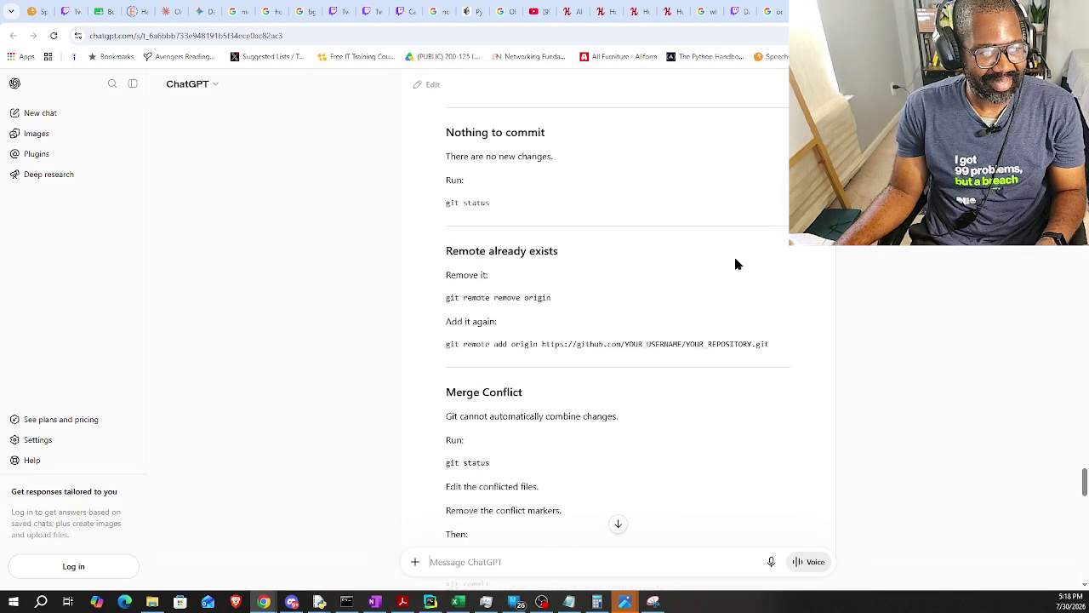
scroll(737, 255, up, 15)
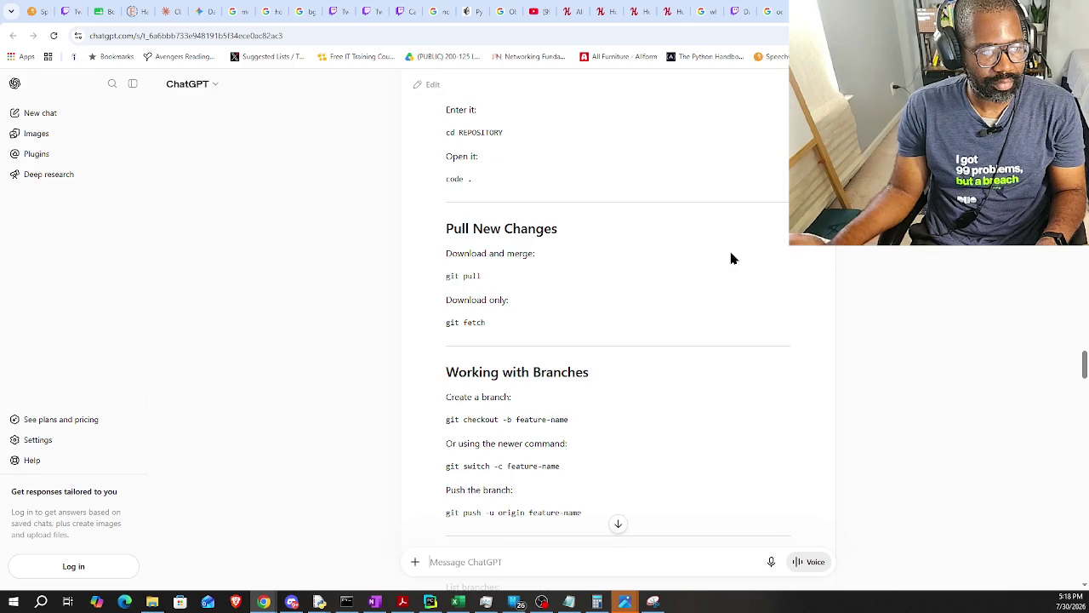
scroll(730, 258, up, 20)
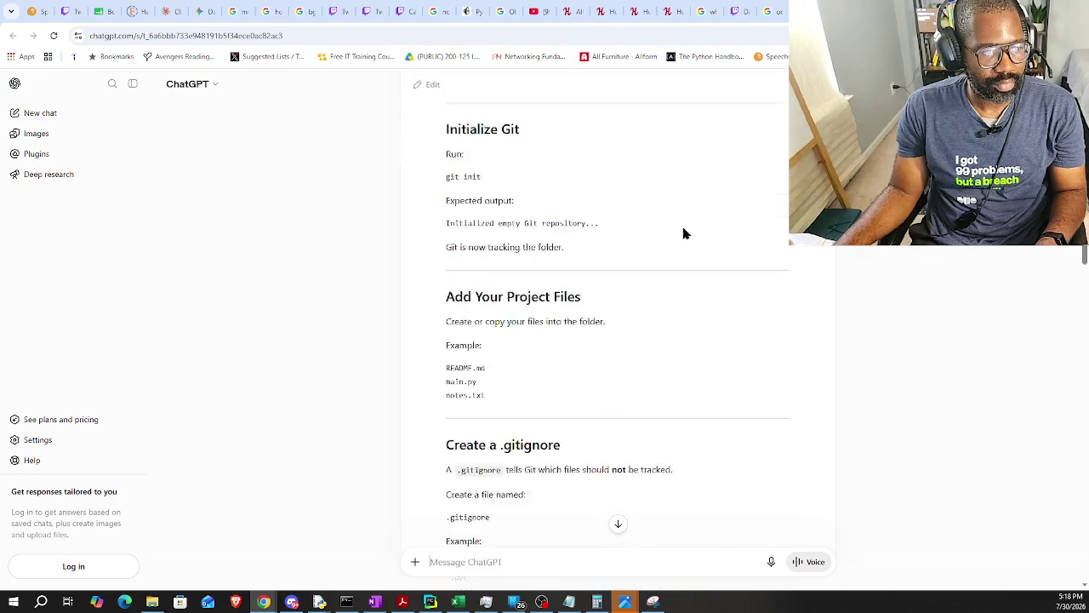
scroll(653, 243, up, 20)
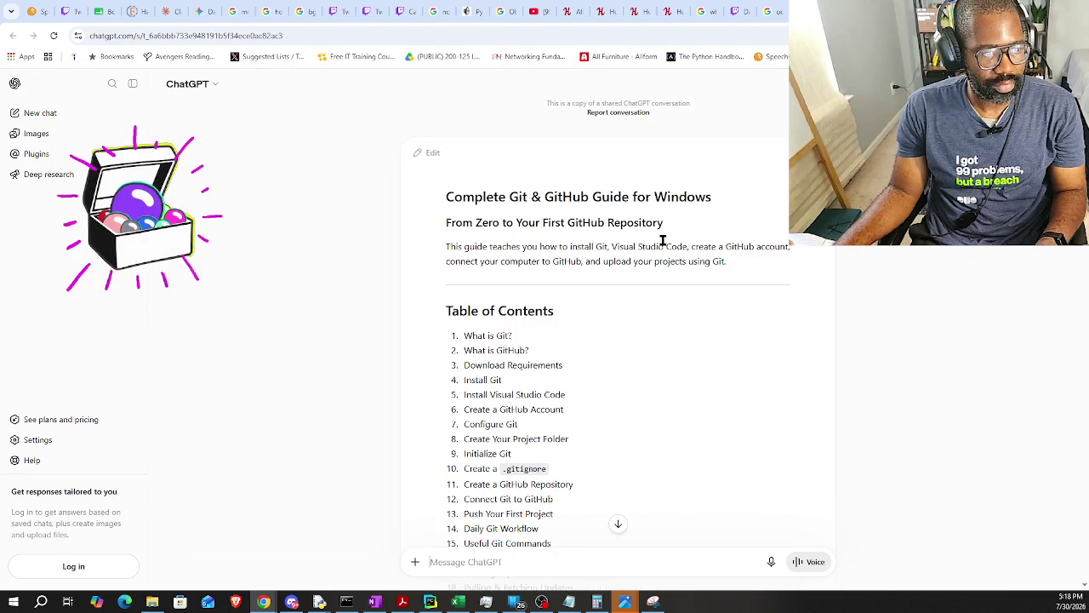